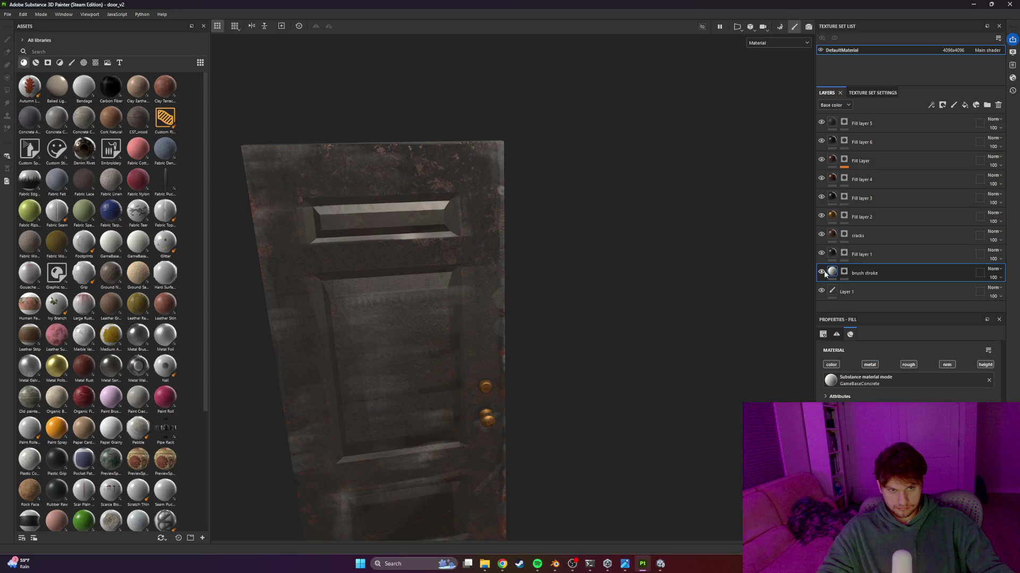
Orbit and tilt the viewport to frame the whole door, glancing briefly at Unity
scroll(402, 263, up, 2)
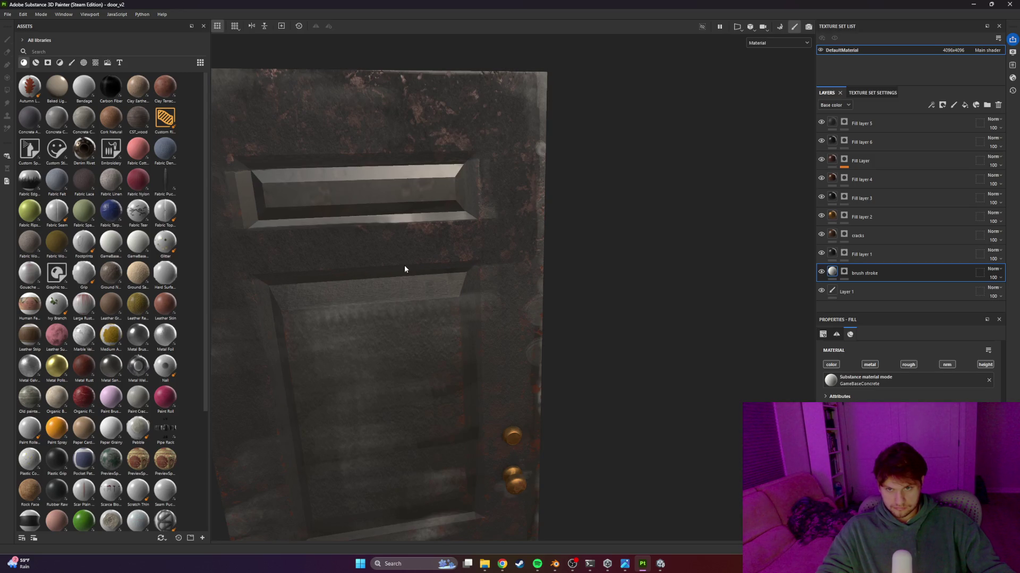
scroll(404, 254, up, 3)
mouse_move(424, 253)
alt+mouse_down()
mouse_move(567, 235)
mouse_move(591, 250)
mouse_move(392, 255)
mouse_move(319, 241)
mouse_move(409, 232)
alt+mouse_up()
key(alt+Tab)
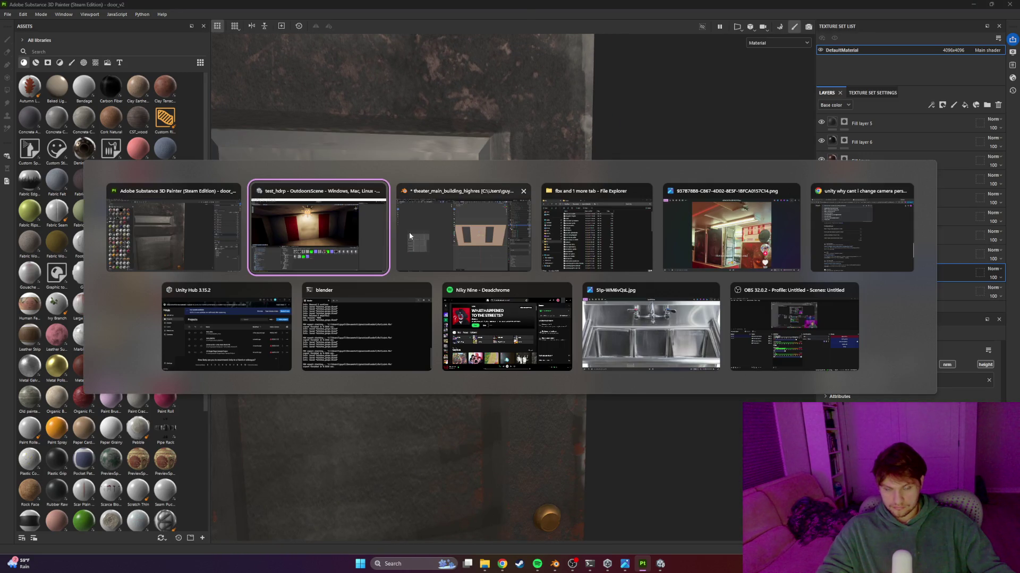
key(alt+Tab)
scroll(541, 242, down, 3)
mouse_move(461, 269)
alt+mouse_down()
mouse_move(515, 277)
mouse_move(552, 250)
alt+mouse_up()
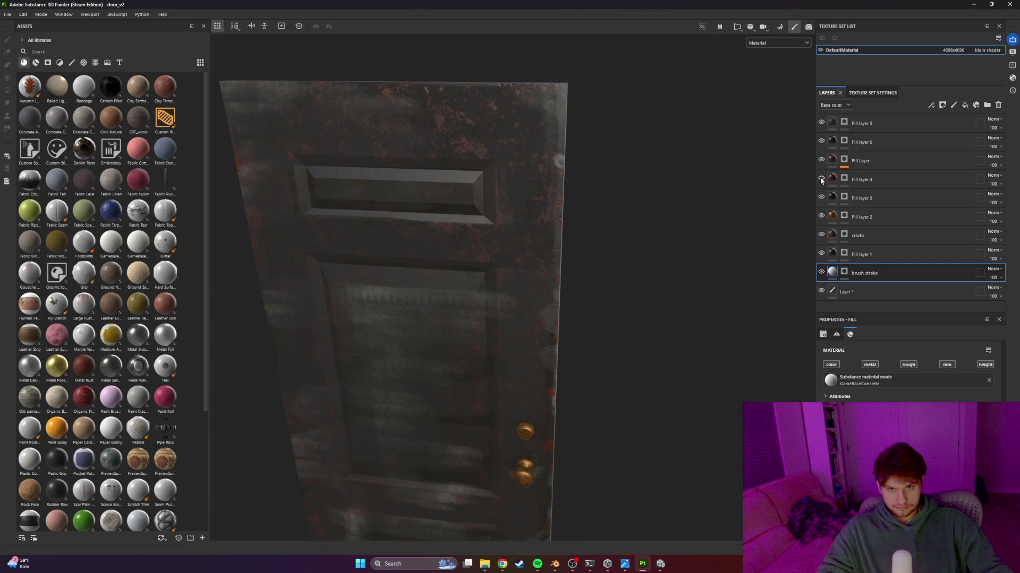
Hide the red rust fill layer and delete it
click(821, 160)
click(821, 160)
click(821, 161)
click(891, 165)
key(Delete)
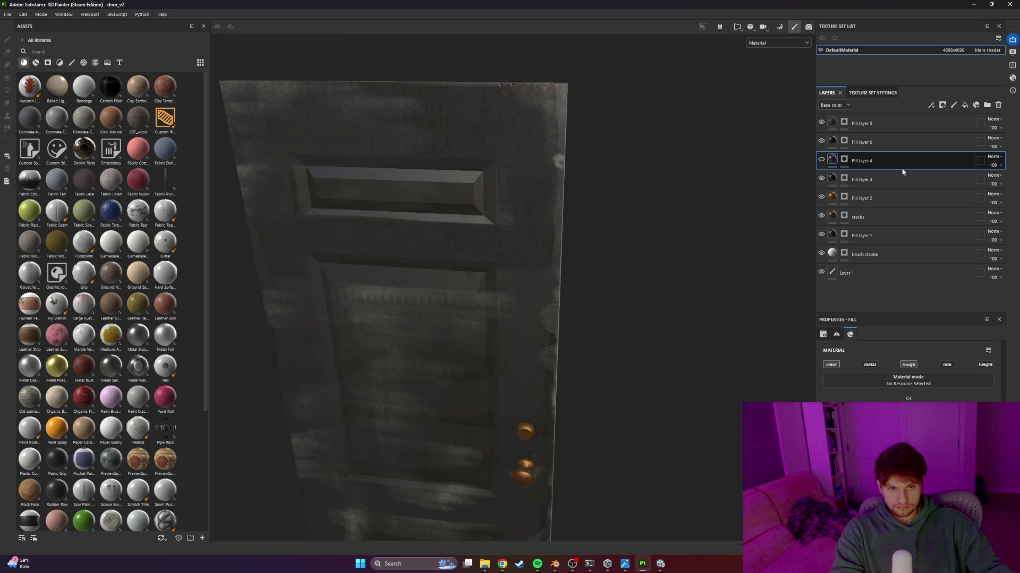
Delete Fill layer 4 and Layer 1 from the door's layer stack
key(Delete)
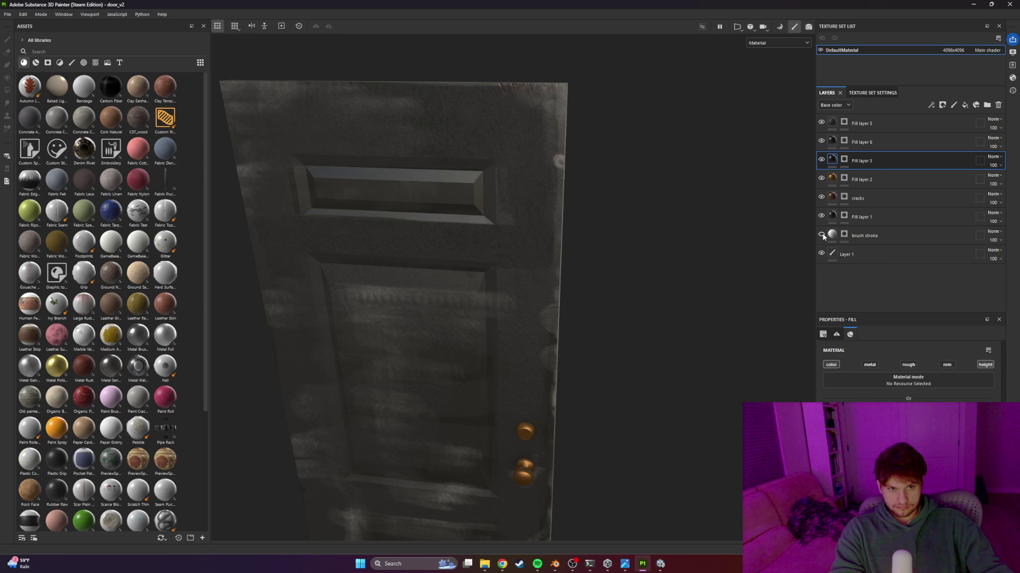
click(888, 235)
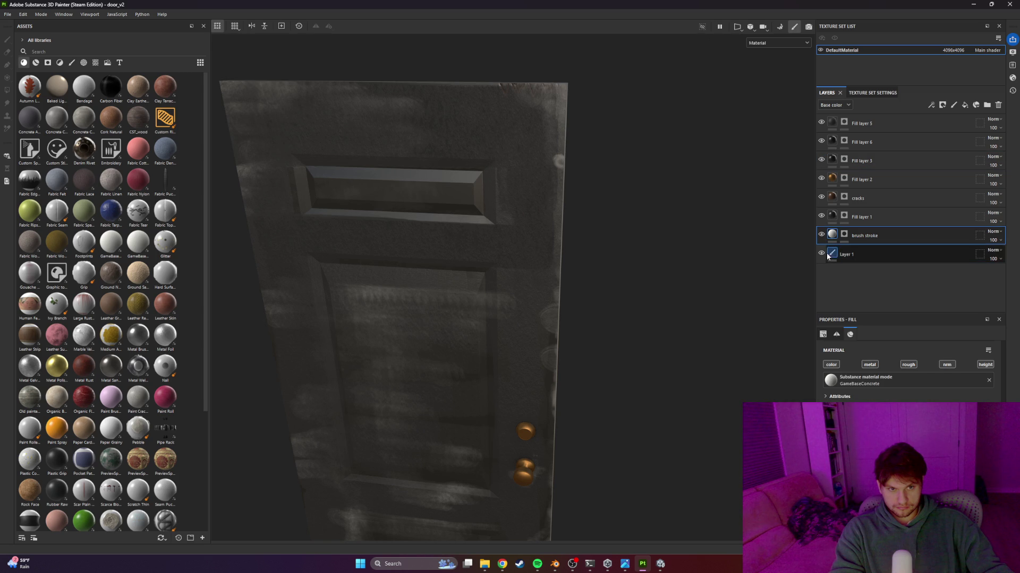
click(875, 254)
key(Delete)
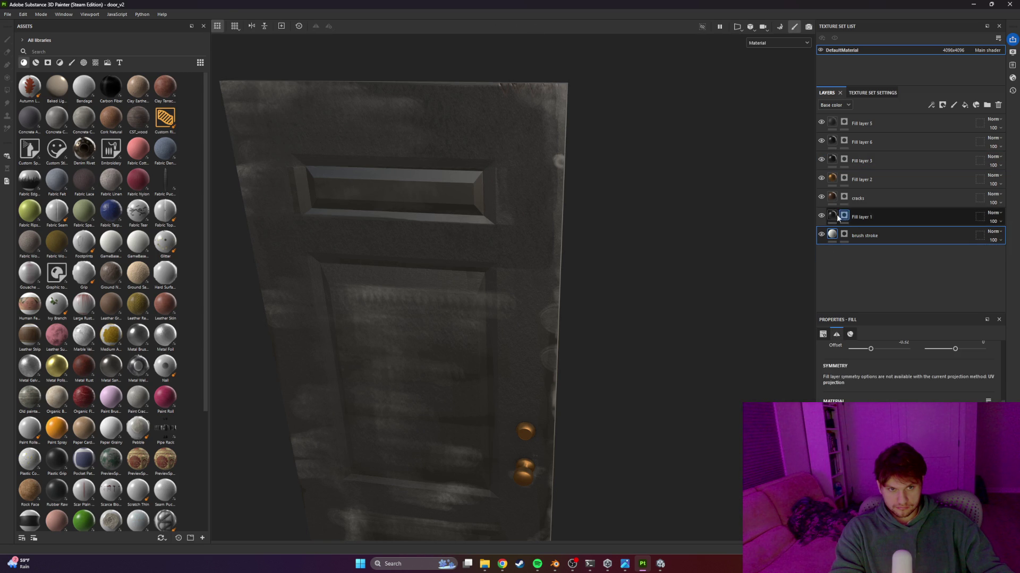
Toggle Fill layer 1 off and on to check its effect, then select the brush stroke mask
click(821, 233)
click(821, 215)
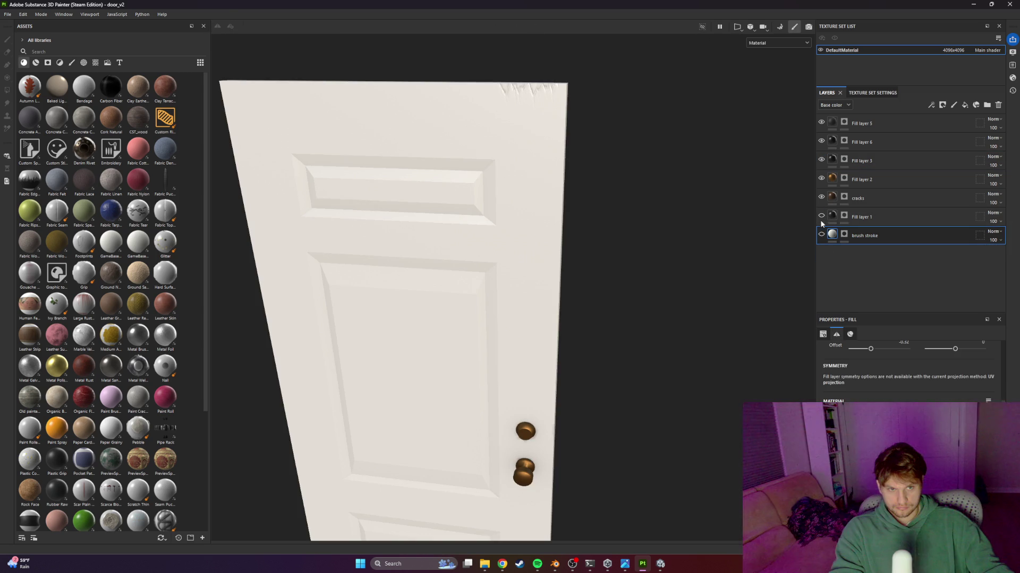
click(821, 216)
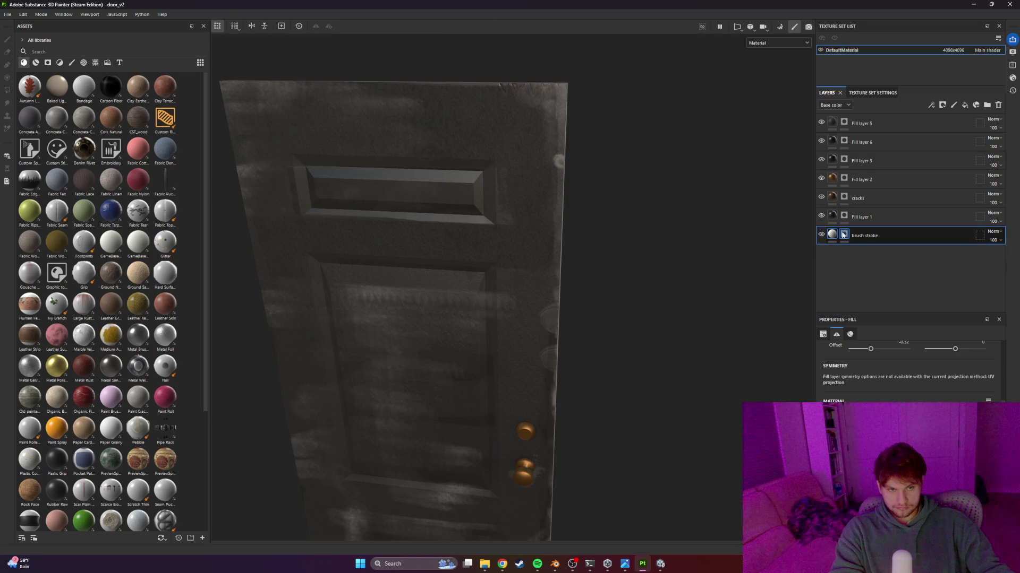
click(844, 236)
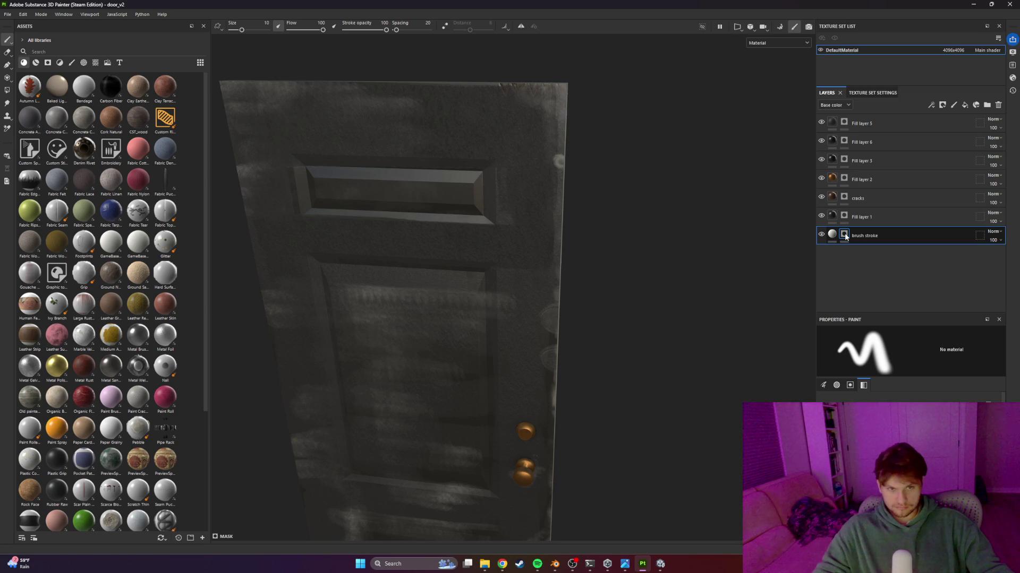
alt+click(845, 236)
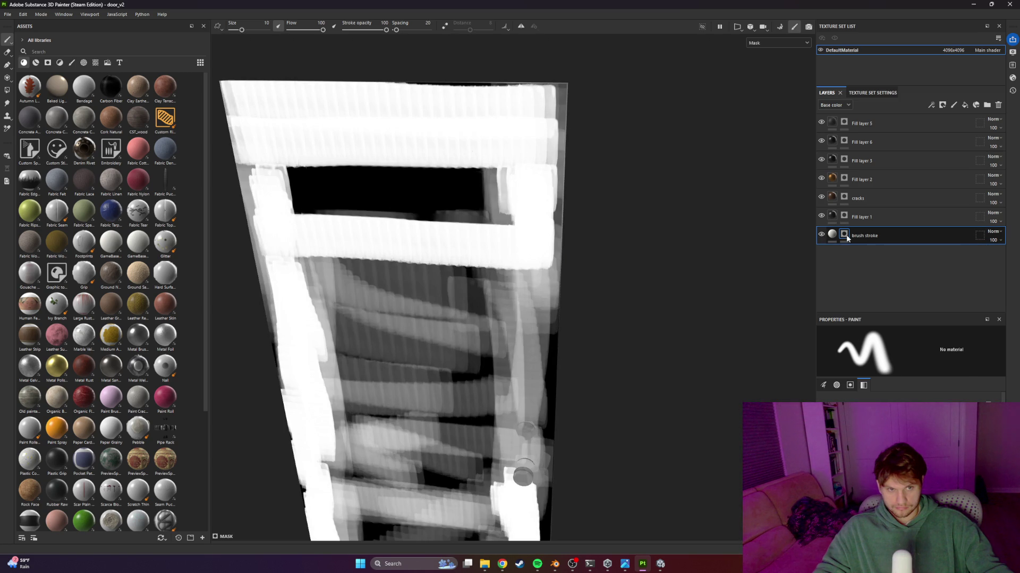
right_click(844, 238)
key(Escape)
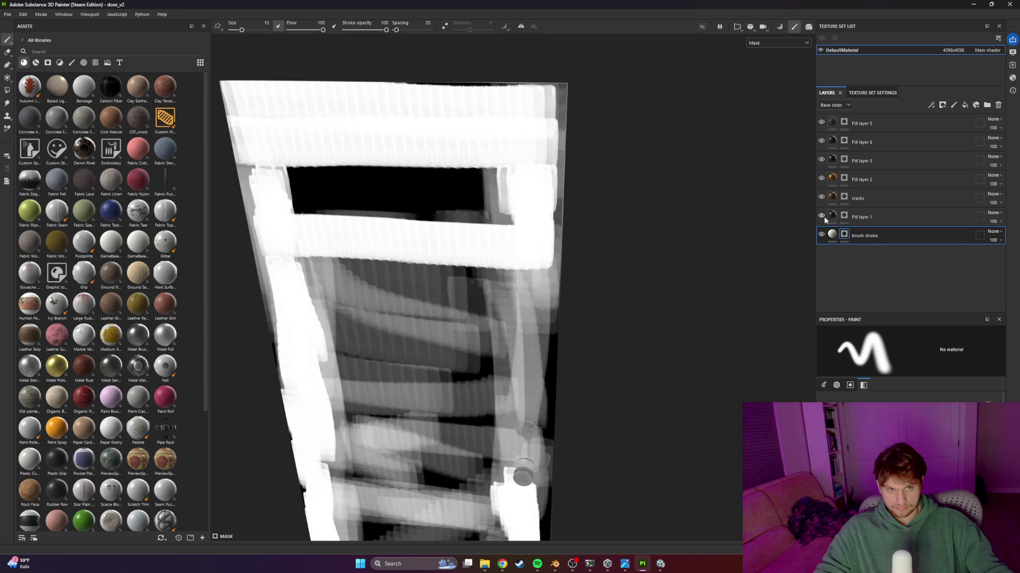
right_click(847, 219)
key(Escape)
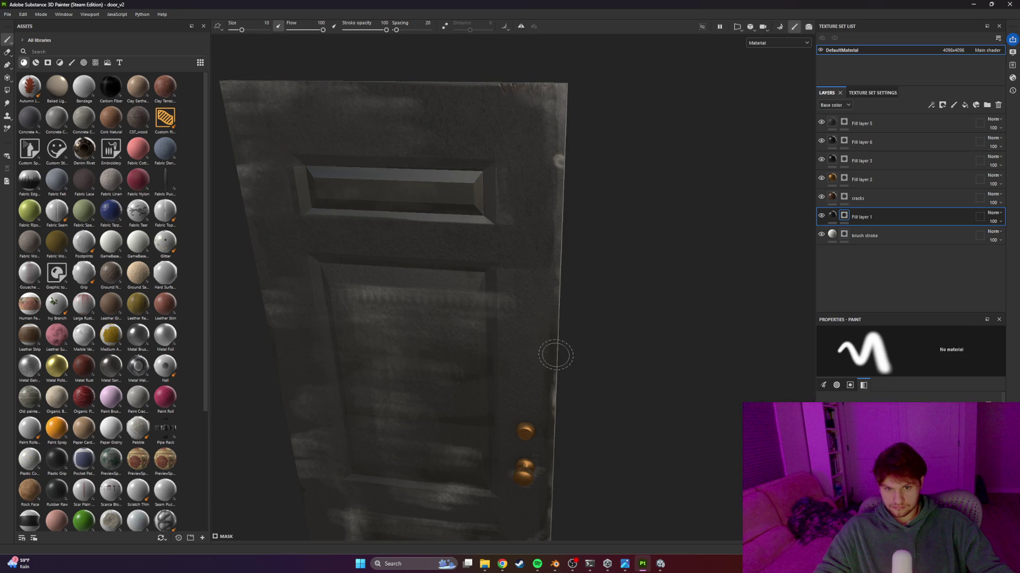
Darken the light streaks on the lower panel, top edge, side edges and bottom edge
mouse_move(441, 292)
mouse_down()
mouse_move(356, 291)
mouse_move(478, 286)
mouse_move(446, 337)
mouse_move(398, 366)
mouse_move(371, 317)
mouse_move(339, 419)
mouse_up()
mouse_move(441, 398)
mouse_down()
mouse_move(359, 476)
mouse_move(430, 497)
mouse_move(317, 464)
mouse_up()
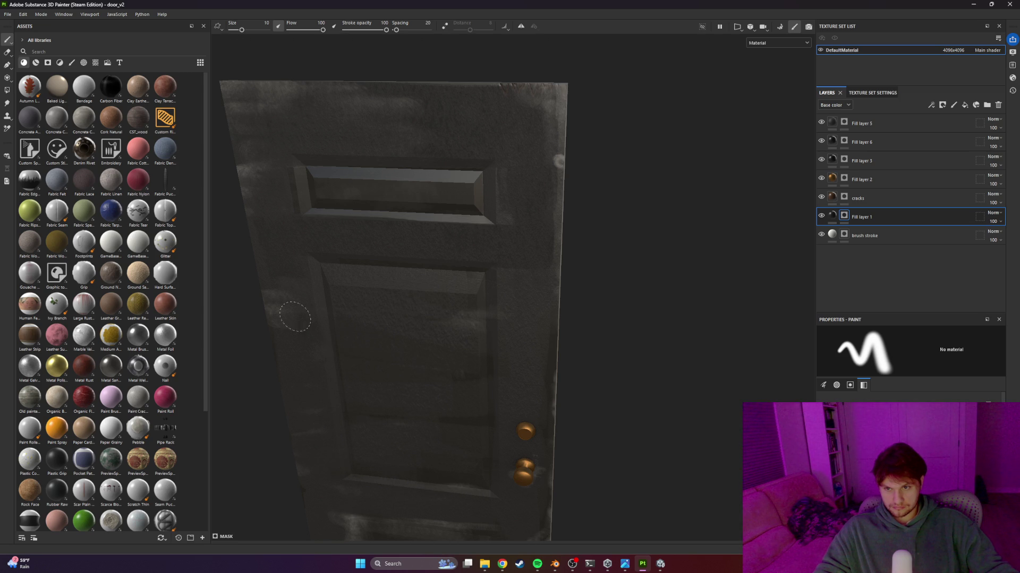
mouse_move(234, 90)
mouse_down()
mouse_move(260, 106)
mouse_move(518, 103)
mouse_move(520, 89)
mouse_up()
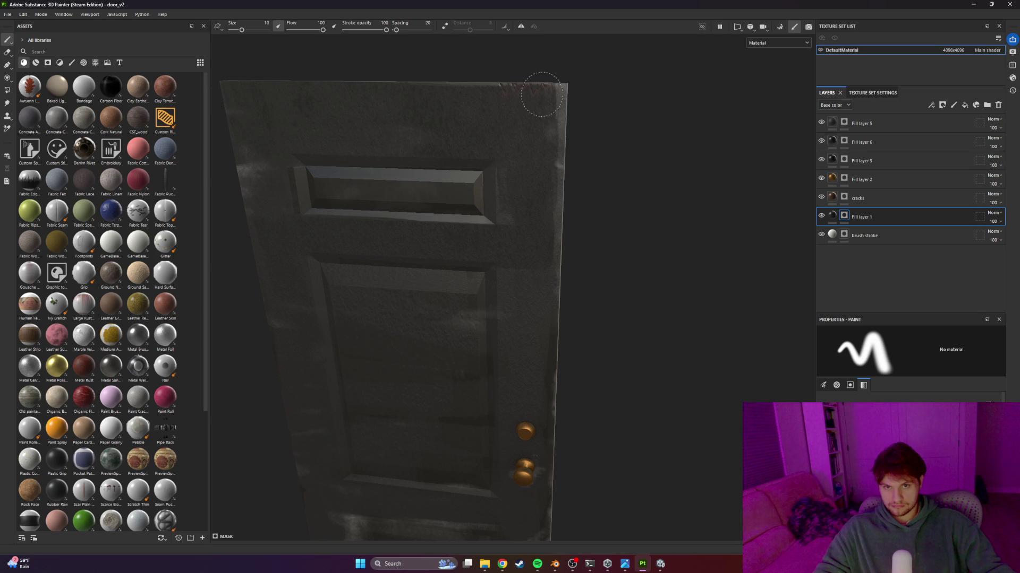
drag(283, 165, 246, 160)
drag(547, 157, 561, 281)
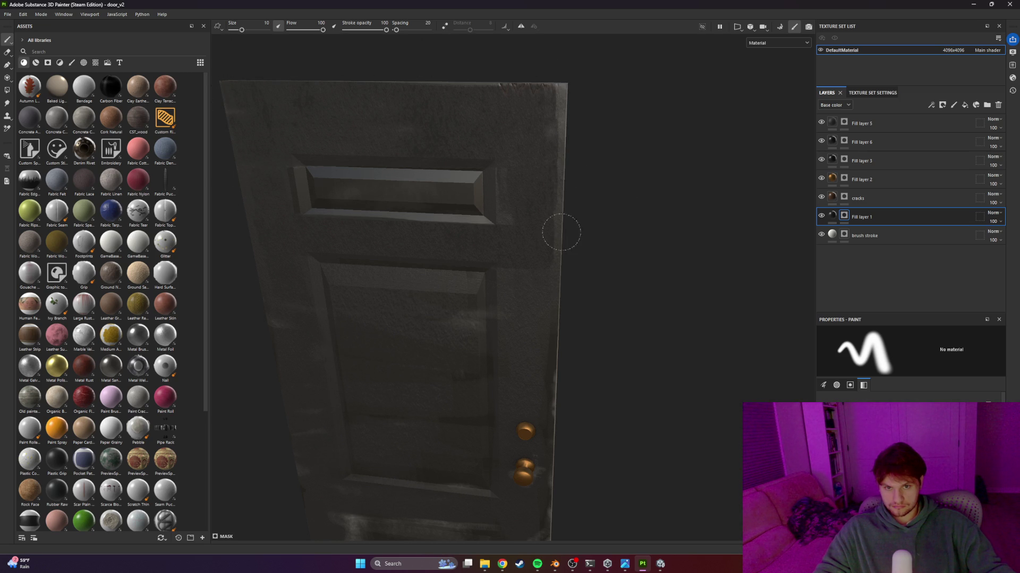
mouse_move(483, 303)
alt+mouse_down()
mouse_move(494, 332)
mouse_move(453, 387)
mouse_move(478, 343)
alt+mouse_up()
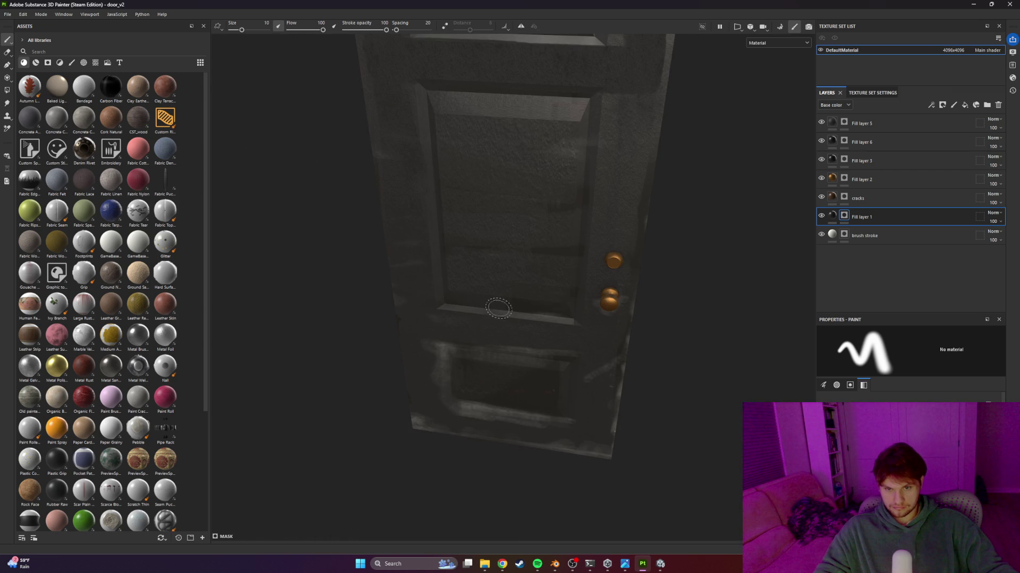
mouse_move(420, 367)
mouse_down()
mouse_move(518, 417)
mouse_move(520, 433)
mouse_move(577, 447)
mouse_move(594, 403)
mouse_move(505, 361)
mouse_up()
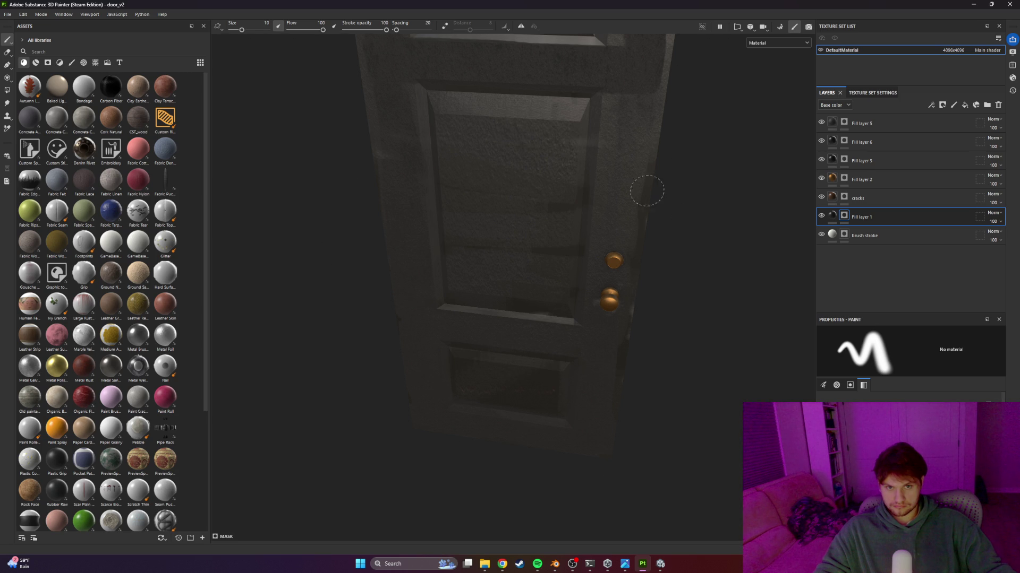
Darken the remaining small patches on the lower panel and the right edge strip
mouse_move(615, 390)
alt+mouse_down()
mouse_move(573, 159)
mouse_move(589, 230)
mouse_move(525, 154)
mouse_move(379, 141)
mouse_move(419, 166)
alt+mouse_up()
alt+drag(550, 229, 592, 223)
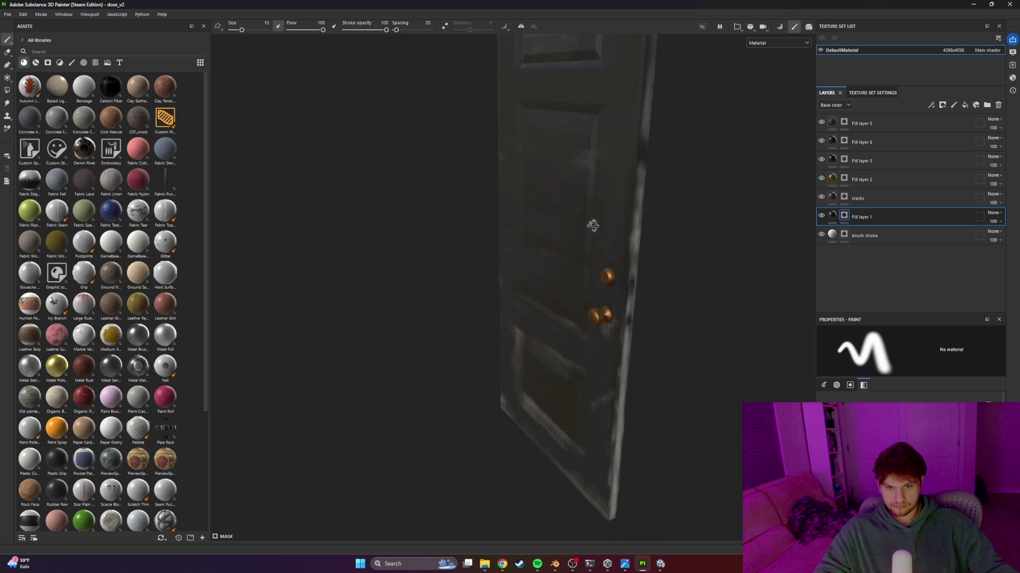
mouse_move(552, 372)
mouse_down()
mouse_move(518, 342)
mouse_move(515, 355)
mouse_up()
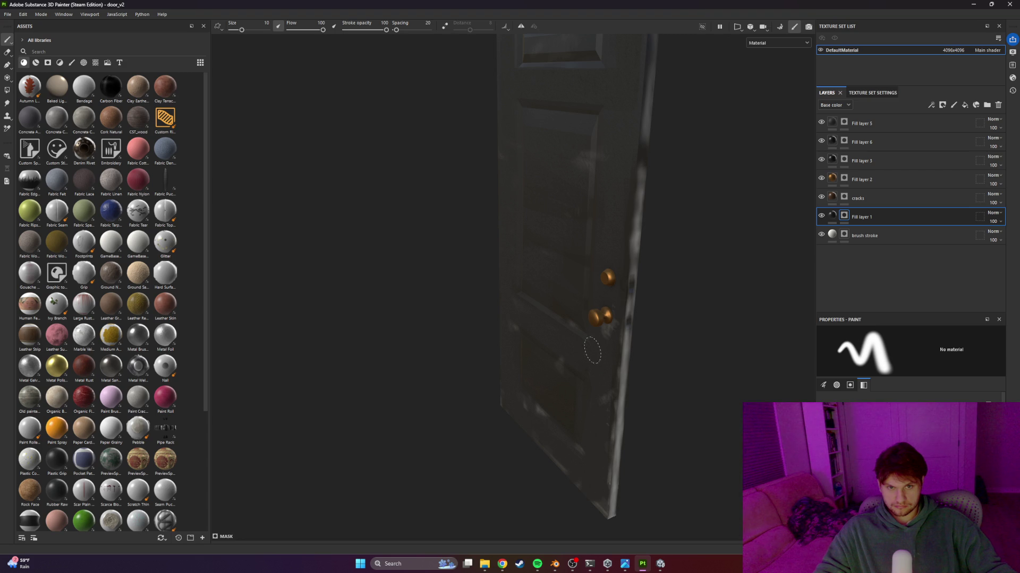
drag(601, 401, 607, 445)
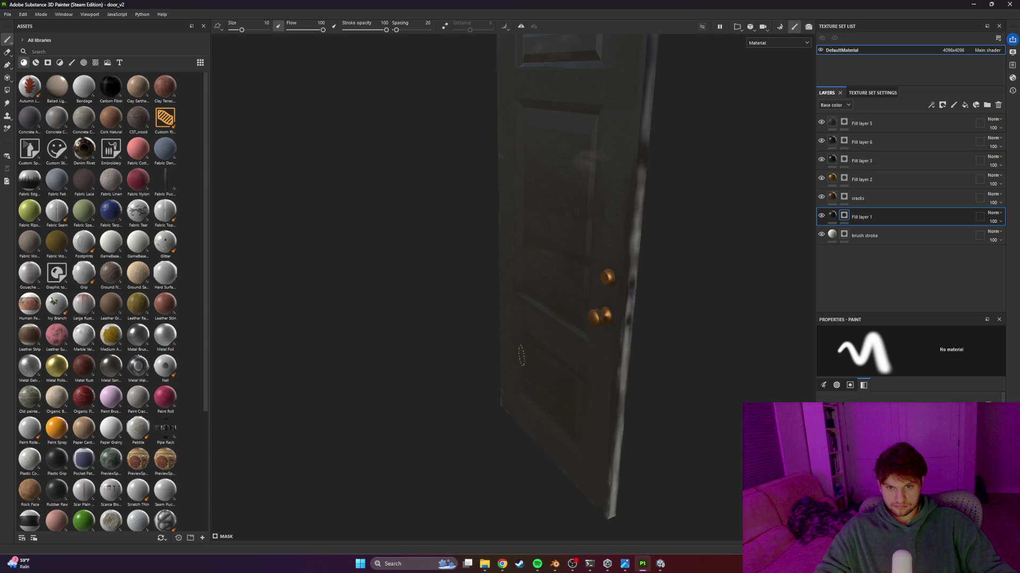
alt+drag(515, 359, 605, 152)
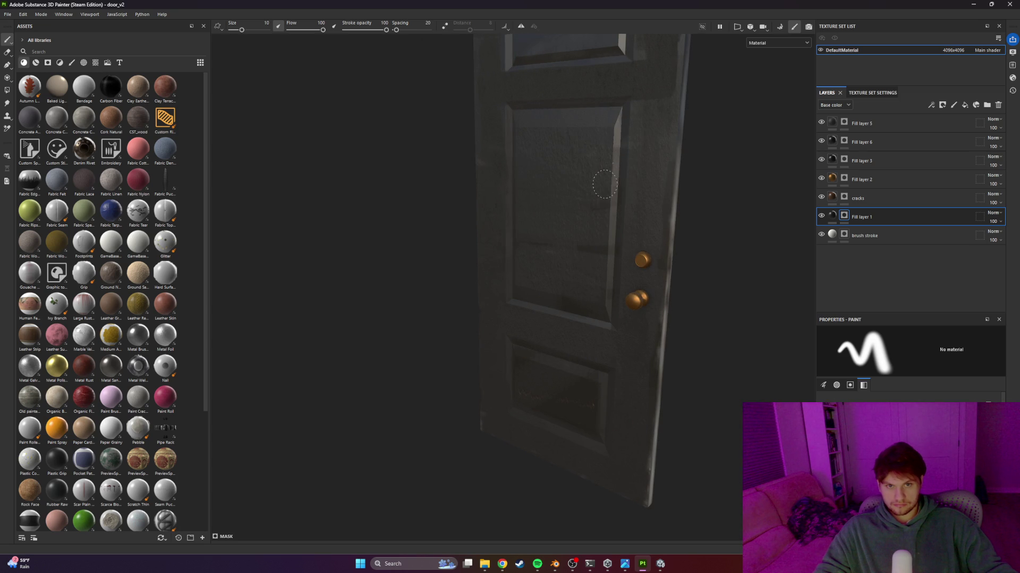
mouse_move(546, 129)
alt+mouse_down()
mouse_move(585, 162)
mouse_move(551, 225)
mouse_move(646, 210)
mouse_move(684, 219)
alt+mouse_up()
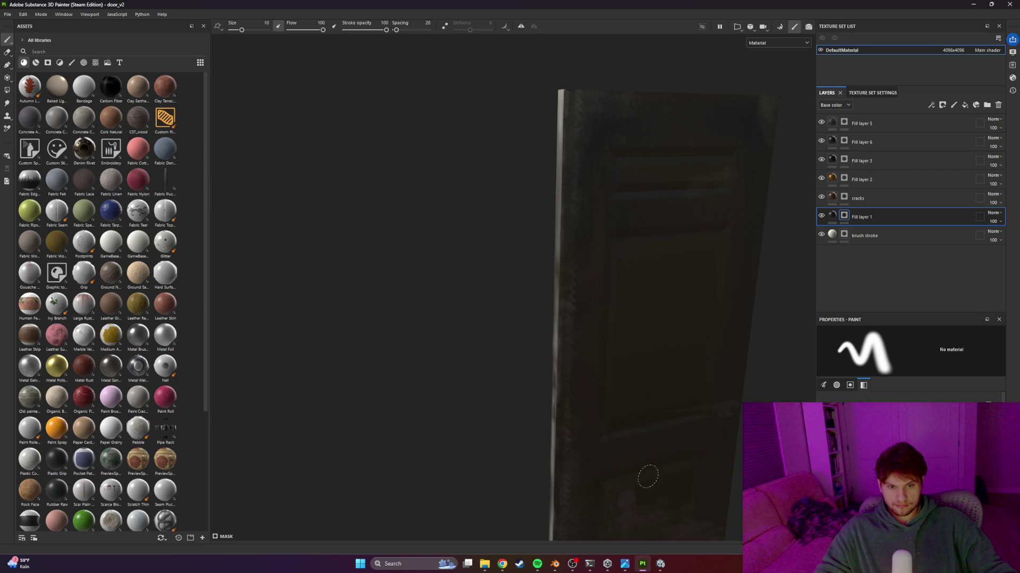
mouse_move(651, 368)
alt+mouse_down()
mouse_move(692, 387)
mouse_move(675, 400)
mouse_move(665, 387)
mouse_move(681, 417)
alt+mouse_up()
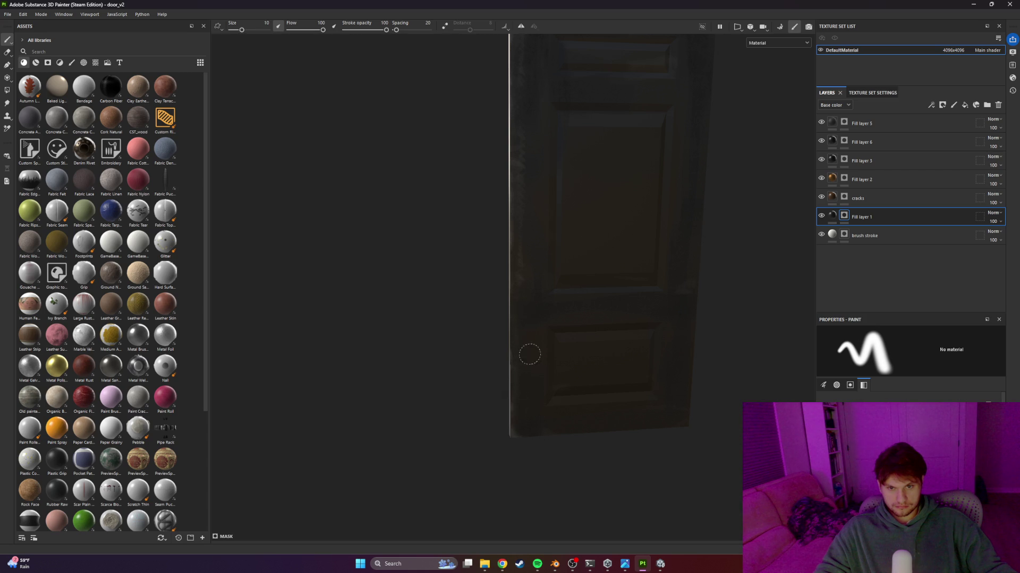
alt+drag(541, 219, 519, 136)
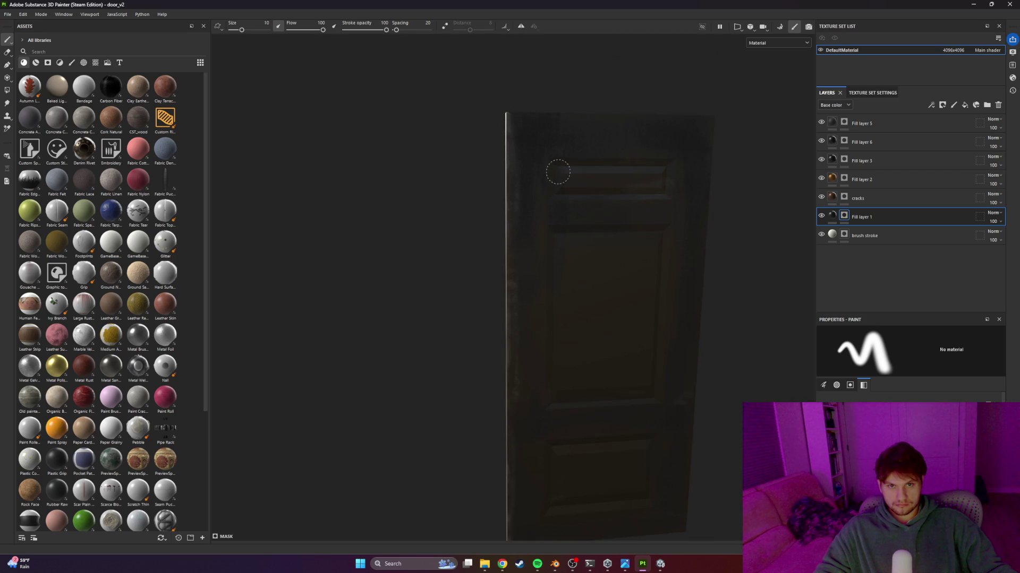
mouse_move(519, 192)
alt+mouse_down()
mouse_move(462, 230)
mouse_move(612, 180)
mouse_move(501, 243)
mouse_move(485, 299)
mouse_move(480, 273)
alt+mouse_up()
Toggle the brush stroke layer, try moving it above Fill layer 1, and undo recent strokes
click(820, 235)
click(820, 235)
click(820, 235)
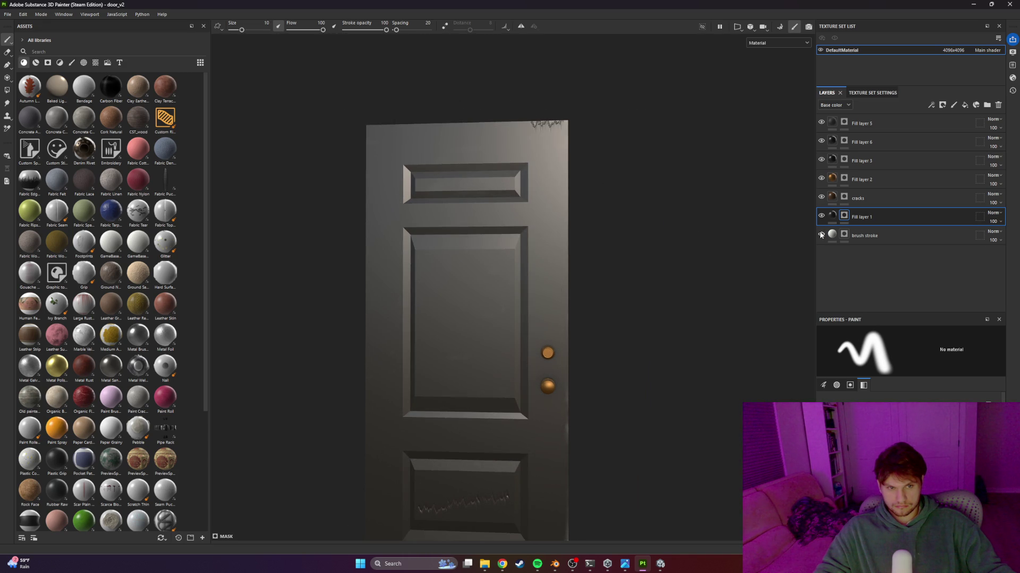
click(820, 235)
click(821, 236)
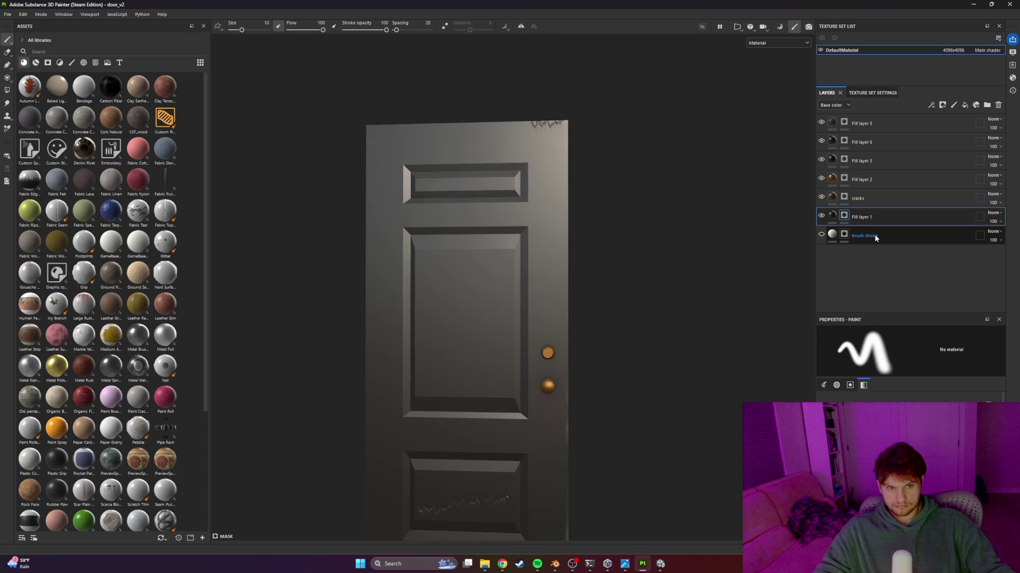
mouse_move(893, 238)
mouse_down()
mouse_move(882, 206)
mouse_move(879, 249)
mouse_move(881, 240)
mouse_up()
alt+drag(522, 278, 610, 278)
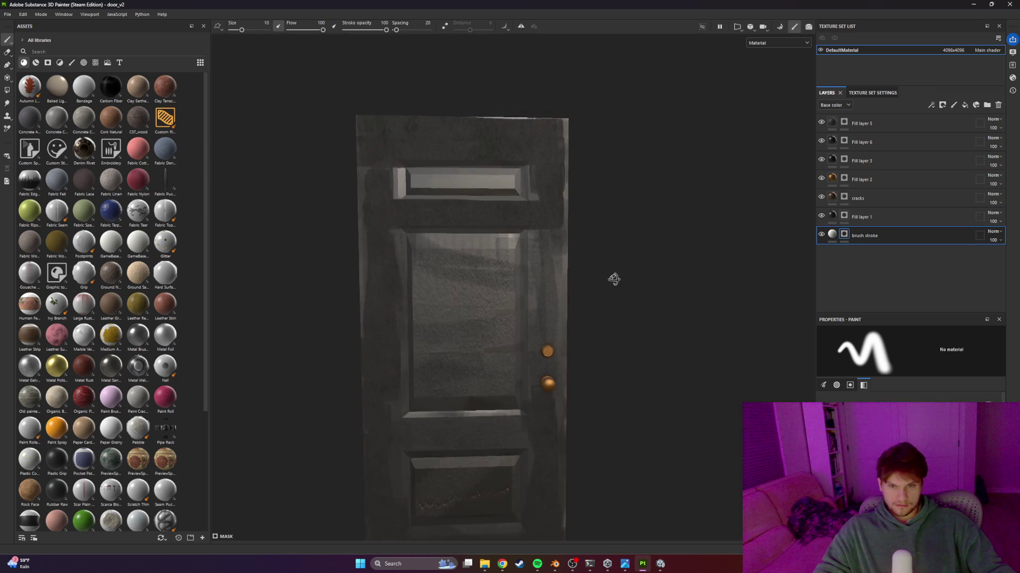
mouse_move(518, 354)
alt+mouse_down()
mouse_move(521, 432)
mouse_move(512, 356)
mouse_move(510, 410)
mouse_move(423, 404)
mouse_move(475, 378)
alt+mouse_up()
key(ctrl+z)
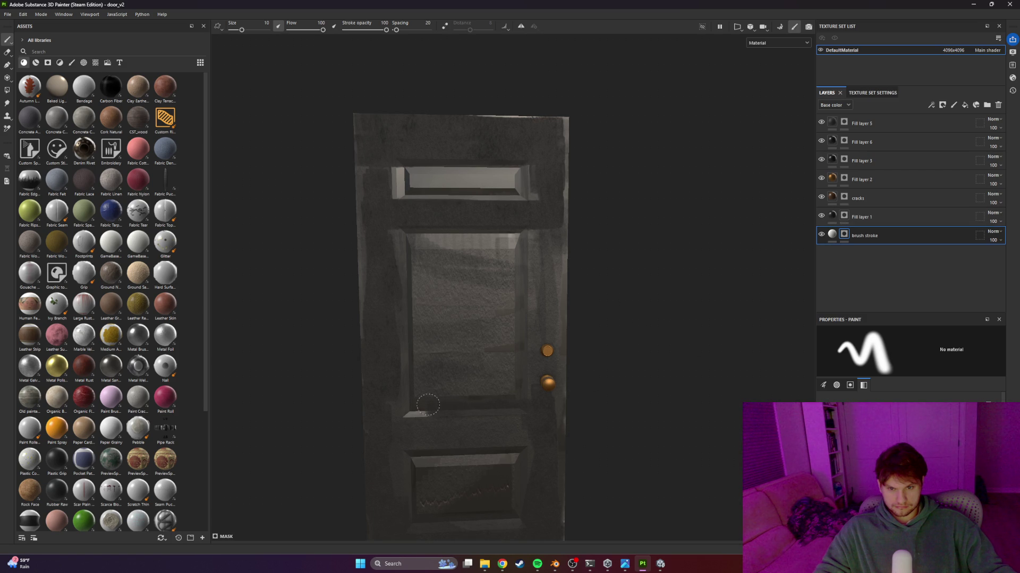
Paint dark over the upper panel, right stile and light top panel of the door
mouse_move(439, 390)
mouse_down()
mouse_move(416, 353)
mouse_move(372, 381)
mouse_move(505, 335)
mouse_move(531, 297)
mouse_move(414, 281)
mouse_move(547, 255)
mouse_move(463, 231)
mouse_up()
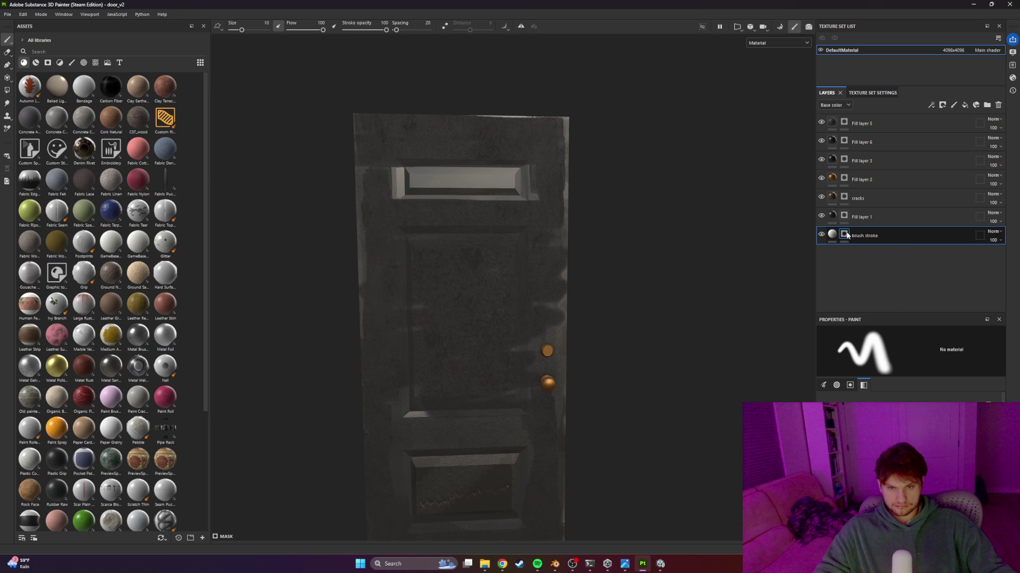
mouse_move(477, 319)
alt+mouse_down()
mouse_move(462, 319)
mouse_move(510, 340)
mouse_move(563, 330)
mouse_move(562, 303)
mouse_move(447, 462)
mouse_move(515, 498)
alt+mouse_up()
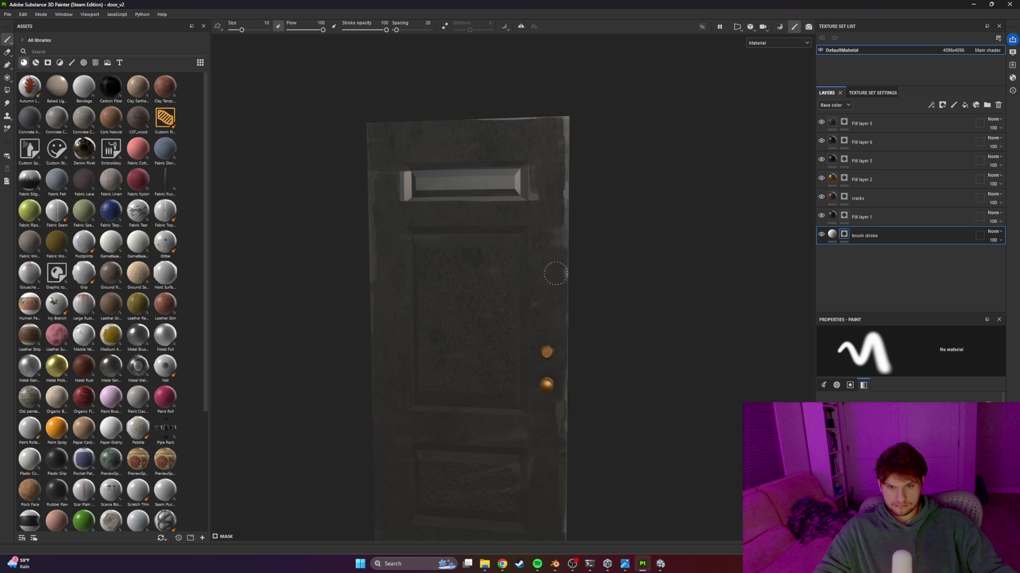
mouse_move(542, 269)
mouse_down()
mouse_move(526, 191)
mouse_move(381, 209)
mouse_move(540, 167)
mouse_up()
mouse_move(487, 317)
alt+mouse_down()
mouse_move(554, 425)
mouse_move(471, 344)
mouse_move(550, 429)
alt+mouse_up()
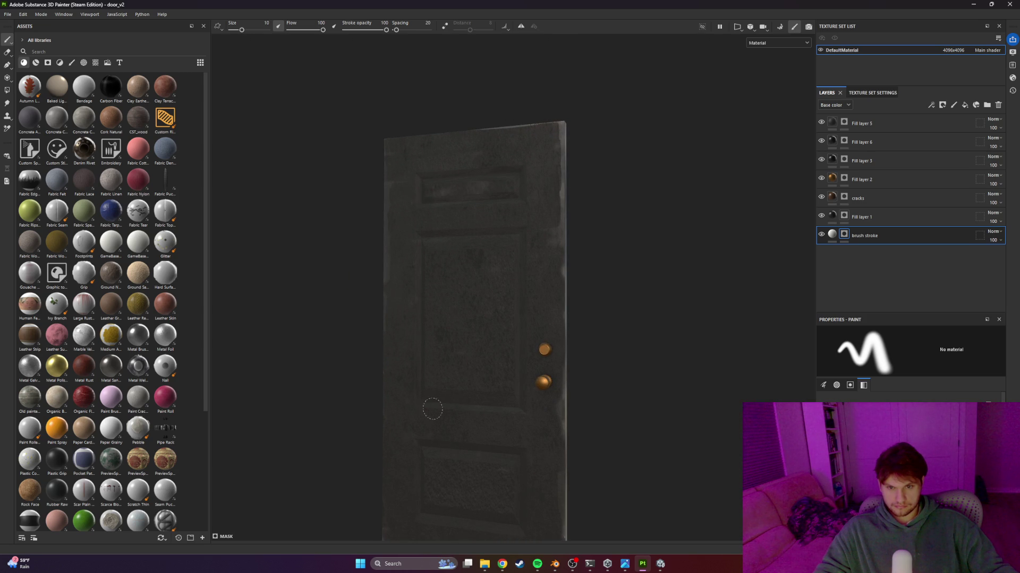
mouse_move(432, 298)
alt+mouse_down()
mouse_move(494, 305)
mouse_move(476, 345)
mouse_move(482, 312)
mouse_move(408, 184)
alt+mouse_up()
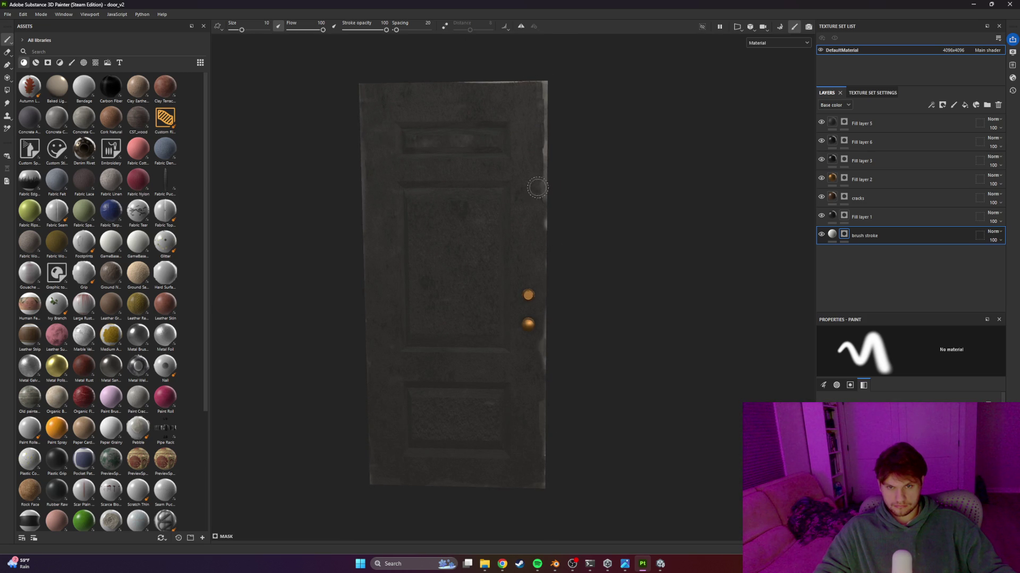
mouse_move(546, 356)
alt+mouse_down()
mouse_move(434, 300)
mouse_move(464, 268)
alt+mouse_up()
Erase a stroke down the left panel and set the eraser to flow 45, opacity 31, size 36.23
click(7, 51)
drag(415, 139, 449, 372)
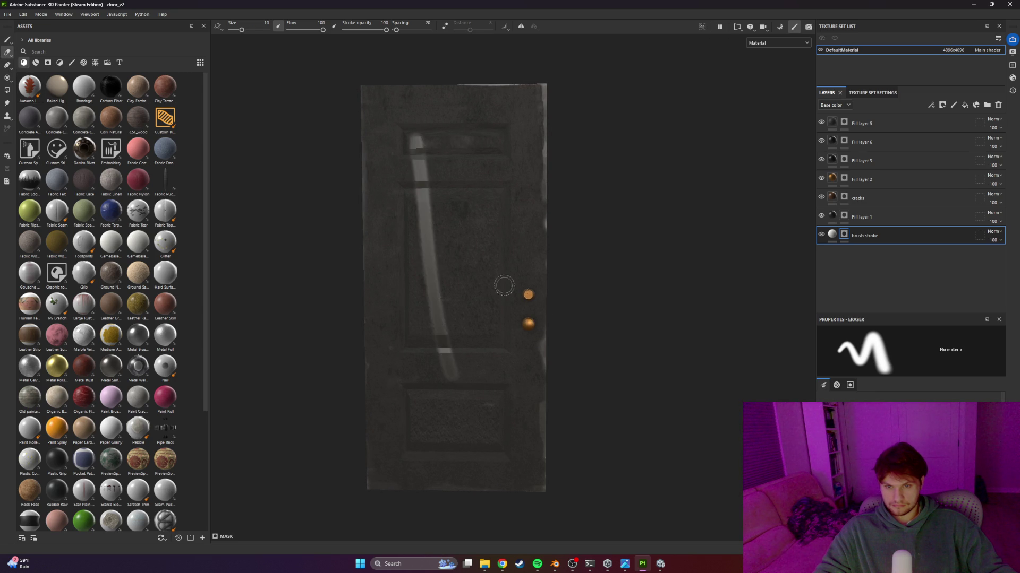
drag(323, 30, 304, 30)
drag(386, 31, 358, 30)
drag(250, 31, 252, 31)
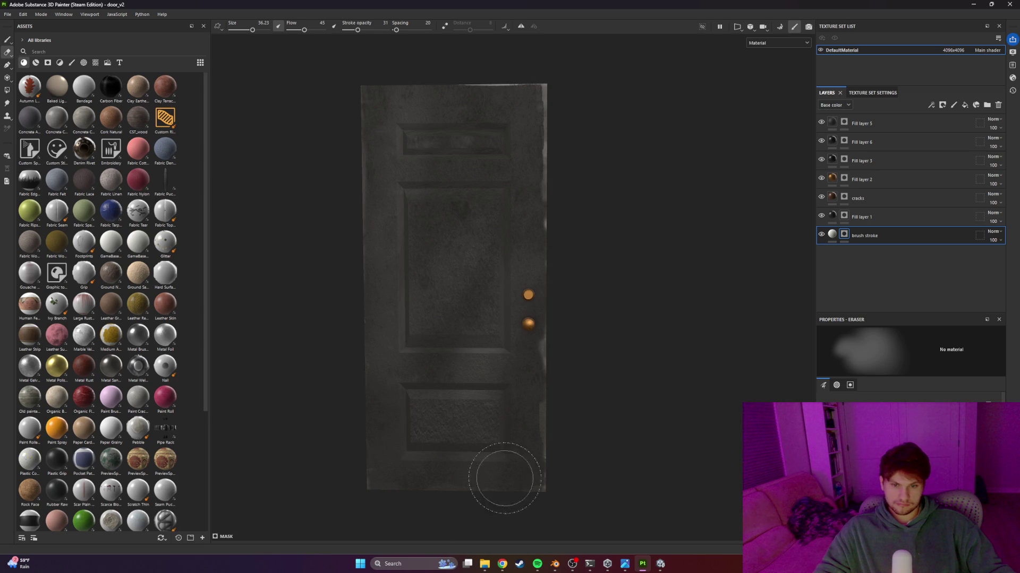
mouse_move(695, 321)
alt+mouse_down()
mouse_move(556, 235)
mouse_move(583, 271)
alt+mouse_up()
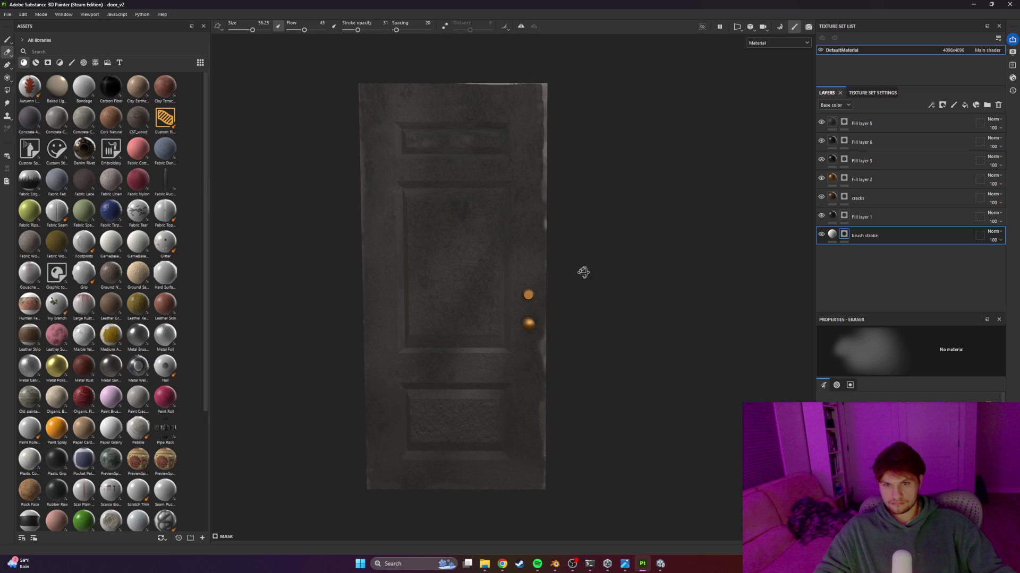
key(ctrl)
click(7, 15)
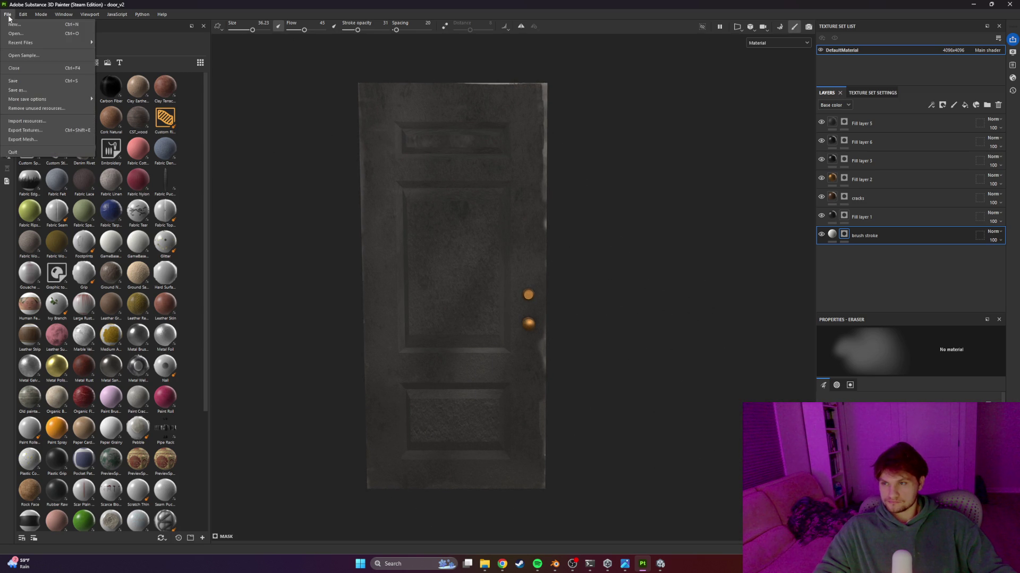
Start a Save As, cancel it, and close the File menu again
click(33, 90)
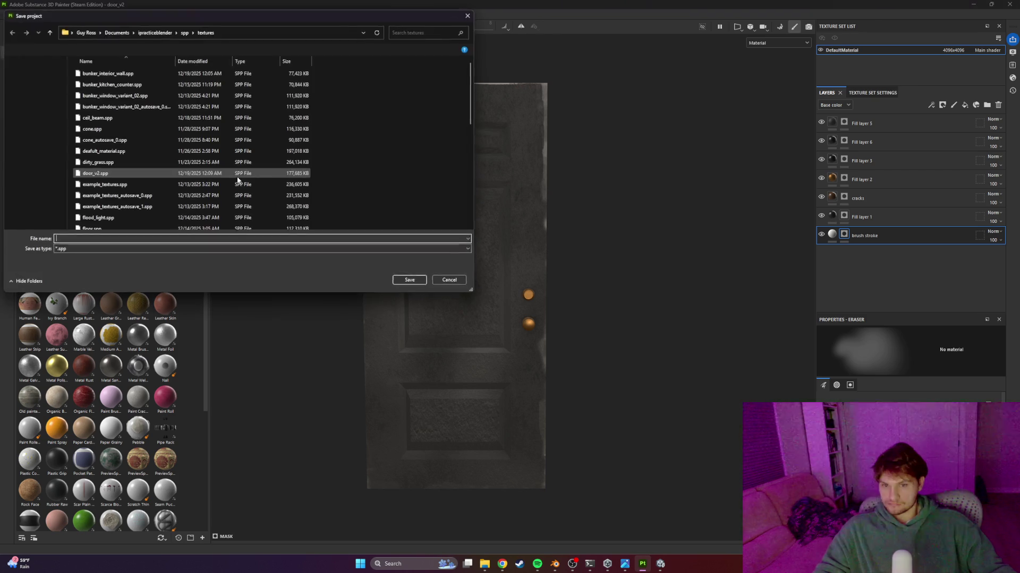
key(Escape)
click(8, 14)
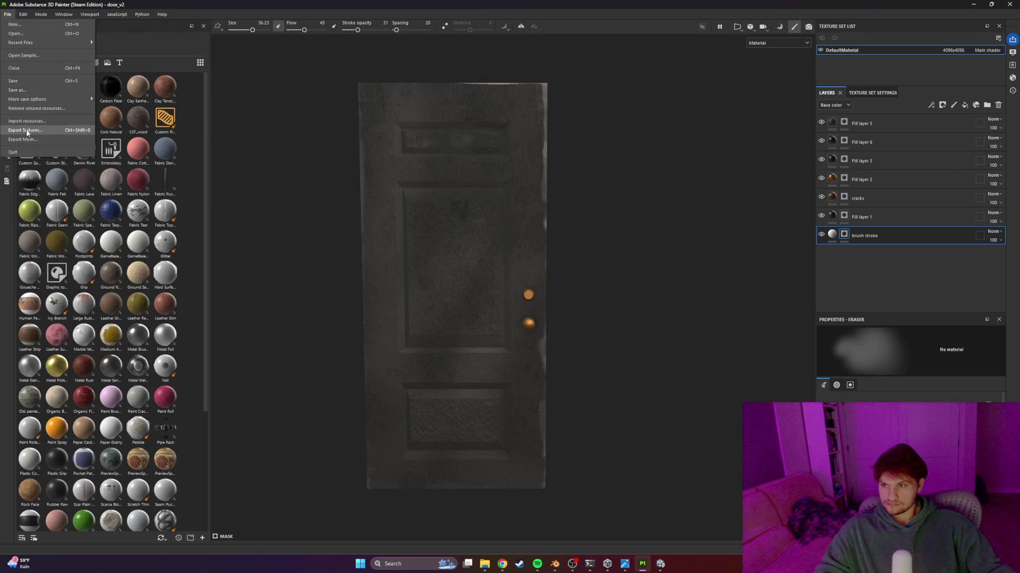
click(520, 272)
Export the door textures with the Unity HDRP template into a new door_v2 folder
key(ctrl+shift+e)
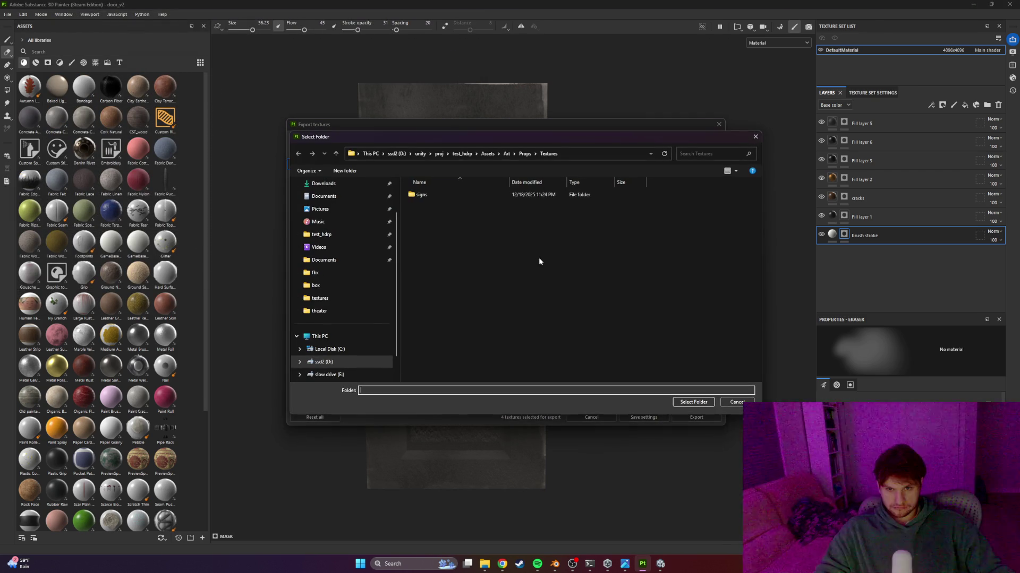
click(344, 171)
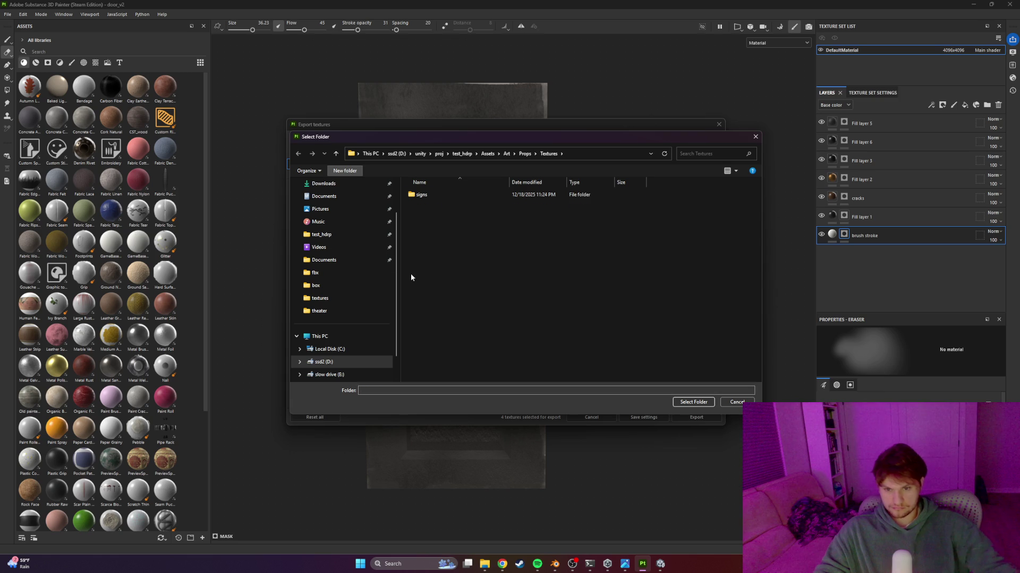
text(door_v2)
key(Return)
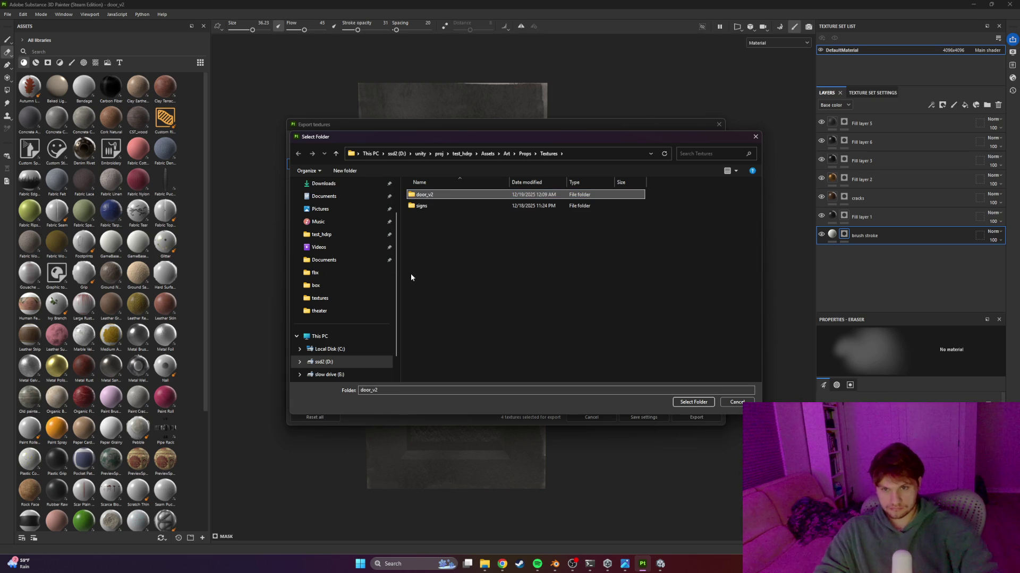
double_click(425, 195)
click(693, 402)
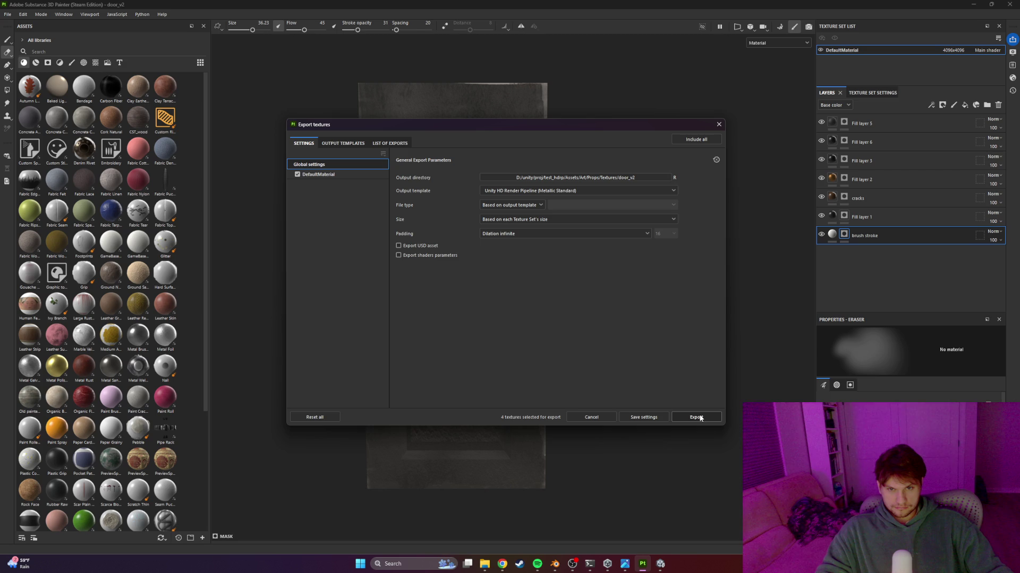
click(697, 417)
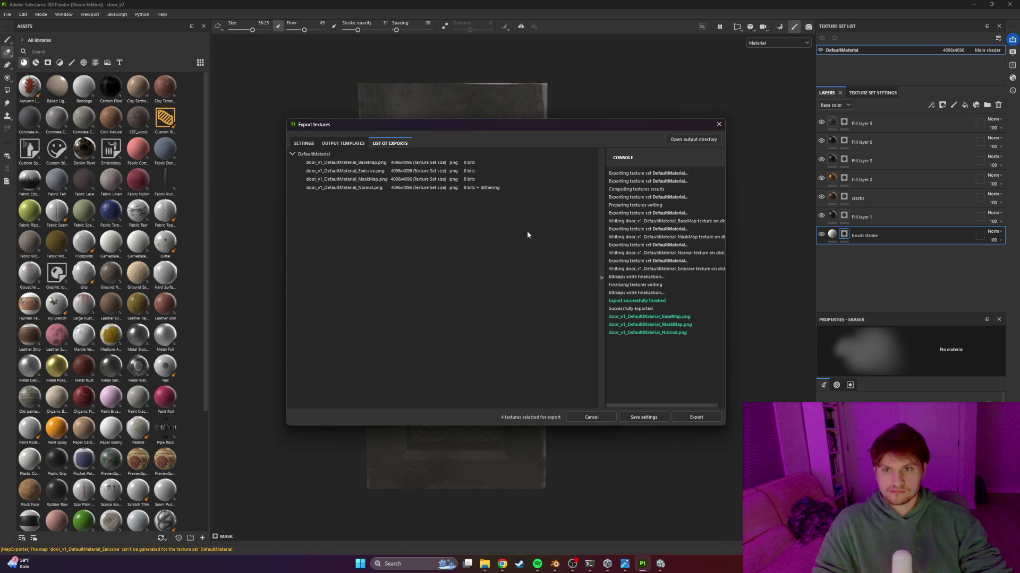
key(alt+Tab)
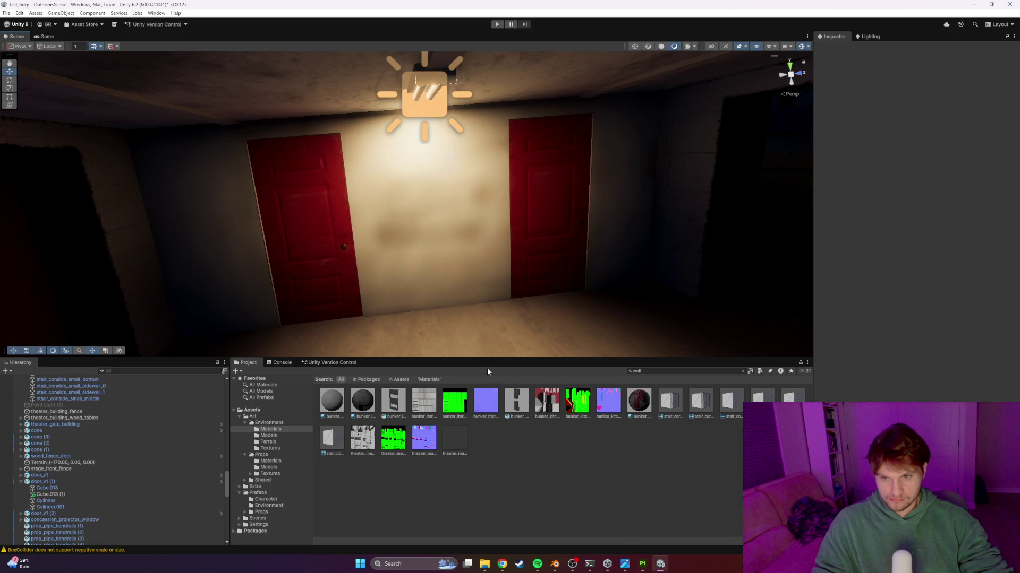
Clear the asset search and navigate to Assets/Art/Props/Textures/door_v2
text(doorv2)
key(BackSpace)
key(BackSpace)
key(BackSpace)
click(363, 379)
click(340, 379)
double_click(361, 403)
double_click(391, 402)
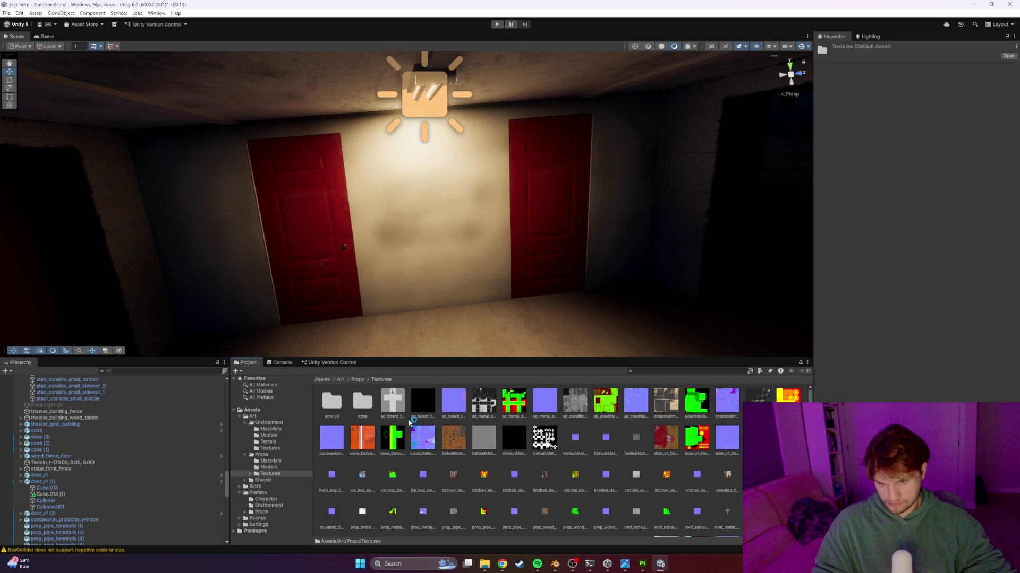
double_click(338, 405)
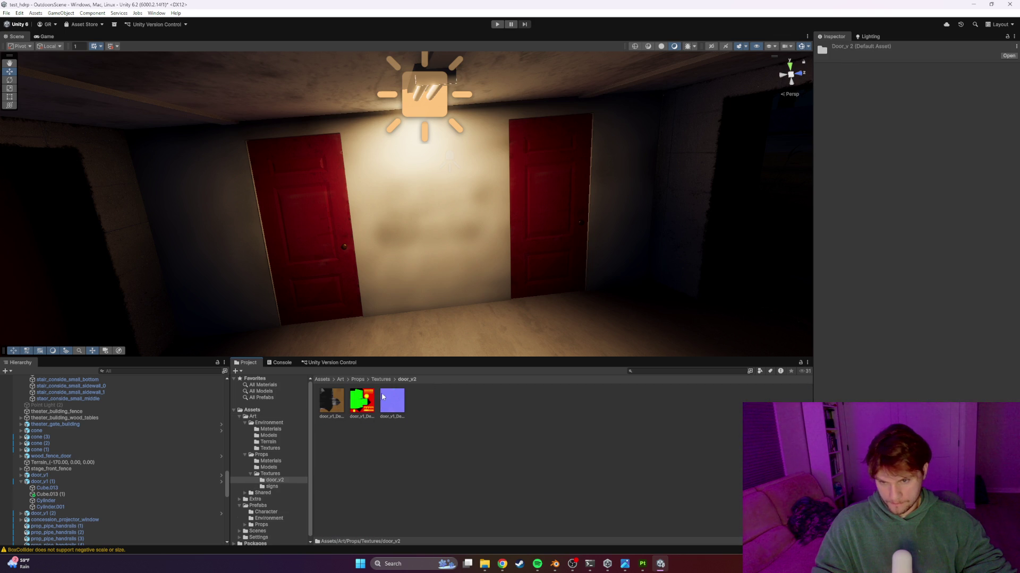
Rename the base color texture from door_v1 to door_v2
click(329, 419)
right_click(328, 419)
click(522, 389)
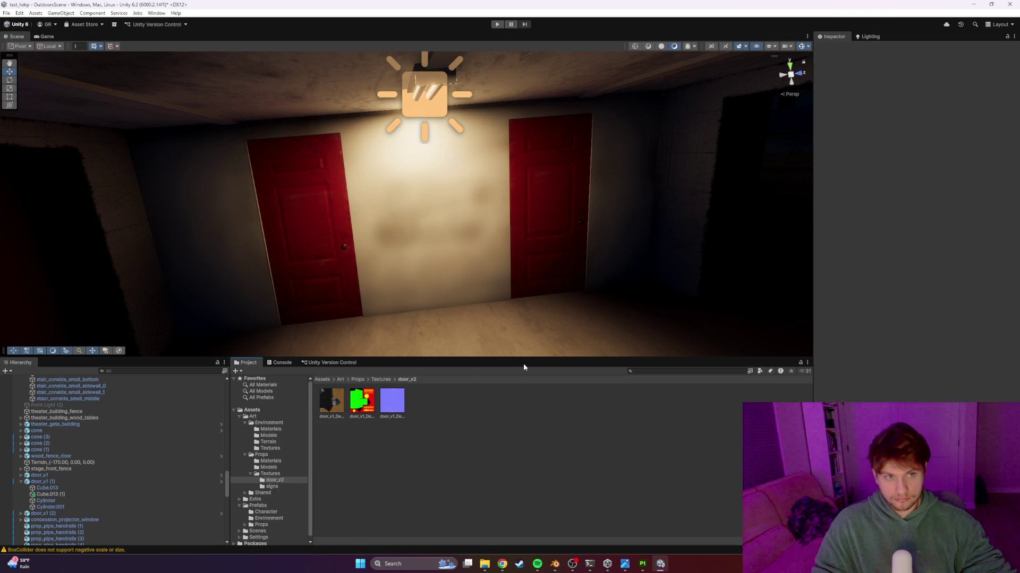
right_click(329, 414)
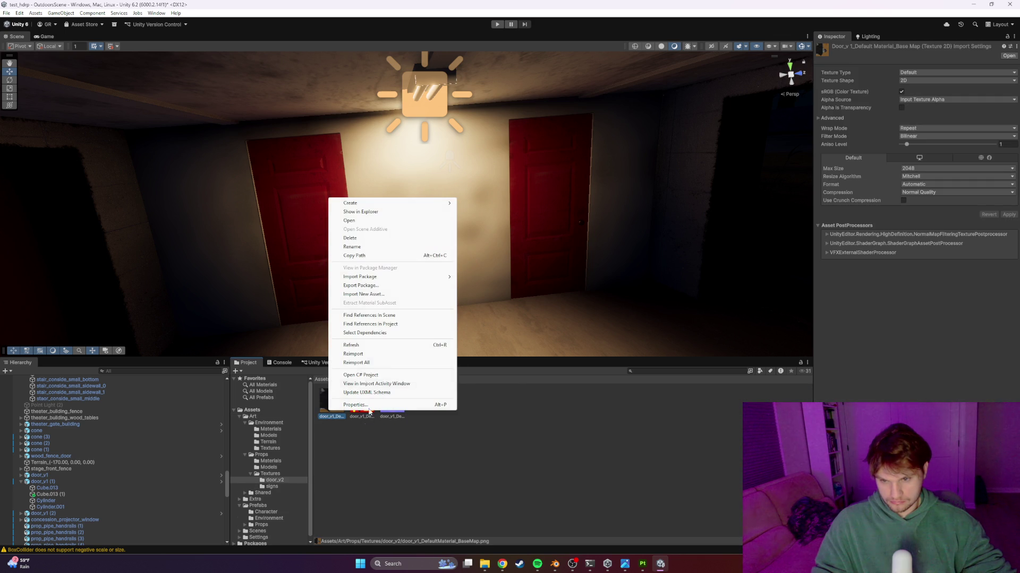
click(361, 255)
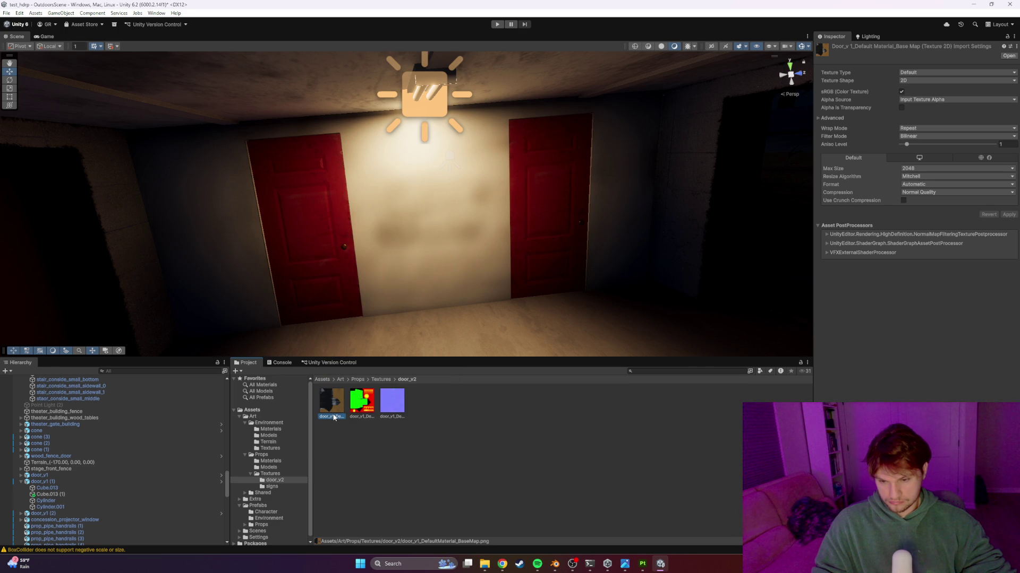
right_click(333, 417)
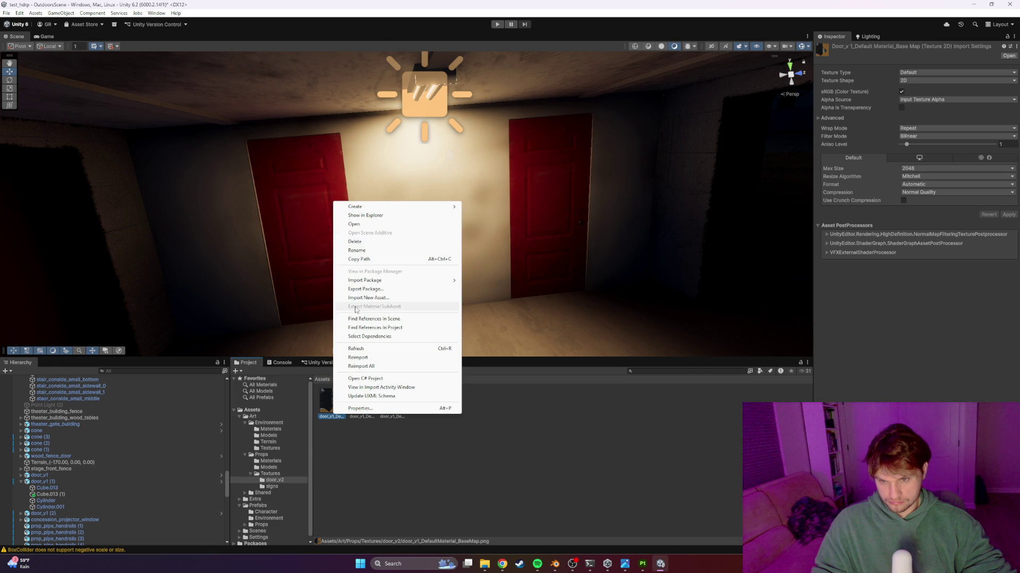
click(518, 432)
right_click(330, 413)
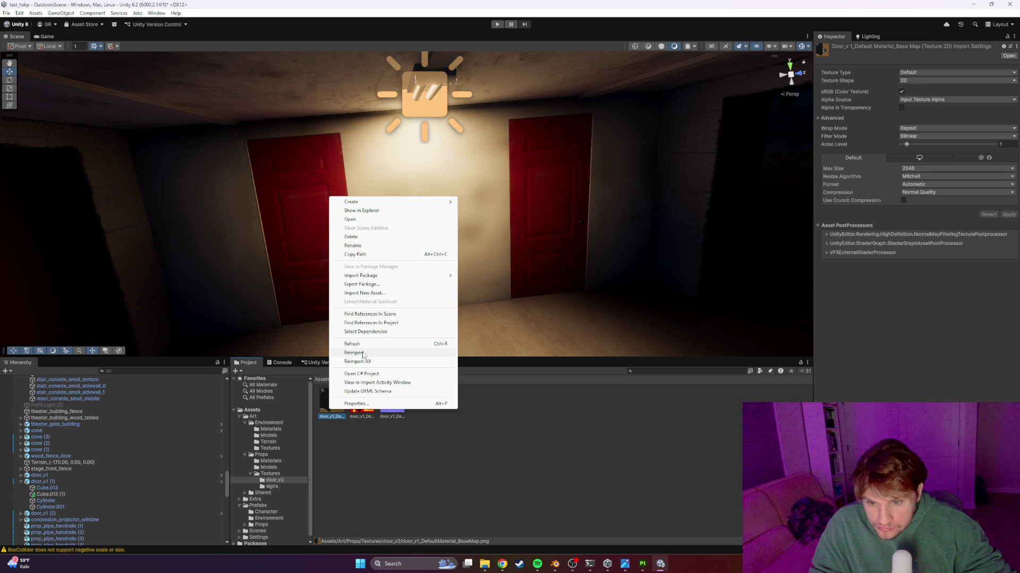
click(354, 246)
key(BackSpace)
text(2_Defau)
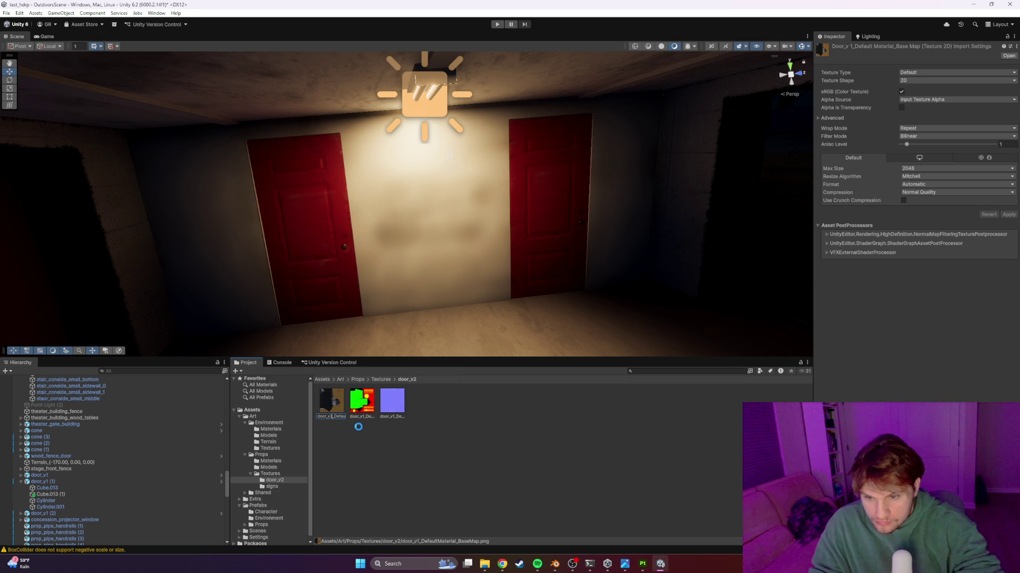
key(Return)
Rename the normal map and mask map so they start with door_v2
right_click(363, 406)
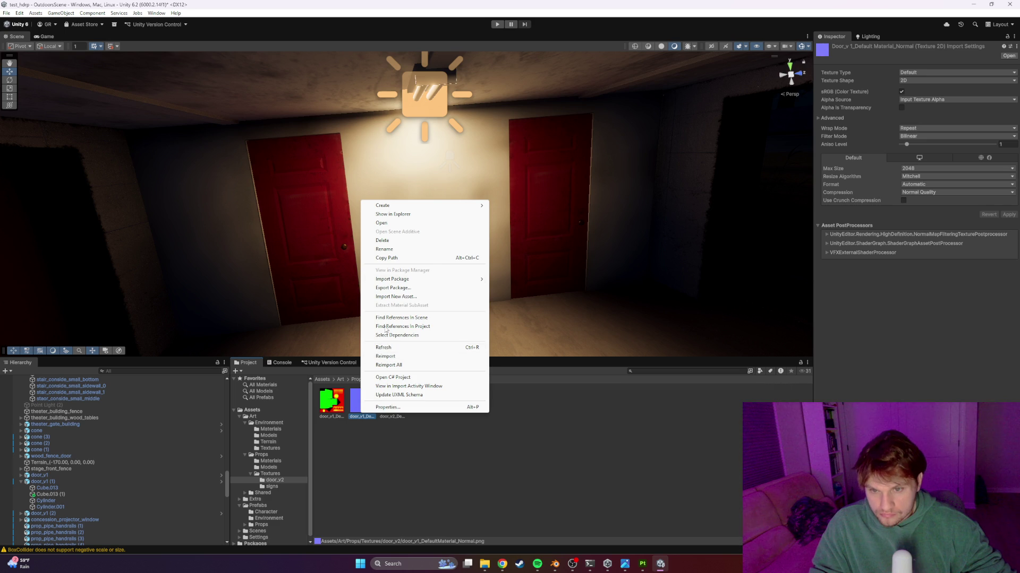
click(396, 250)
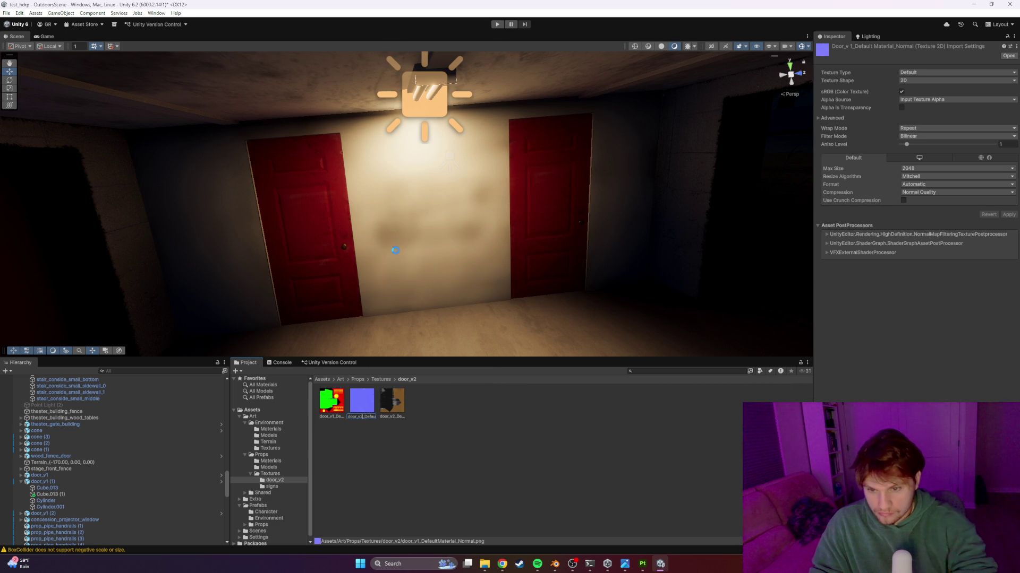
key(Return)
right_click(332, 407)
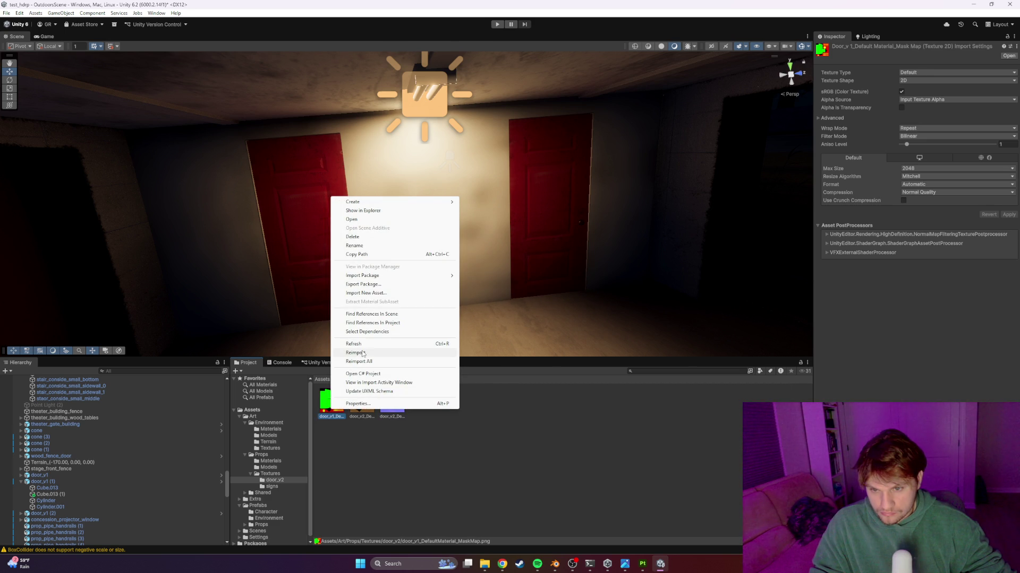
click(353, 245)
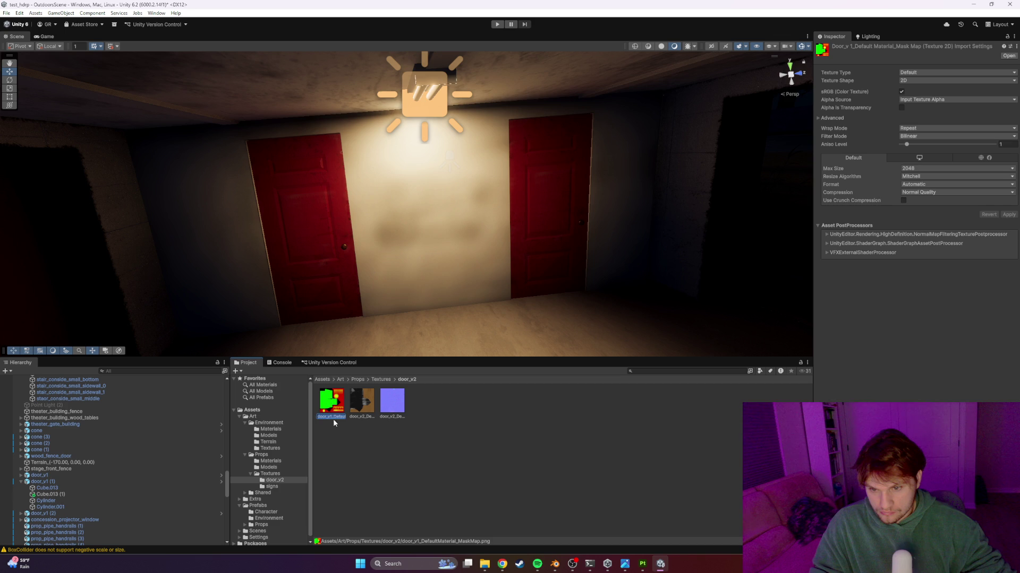
key(BackSpace)
text(2)
key(Return)
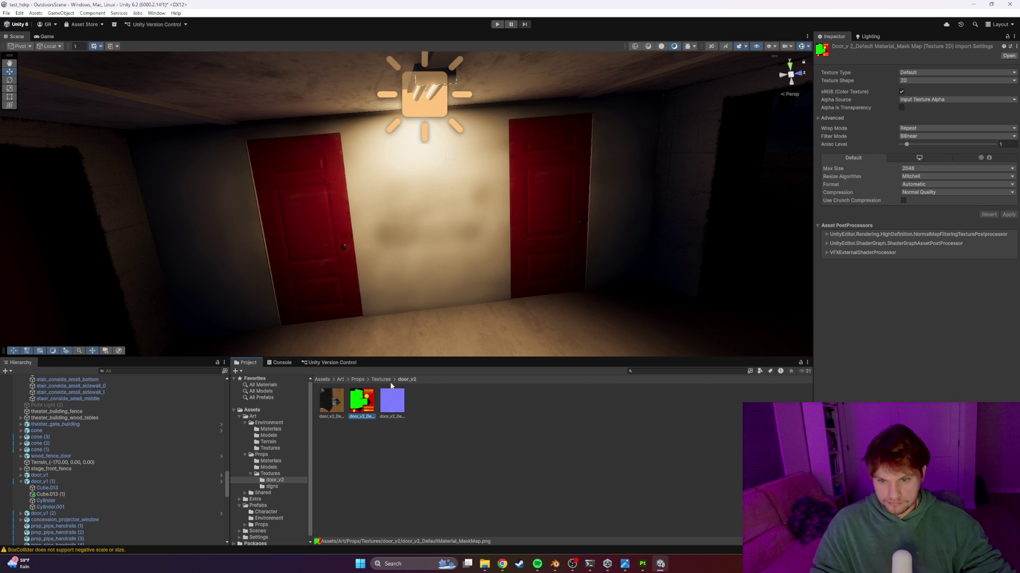
click(381, 379)
click(357, 379)
Create a new material named door_v2 in the Props Materials folder
double_click(332, 401)
right_click(424, 383)
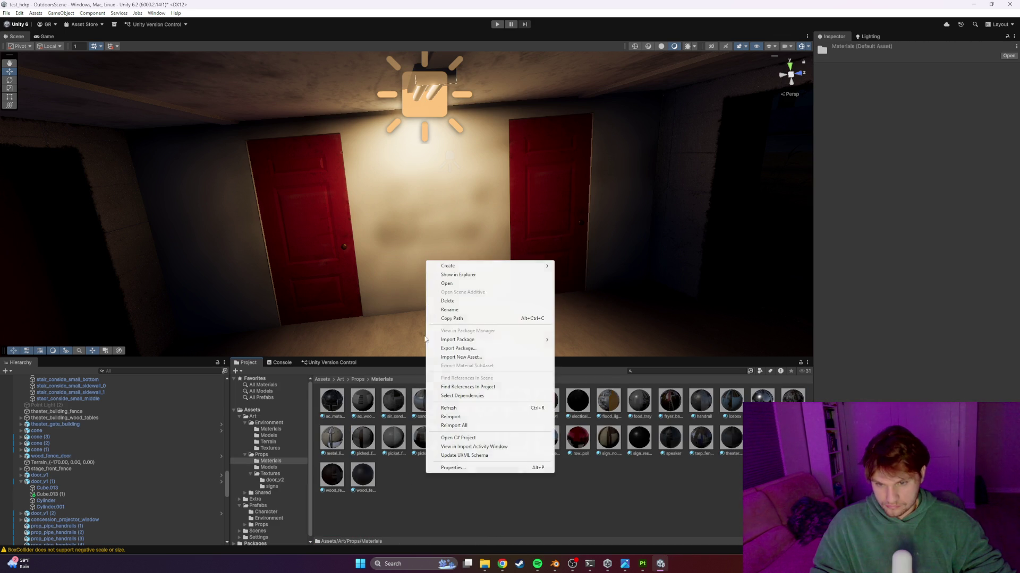
mouse_move(459, 268)
click(576, 275)
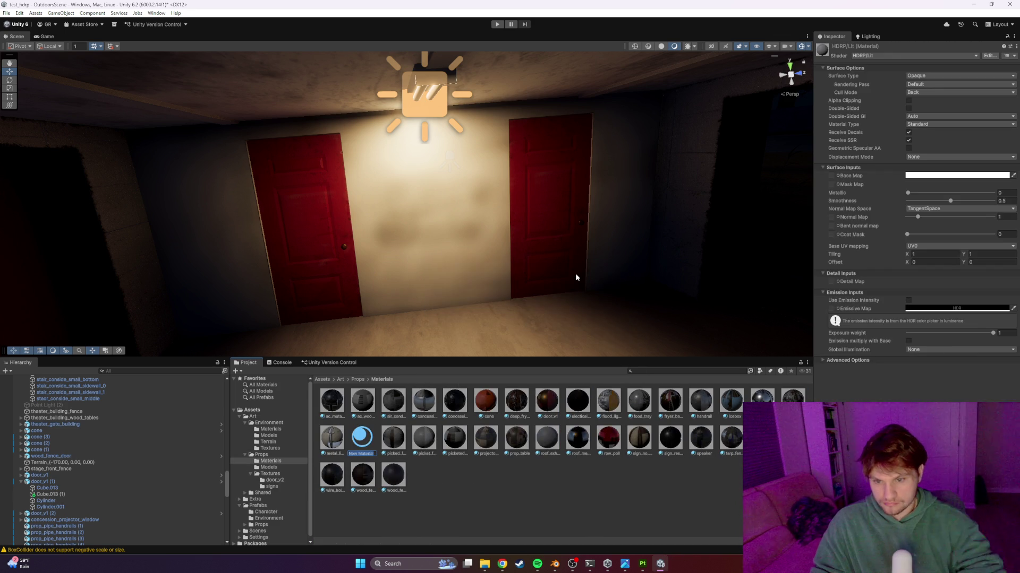
text(door_v2)
key(Return)
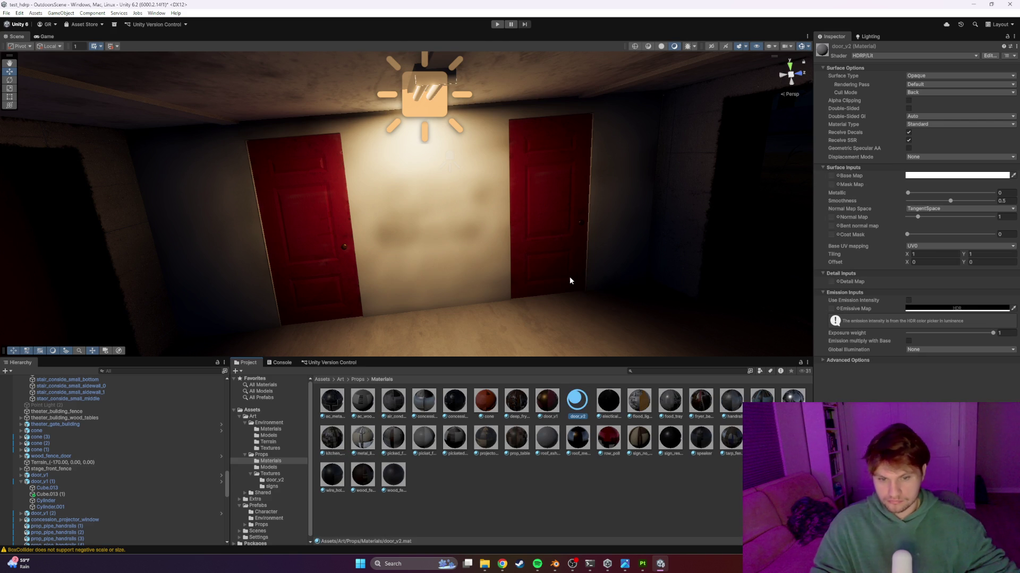
Assign the door_v2 base map, green mask texture and blue normal texture to the material
click(838, 176)
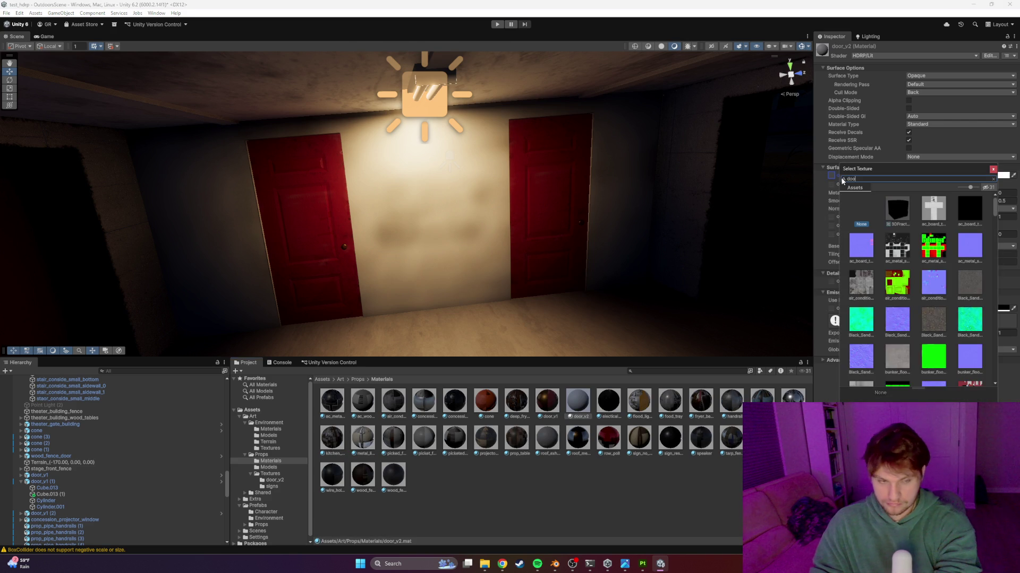
text(door_v2)
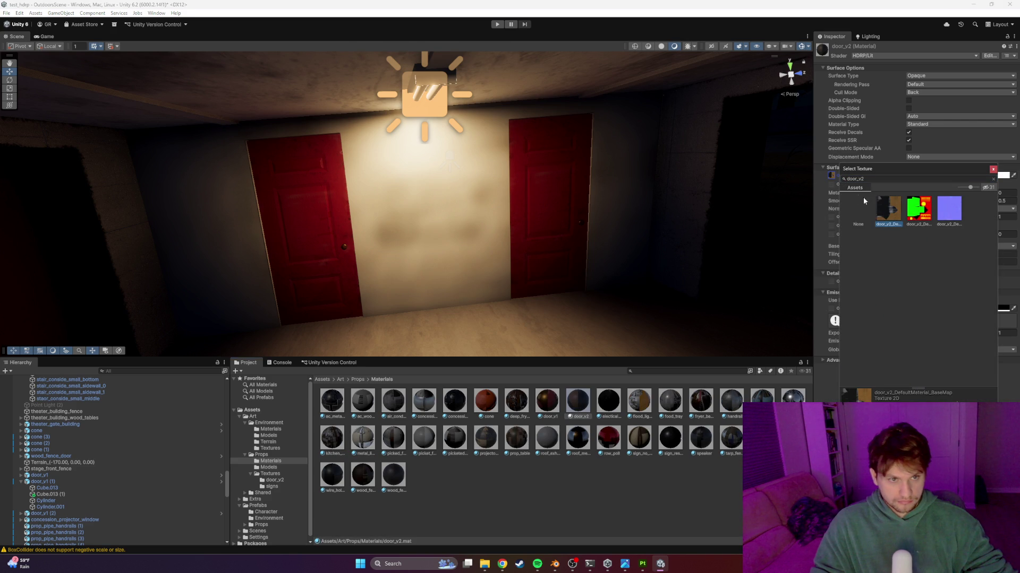
double_click(894, 217)
click(831, 184)
text(door_v2)
double_click(936, 217)
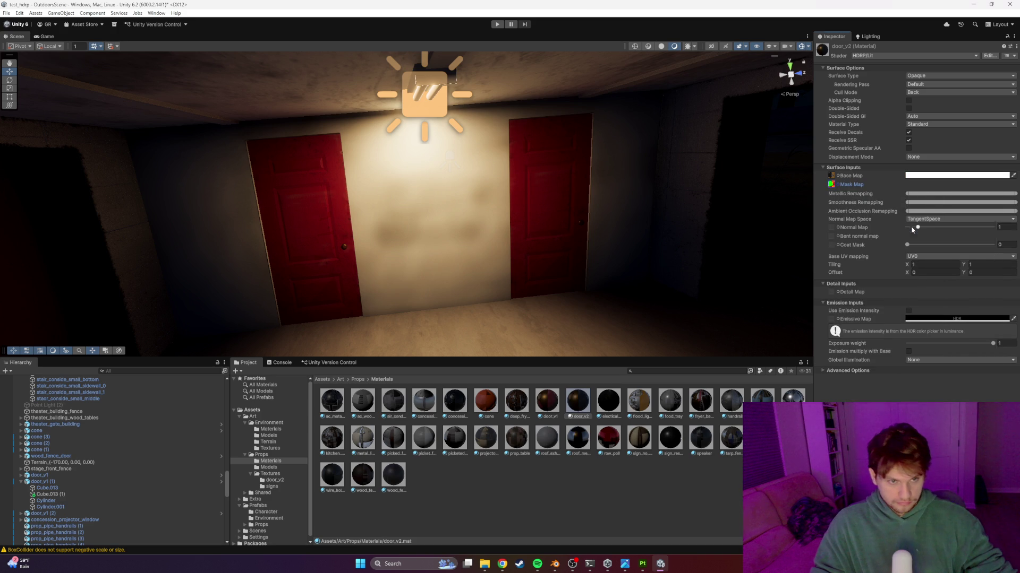
click(838, 228)
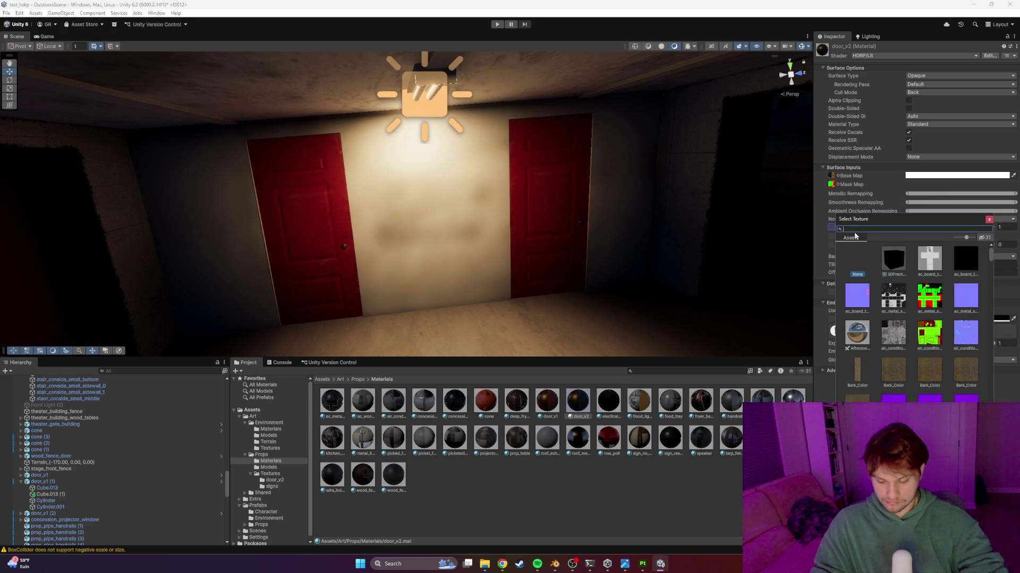
text(doo)
key(BackSpace)
text(2)
double_click(944, 260)
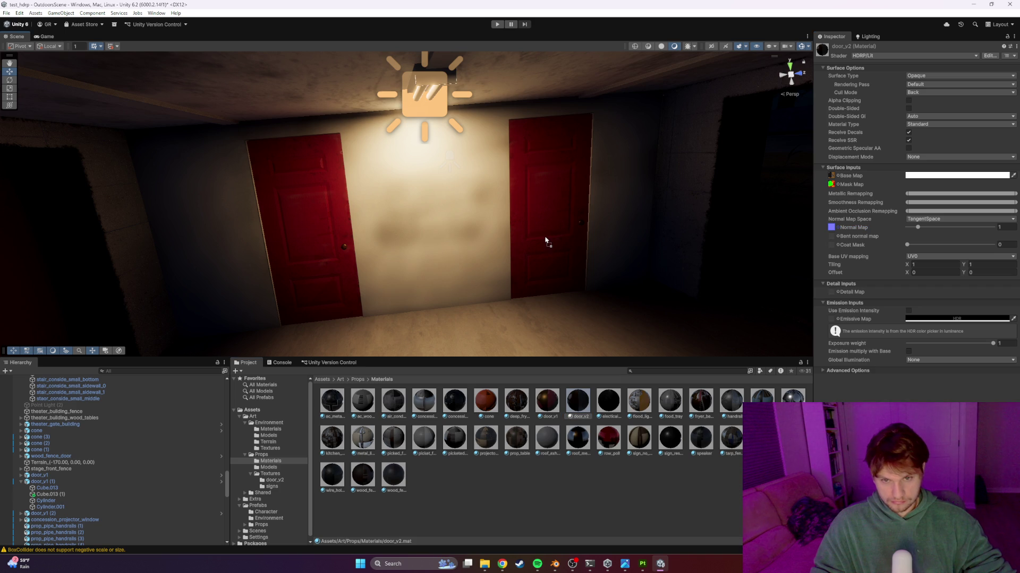
mouse_move(547, 221)
right_down()
mouse_move(591, 212)
mouse_move(462, 216)
mouse_move(512, 244)
mouse_move(497, 254)
mouse_move(478, 254)
mouse_move(528, 239)
mouse_move(455, 239)
right_up()
Select the bunker wall and left door together and slide them along X
key(w)
click(526, 240)
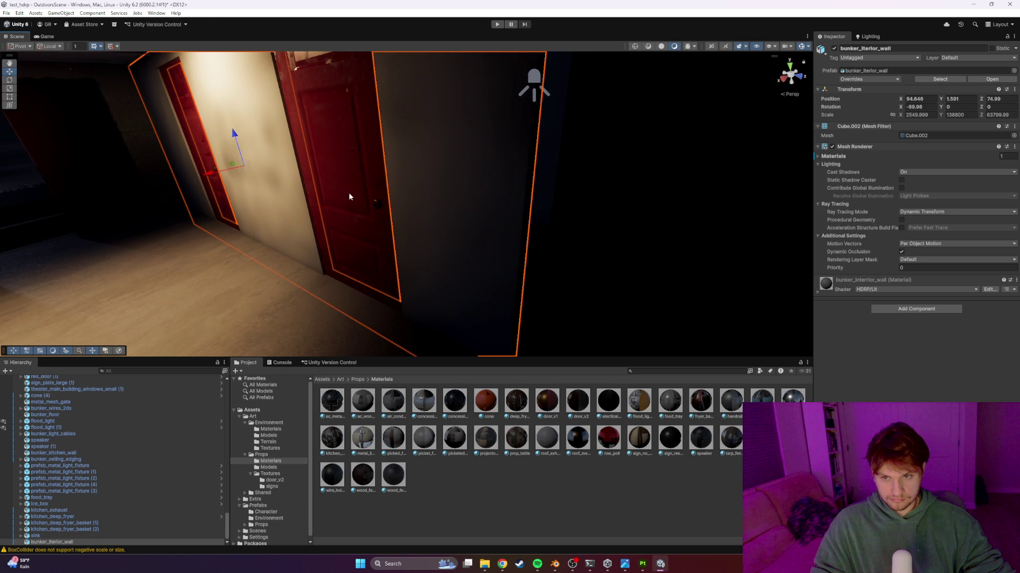
shift+click(256, 194)
shift+click(210, 162)
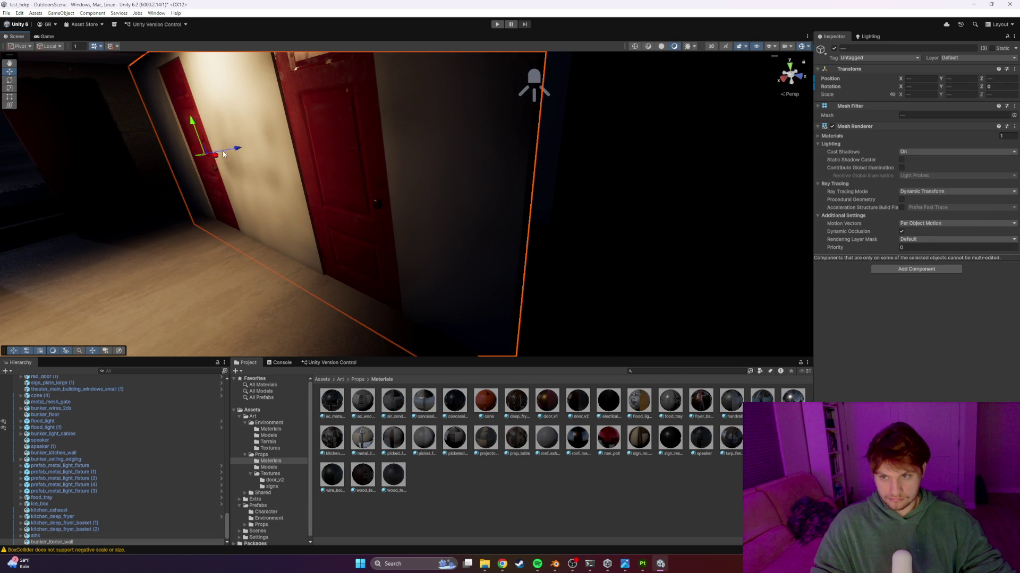
mouse_move(211, 158)
mouse_down()
mouse_move(196, 154)
mouse_move(276, 154)
mouse_move(367, 201)
mouse_up()
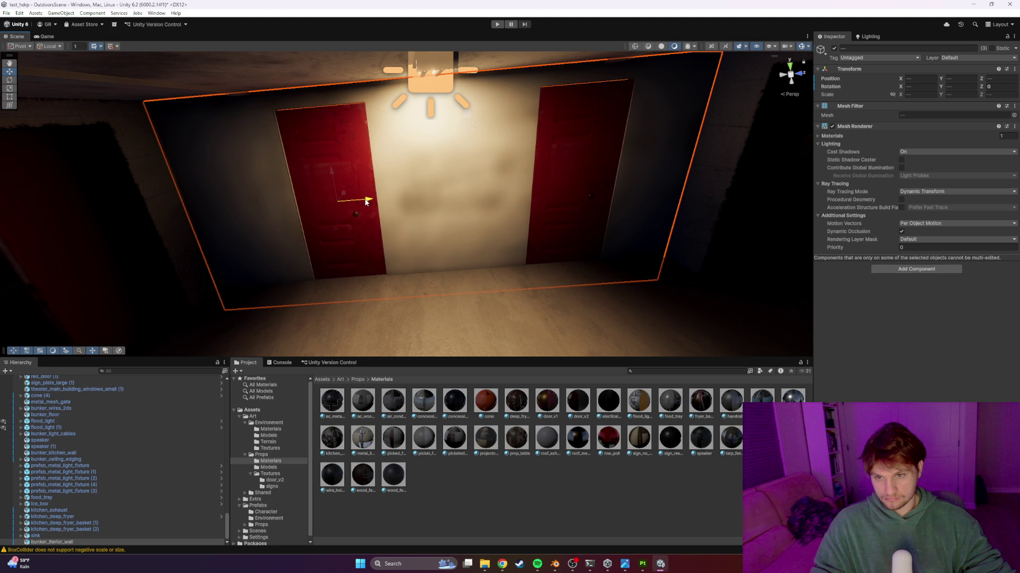
Frame the door panel Cube.013 (1), delete door_v1 (1), then undo that deletion
click(382, 224)
key(f)
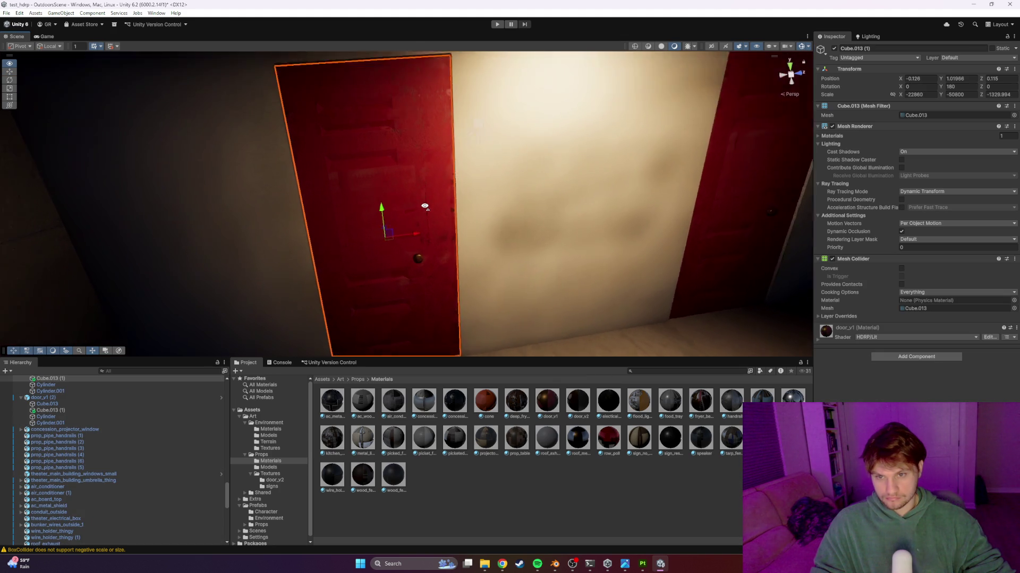
mouse_move(432, 208)
alt+mouse_down()
mouse_move(497, 251)
mouse_move(519, 246)
alt+mouse_up()
click(477, 228)
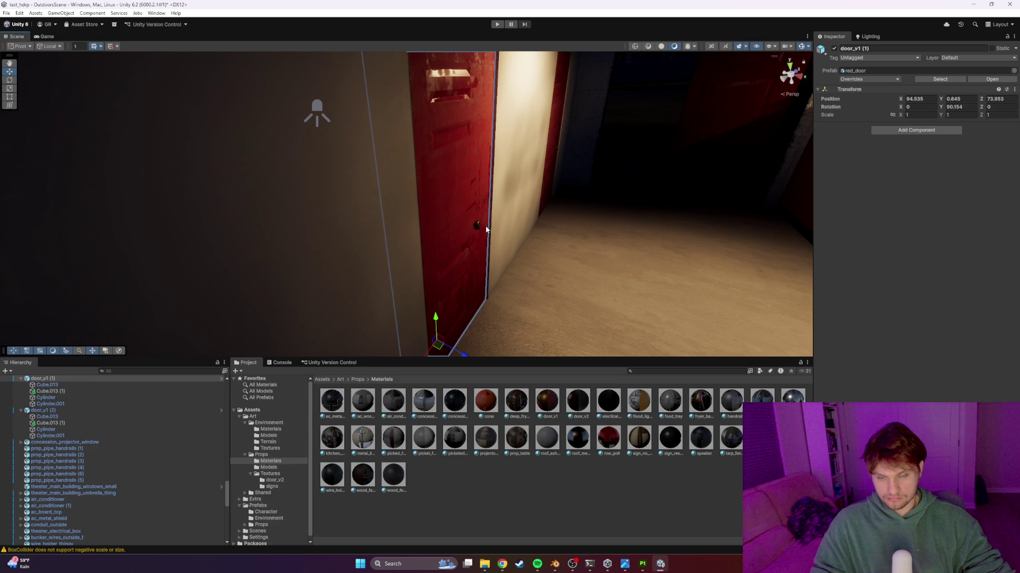
key(Delete)
mouse_move(469, 214)
alt+mouse_down()
mouse_move(451, 212)
mouse_move(502, 263)
mouse_move(532, 335)
mouse_move(606, 237)
alt+mouse_up()
key(ctrl+z)
key(f)
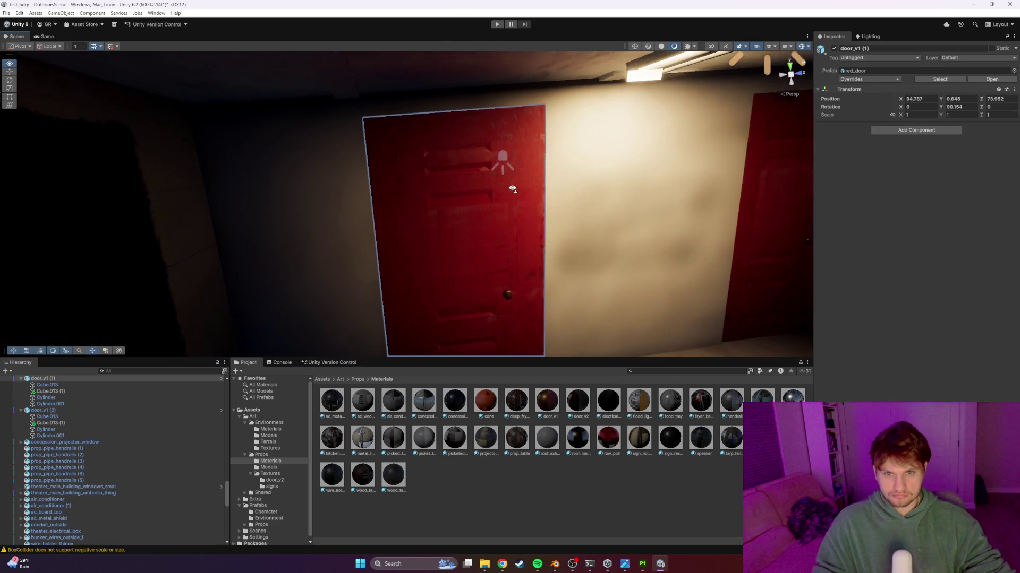
Delete the extra Cube.013 (1) panel and nudge door_v1 (1) to X 94.53
click(526, 215)
mouse_move(506, 266)
mouse_down()
mouse_move(638, 266)
mouse_move(542, 270)
mouse_up()
key(Delete)
click(543, 268)
mouse_move(524, 307)
alt+mouse_down()
mouse_move(444, 307)
mouse_move(424, 319)
mouse_move(412, 300)
mouse_move(430, 301)
mouse_move(434, 265)
mouse_move(438, 274)
alt+mouse_up()
click(438, 276)
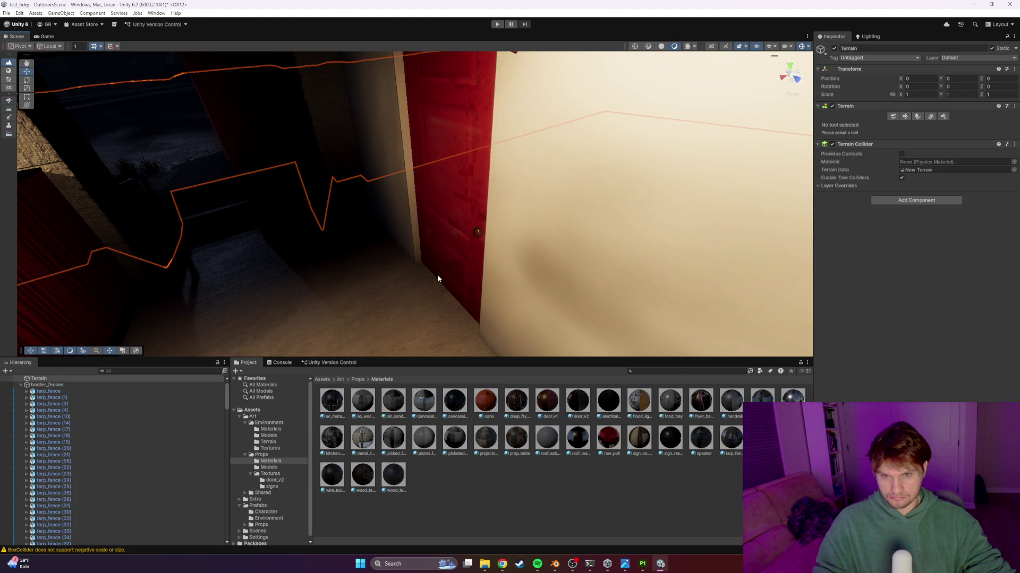
click(467, 234)
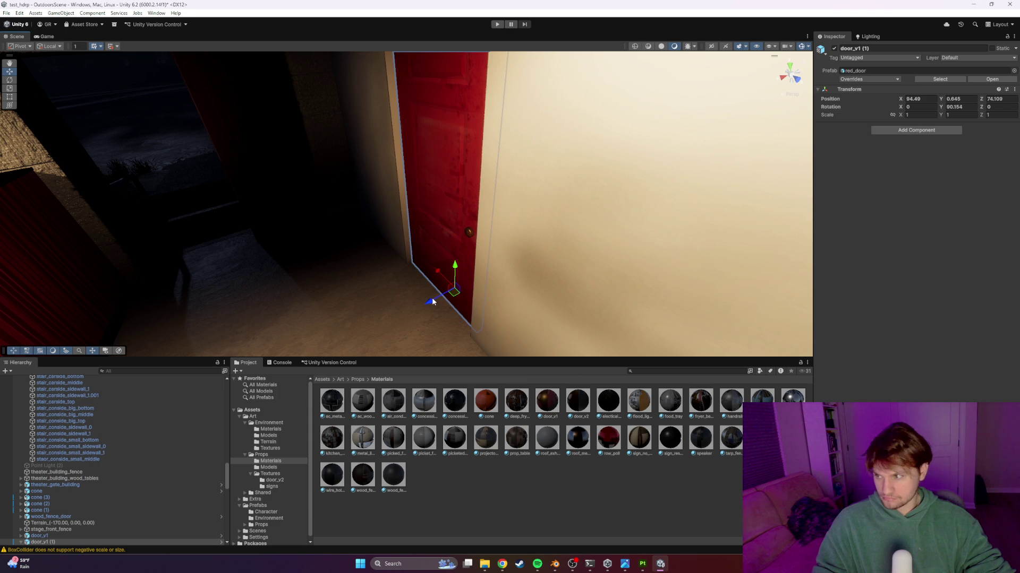
drag(432, 301, 428, 304)
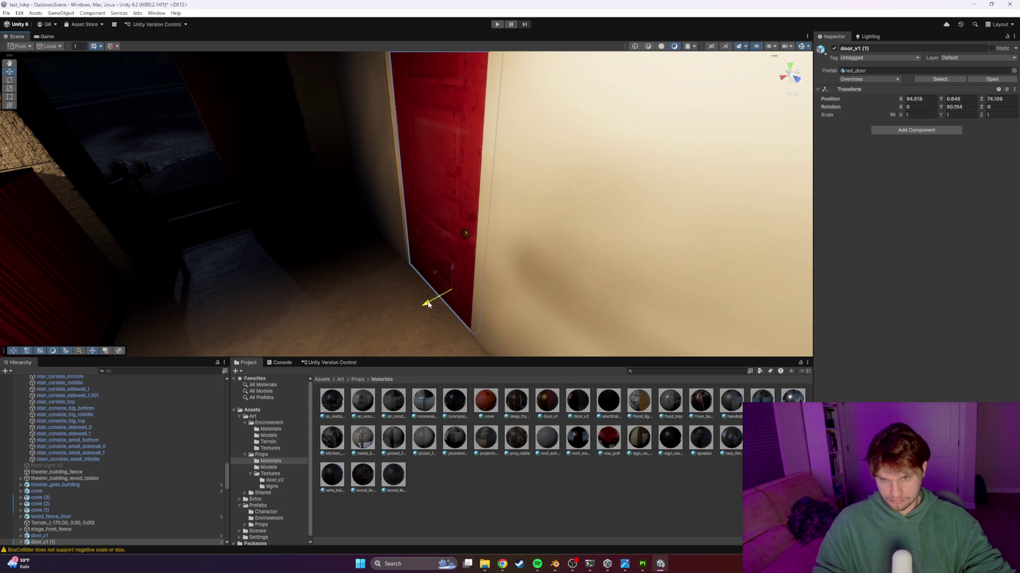
mouse_move(400, 301)
right_down()
mouse_move(599, 289)
mouse_move(553, 255)
mouse_move(558, 243)
mouse_move(532, 247)
right_up()
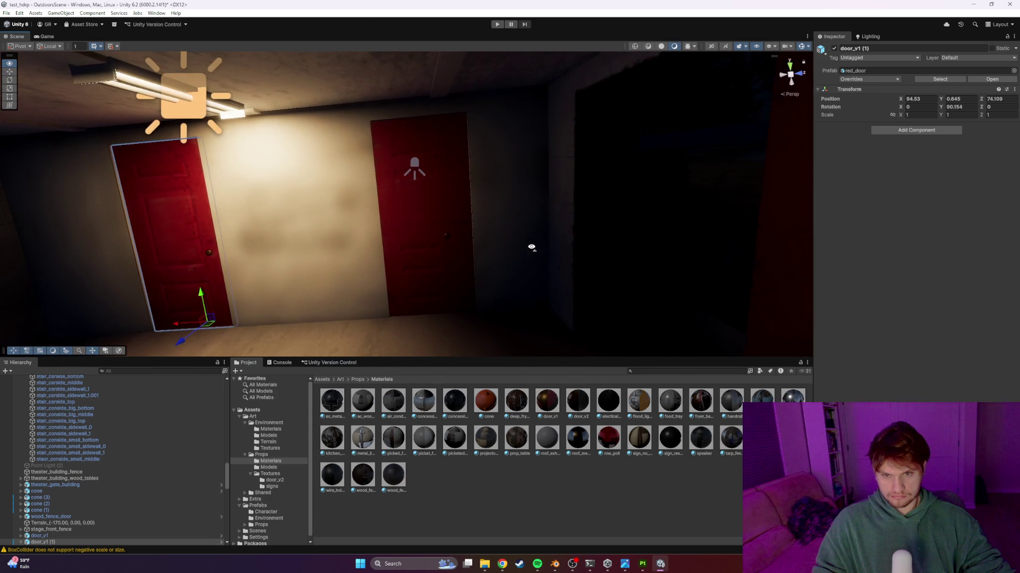
Select the right door and a second object, then slide them along X
click(459, 227)
click(460, 227)
click(463, 236)
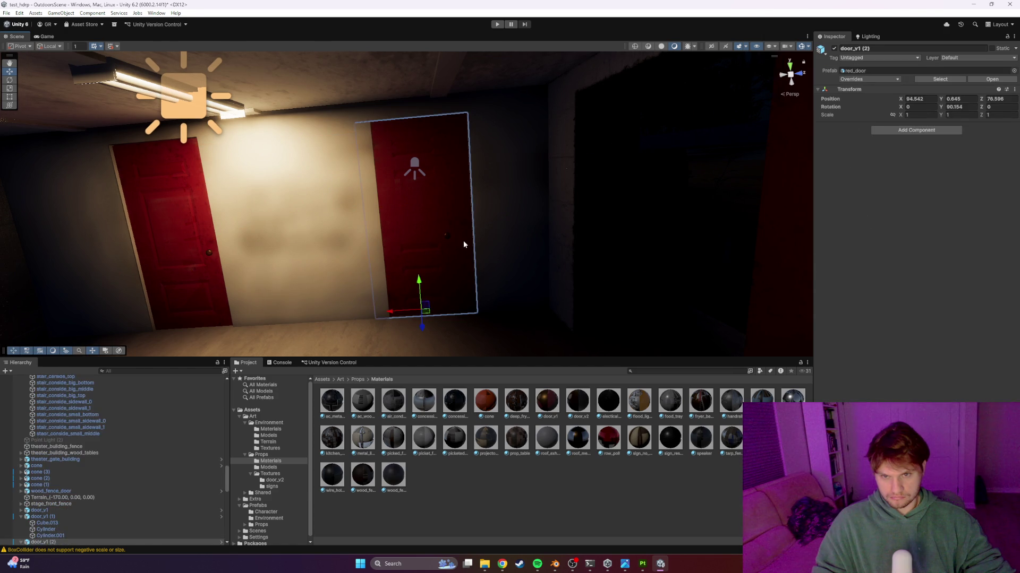
click(461, 241)
click(450, 241)
click(446, 237)
shift+click(422, 267)
drag(417, 241, 431, 242)
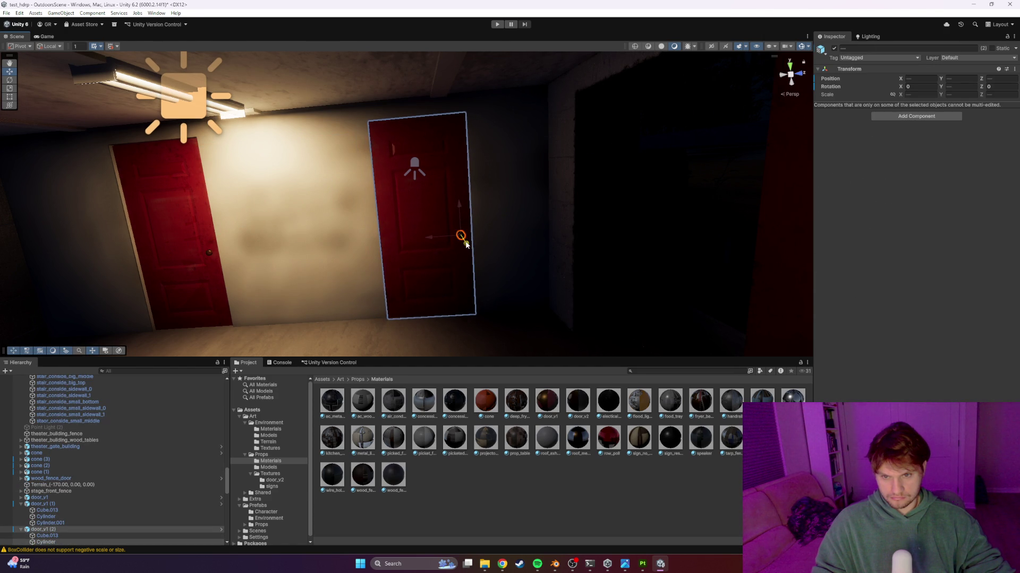
Frame both doors and nudge door_v1 (2) slightly along Z
right_drag(453, 240, 574, 266)
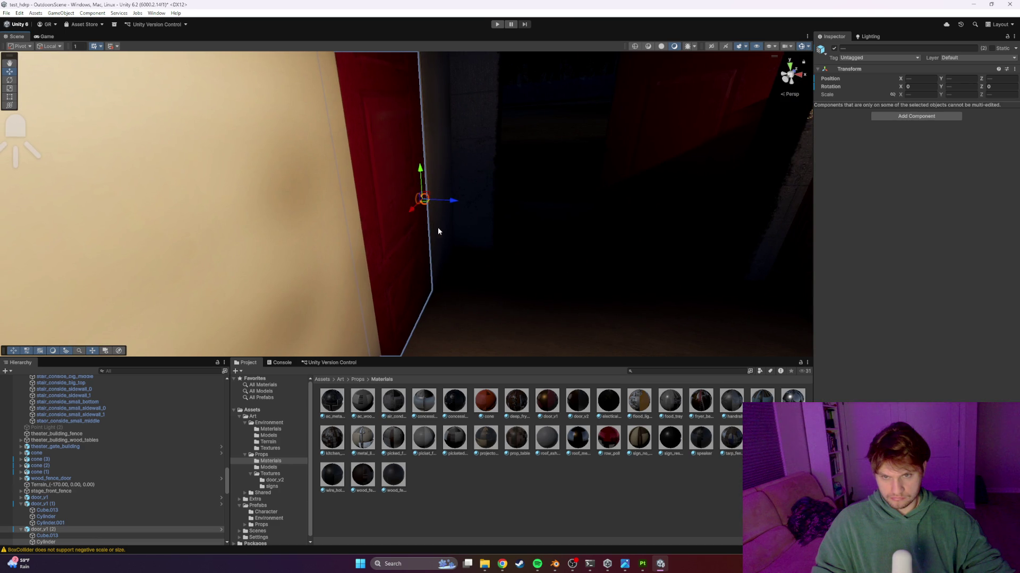
key(f)
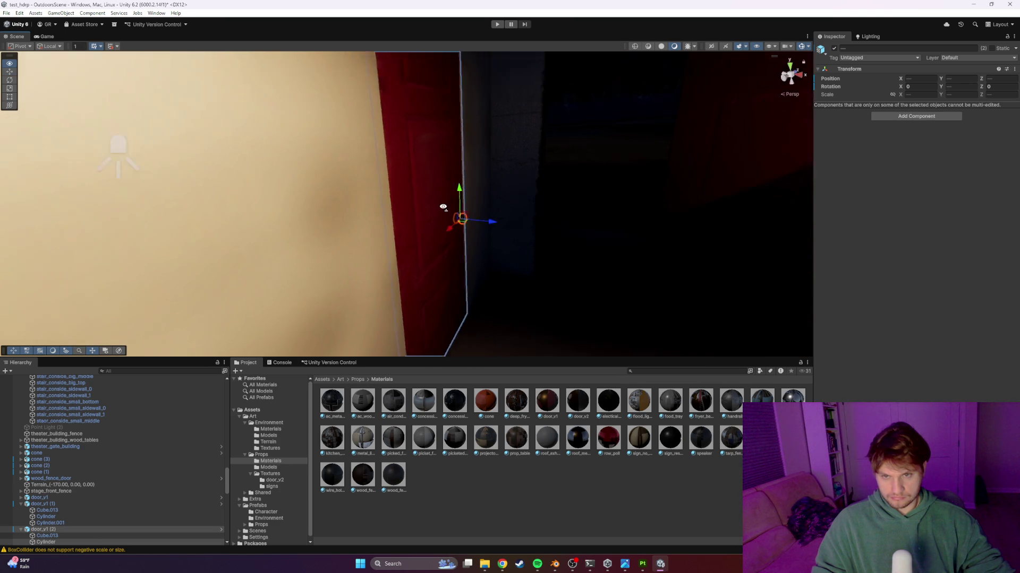
right_drag(524, 157, 420, 221)
scroll(414, 217, up, 5)
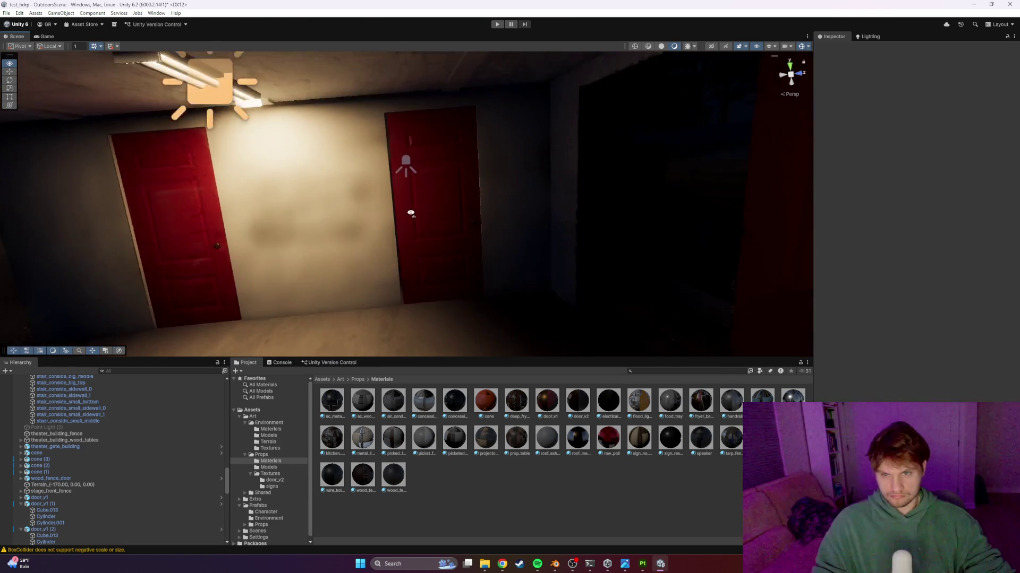
click(423, 329)
drag(438, 355, 436, 356)
mouse_move(503, 248)
right_down()
mouse_move(577, 150)
mouse_move(513, 198)
mouse_move(475, 213)
mouse_move(433, 210)
right_up()
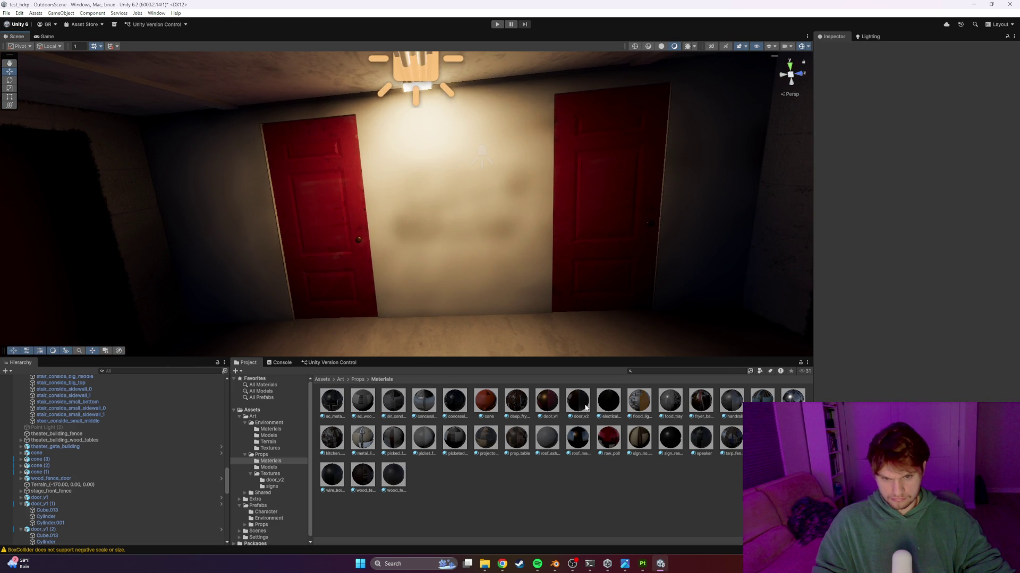
Apply the door_v2 material to both hallway doors and start a Project search
drag(581, 381, 605, 253)
mouse_move(571, 406)
mouse_down()
mouse_move(375, 273)
mouse_move(361, 276)
mouse_up()
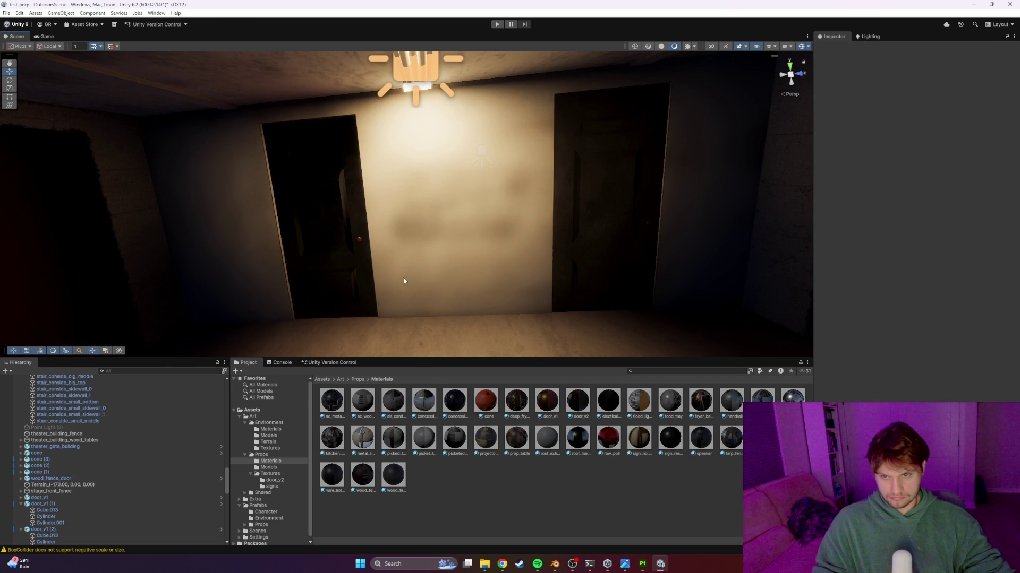
click(654, 371)
Search the Project for door_V2 and set the base map Max Size to 4096
text(door_V2)
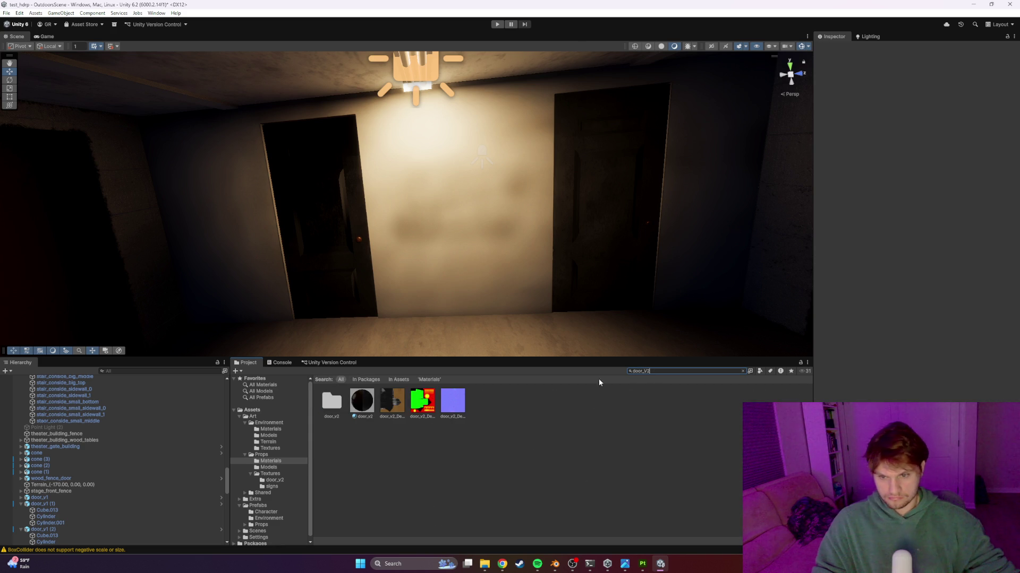
click(352, 406)
click(392, 402)
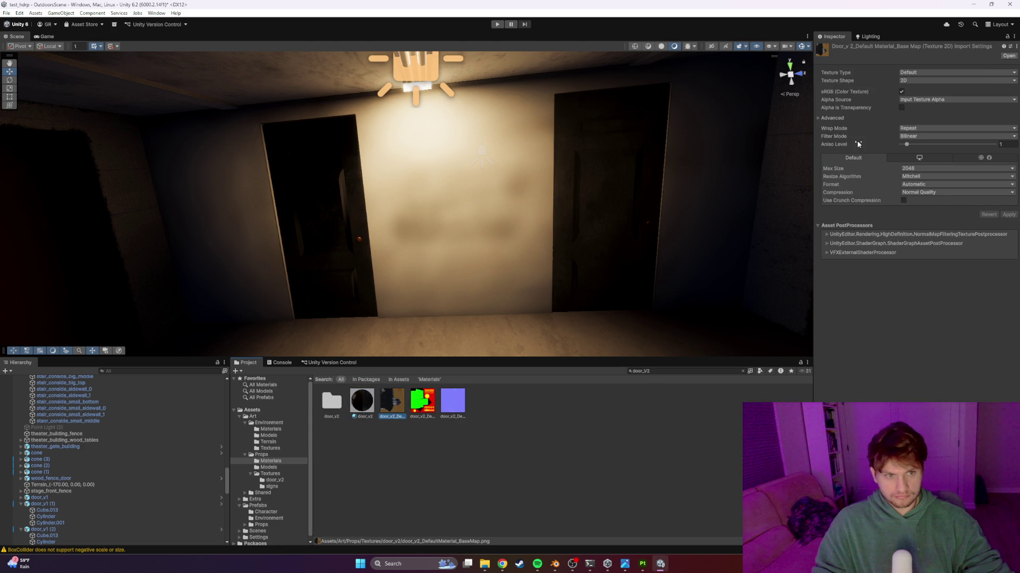
click(919, 169)
click(925, 239)
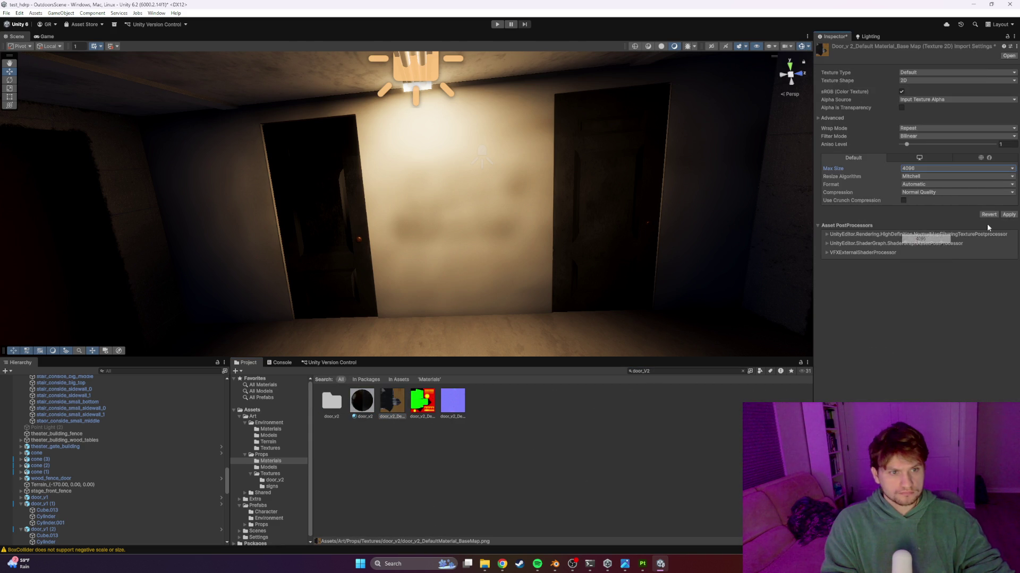
click(422, 402)
Set the mask and normal textures to 4096 Max Size, typing the normal as Normal map
click(923, 168)
click(922, 239)
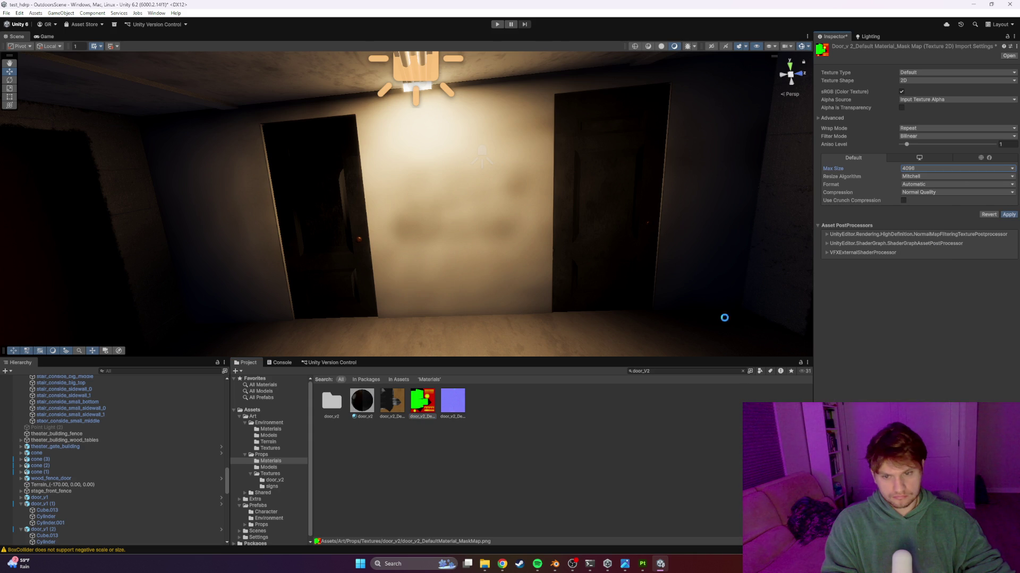
click(453, 401)
click(923, 168)
click(914, 240)
click(910, 73)
click(924, 88)
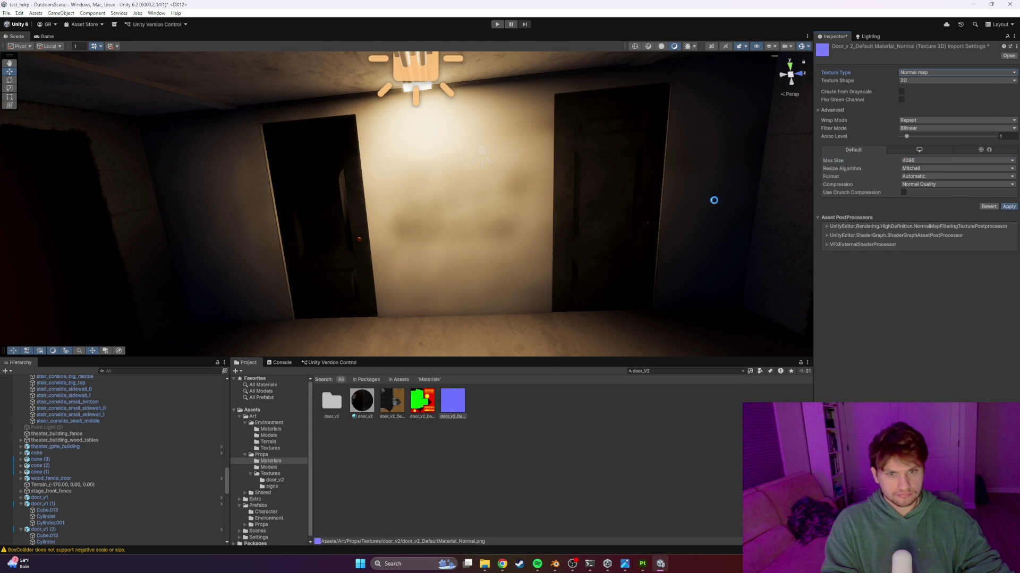
Fly up to the door and select its doorknob Cylinder
key(w)
mouse_move(577, 202)
right_down()
mouse_move(566, 213)
mouse_move(638, 212)
mouse_move(674, 228)
mouse_move(658, 226)
right_up()
click(507, 220)
click(491, 215)
click(495, 215)
click(493, 217)
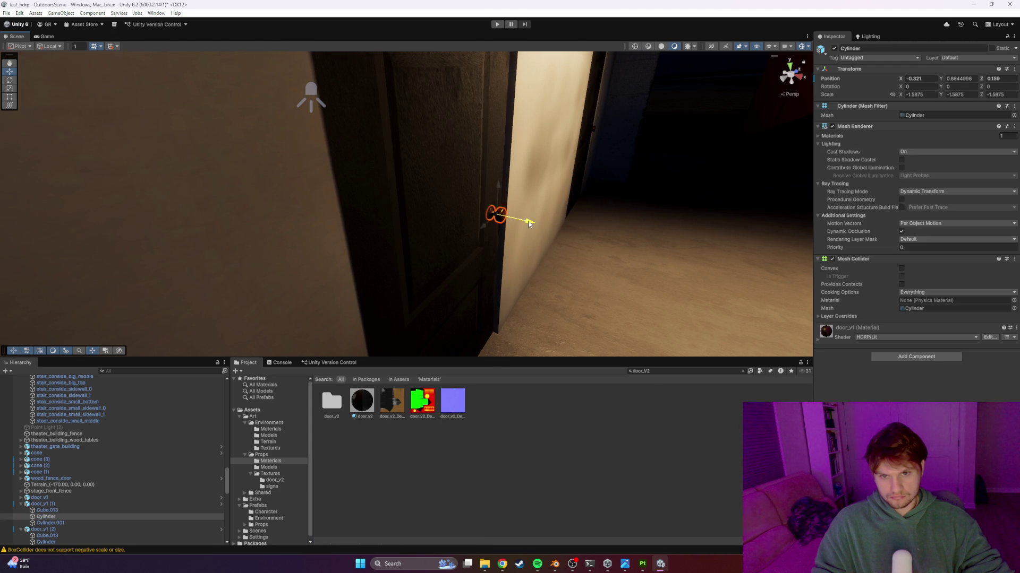
Slide the door panel Cube.013 along X to realign it
click(483, 244)
click(483, 243)
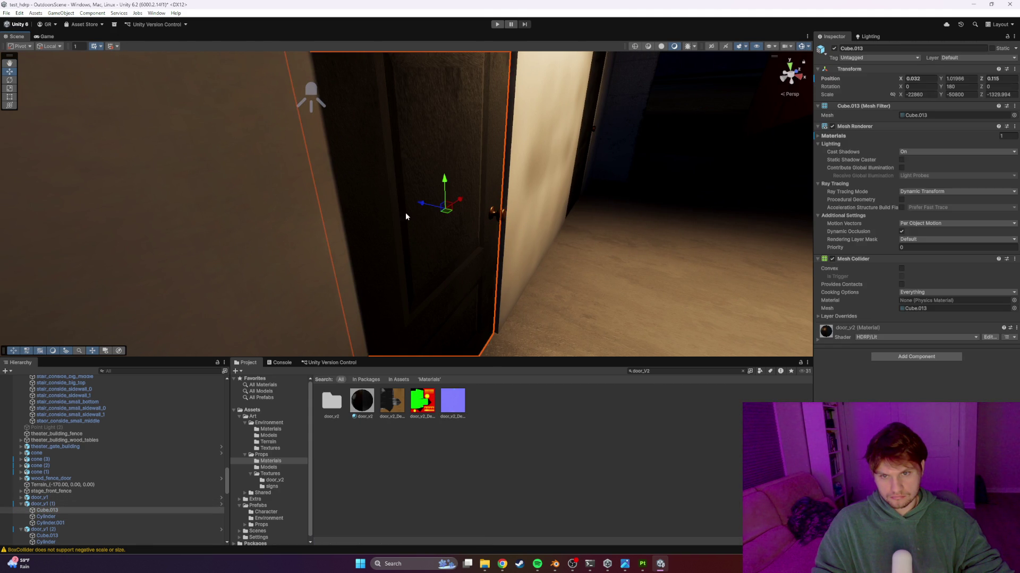
drag(416, 202, 404, 201)
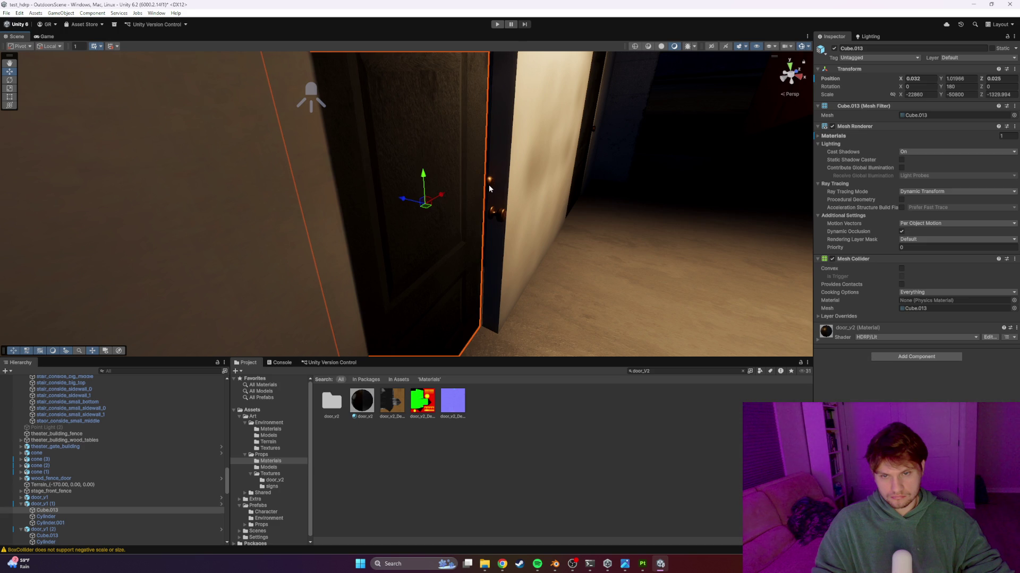
click(489, 185)
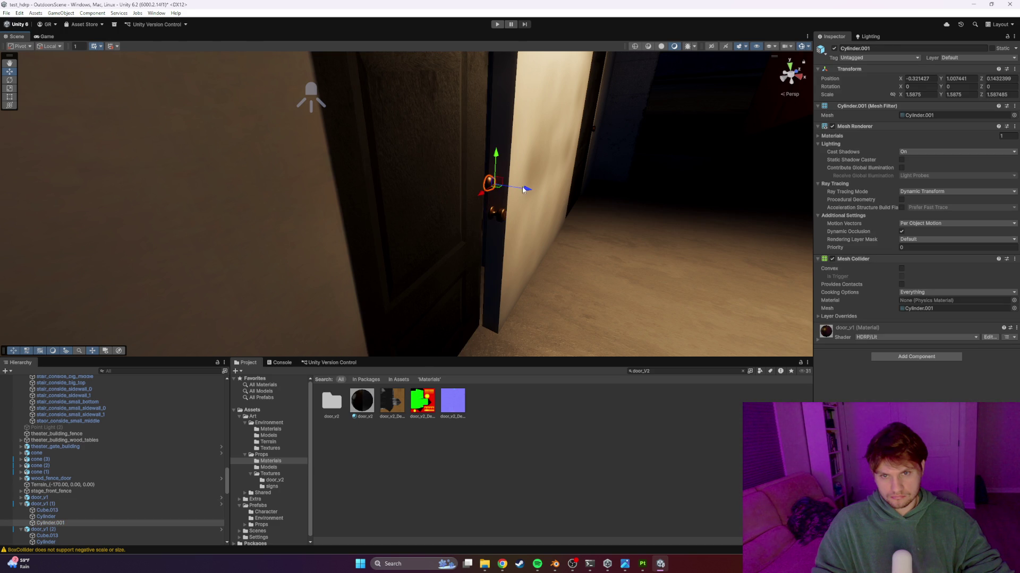
click(445, 193)
click(445, 194)
drag(417, 203, 418, 203)
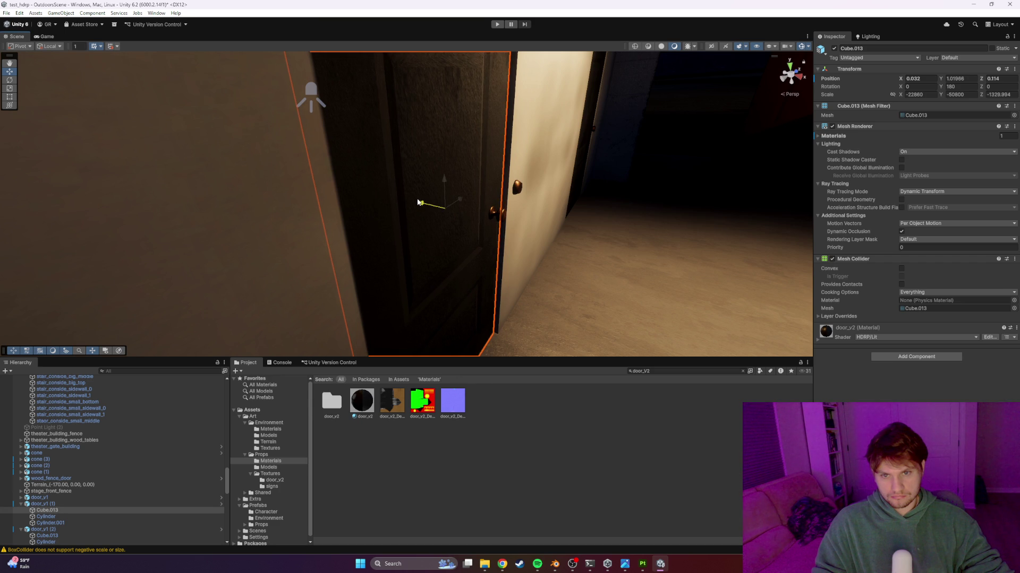
mouse_move(438, 212)
right_down()
mouse_move(446, 228)
mouse_move(521, 228)
mouse_move(450, 202)
right_up()
Move the knob Cylinder.001 inward along Z to sit against the door face
click(417, 178)
click(417, 179)
drag(456, 183, 417, 178)
mouse_move(417, 178)
right_down()
mouse_move(419, 153)
mouse_move(394, 141)
right_up()
click(432, 192)
click(454, 188)
right_drag(454, 188, 424, 227)
Duplicate the door and place the copy on the right wall
click(423, 227)
key(ctrl+d)
drag(417, 296, 670, 294)
mouse_move(610, 285)
right_down()
mouse_move(737, 244)
mouse_move(583, 226)
right_up()
mouse_move(582, 233)
right_down()
mouse_move(462, 285)
mouse_move(552, 292)
mouse_move(520, 291)
right_up()
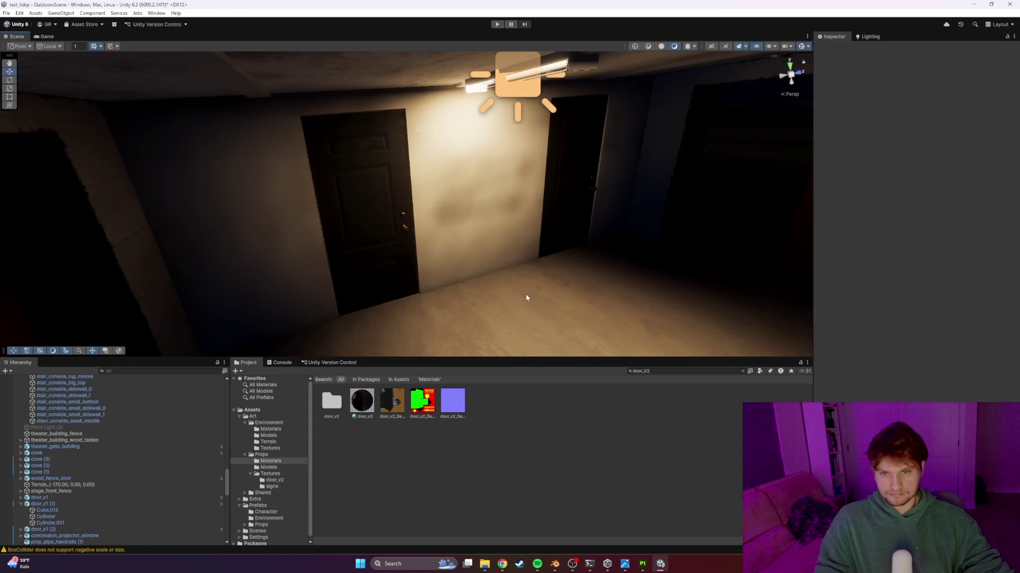
key(alt+Tab)
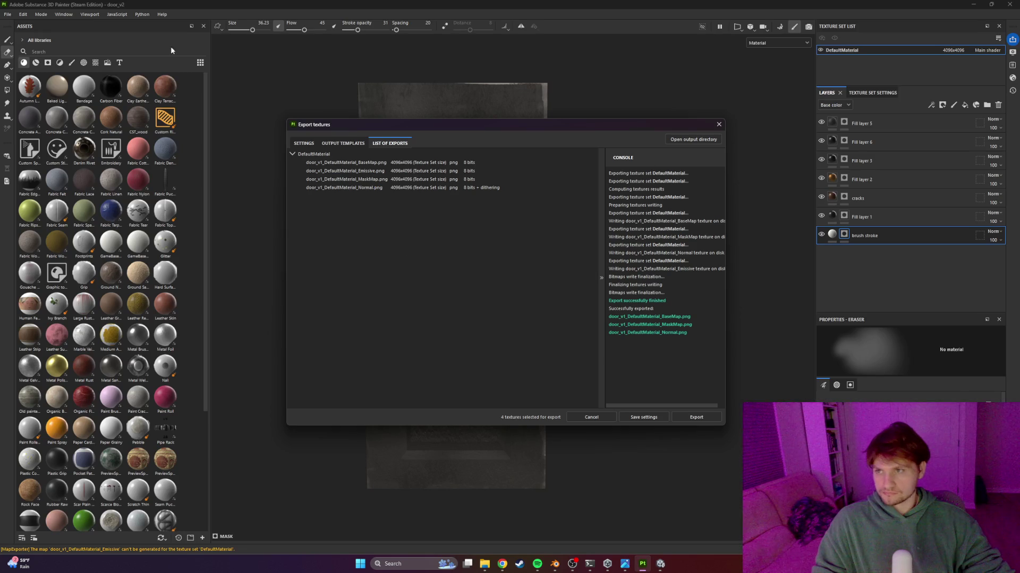
Close the finished texture export window and bring up the project file browser
click(719, 124)
click(8, 14)
click(24, 25)
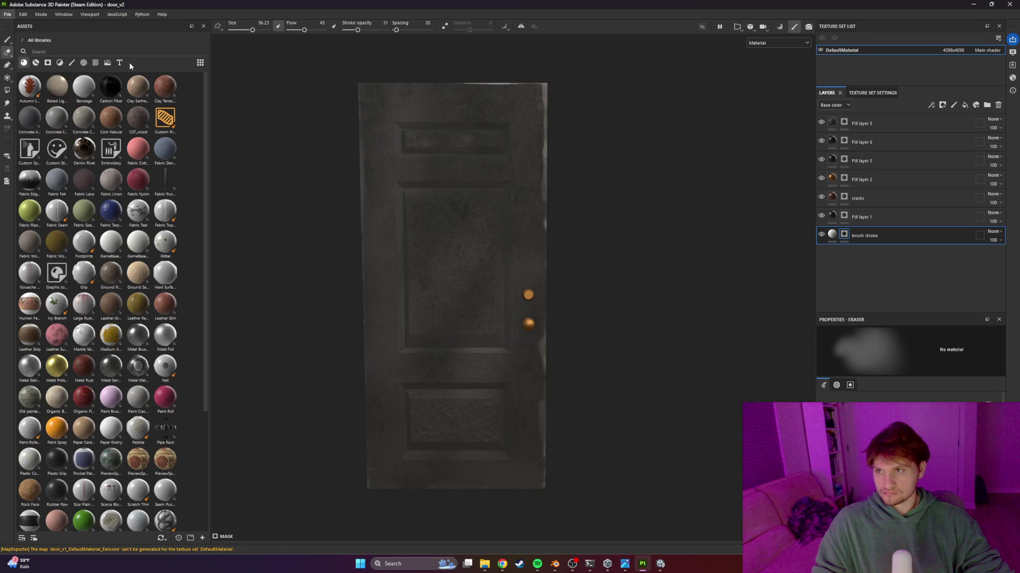
key(Escape)
click(7, 14)
click(24, 37)
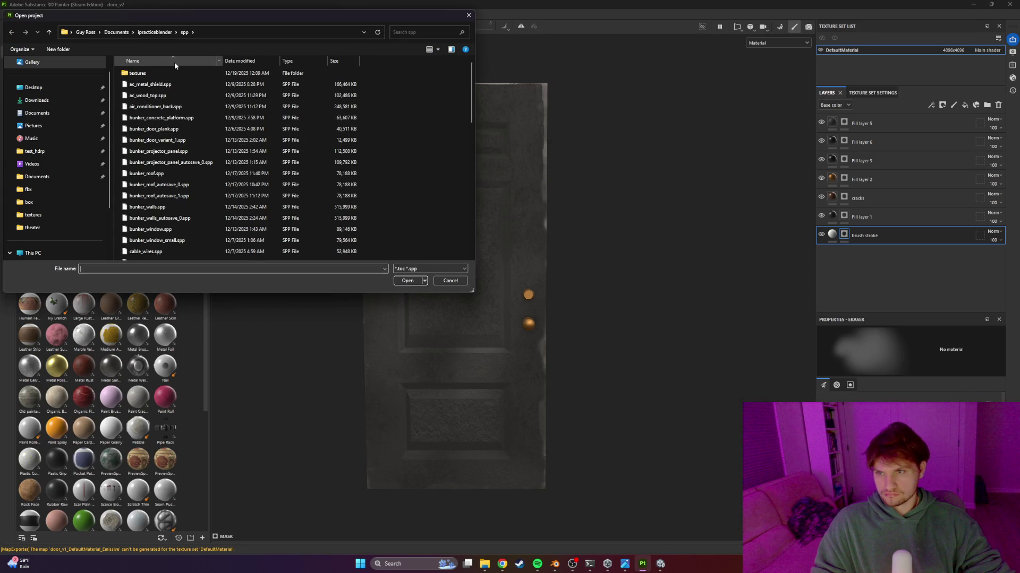
Open bunker_walls.spp, sorted by date, discarding the door project's changes
click(246, 61)
click(246, 63)
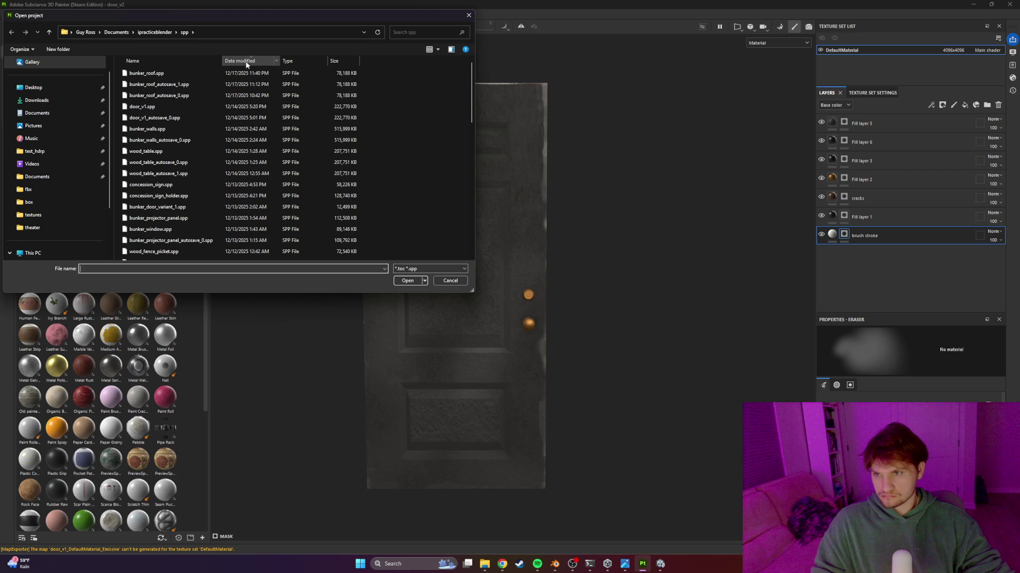
click(246, 64)
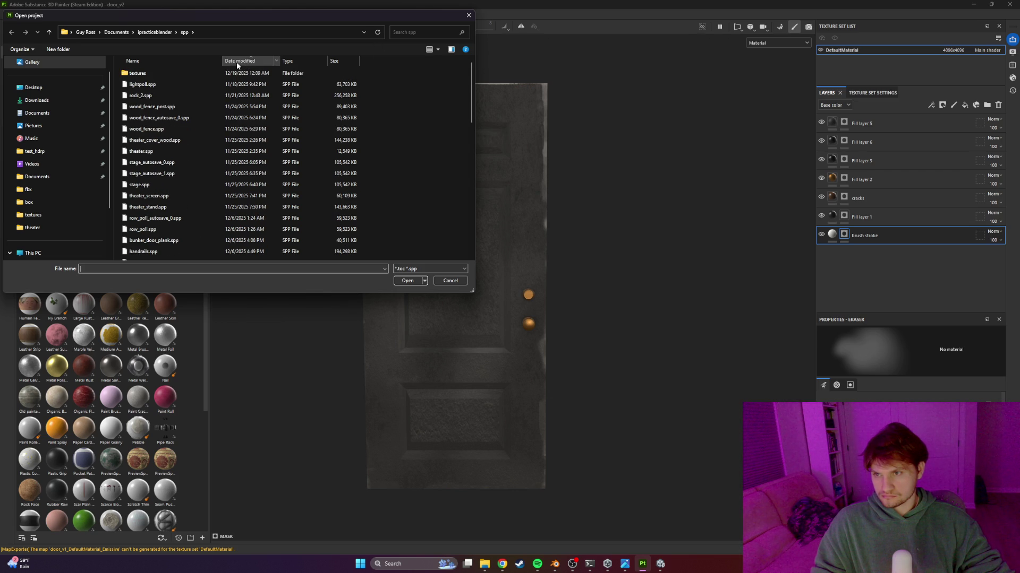
click(237, 64)
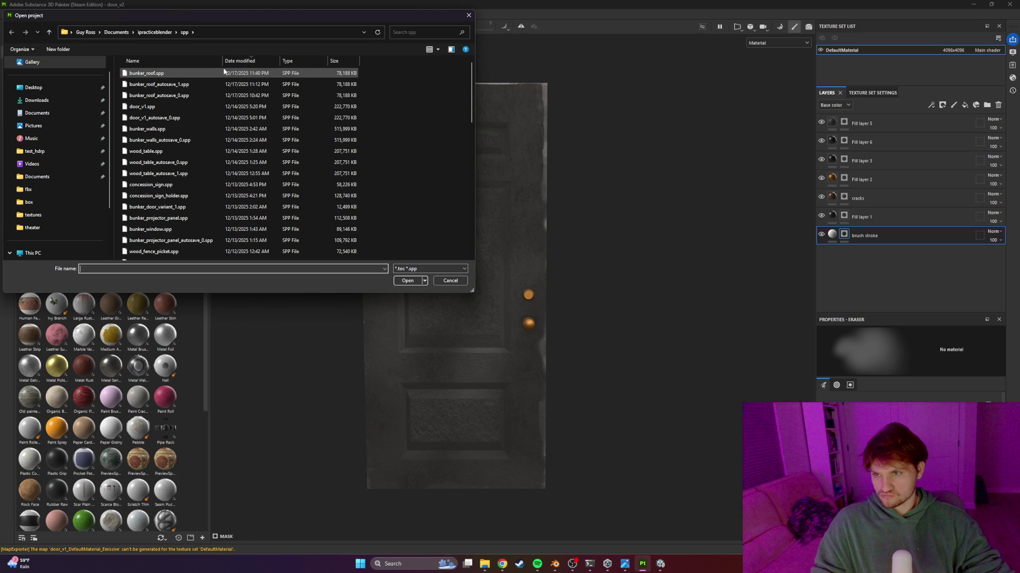
double_click(177, 130)
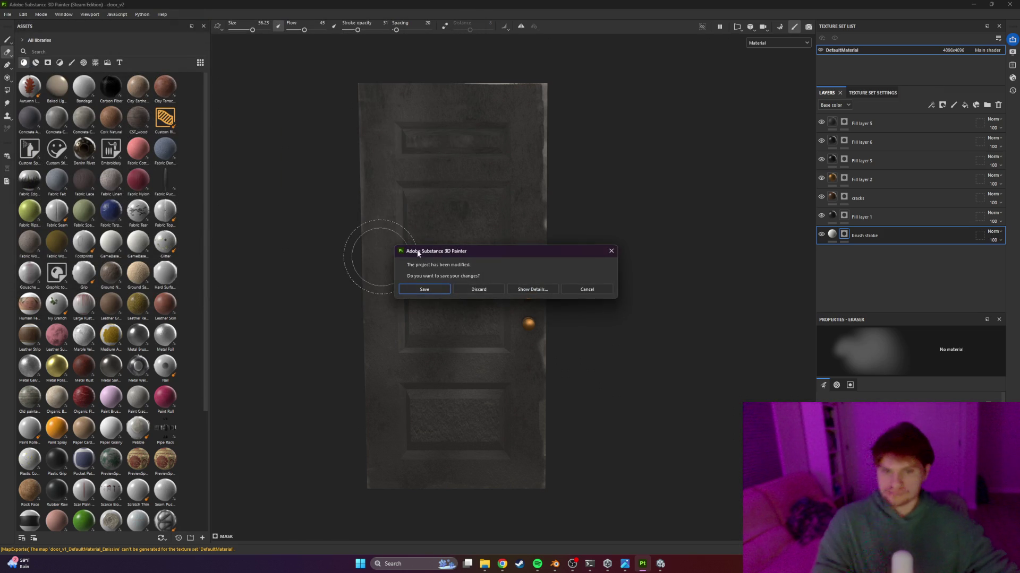
click(477, 289)
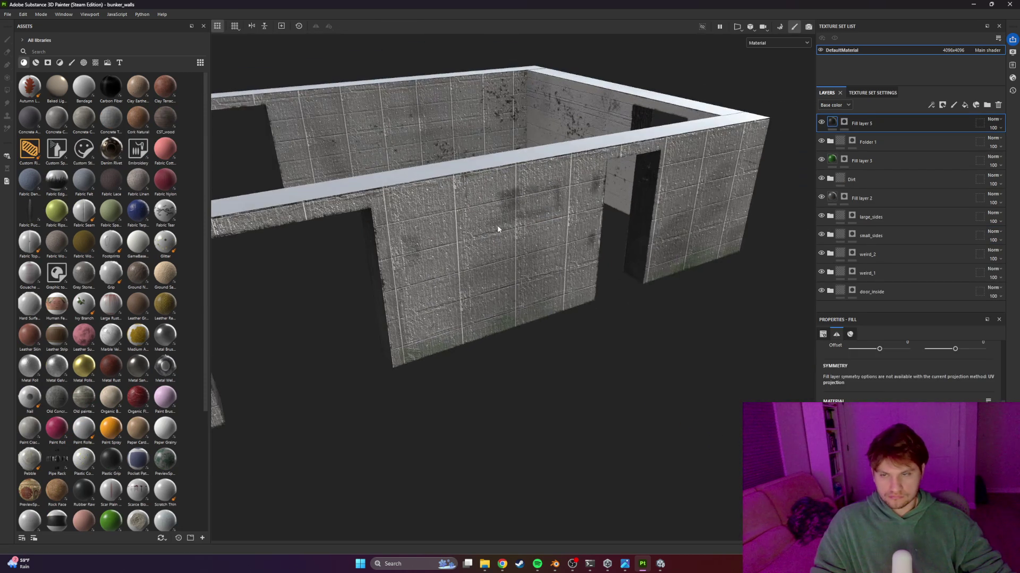
Open textures\bunker_interior_wall.spp and discard the bunker walls project's changes
click(8, 15)
click(14, 34)
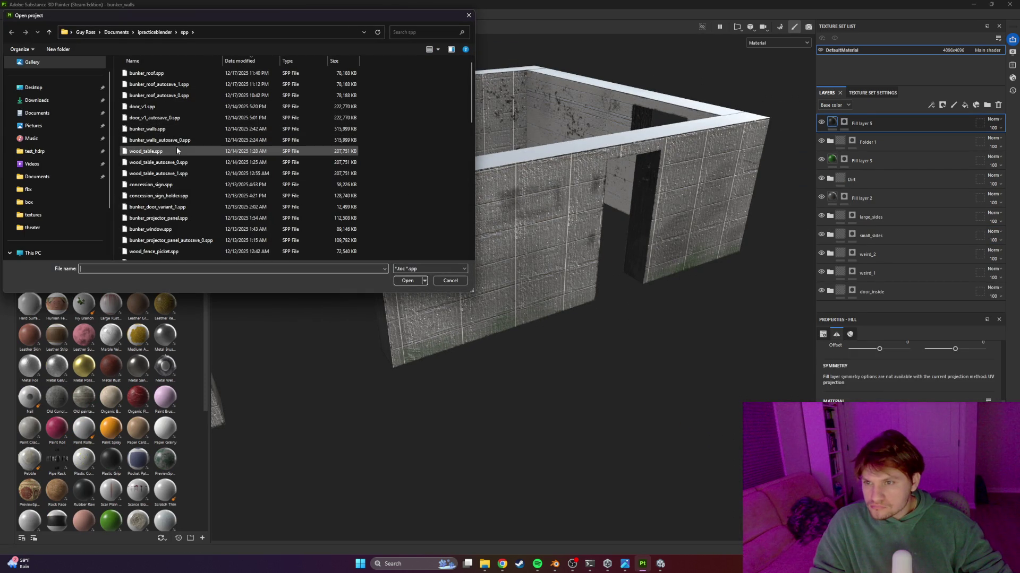
scroll(193, 186, down, 10)
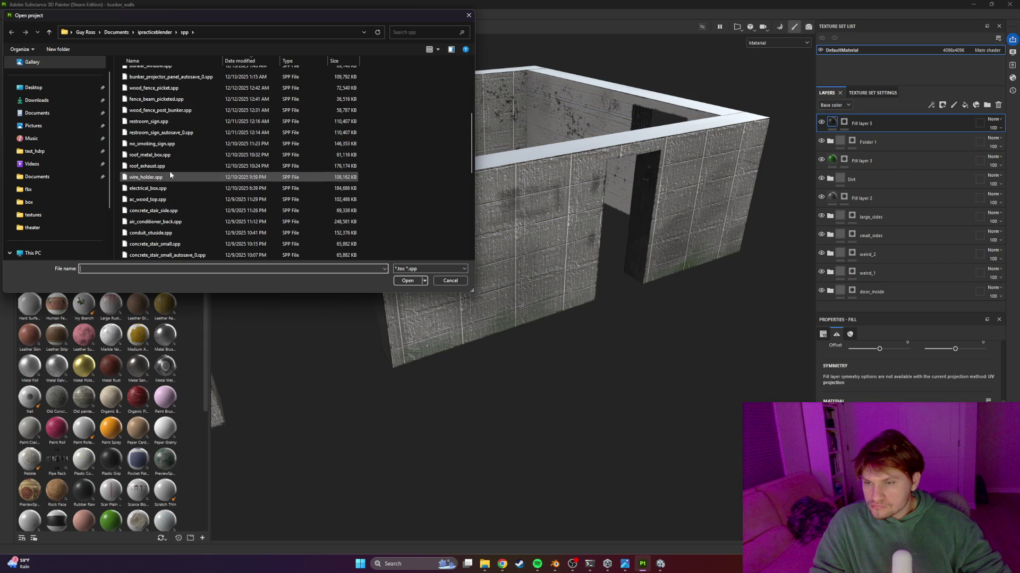
scroll(194, 185, down, 3)
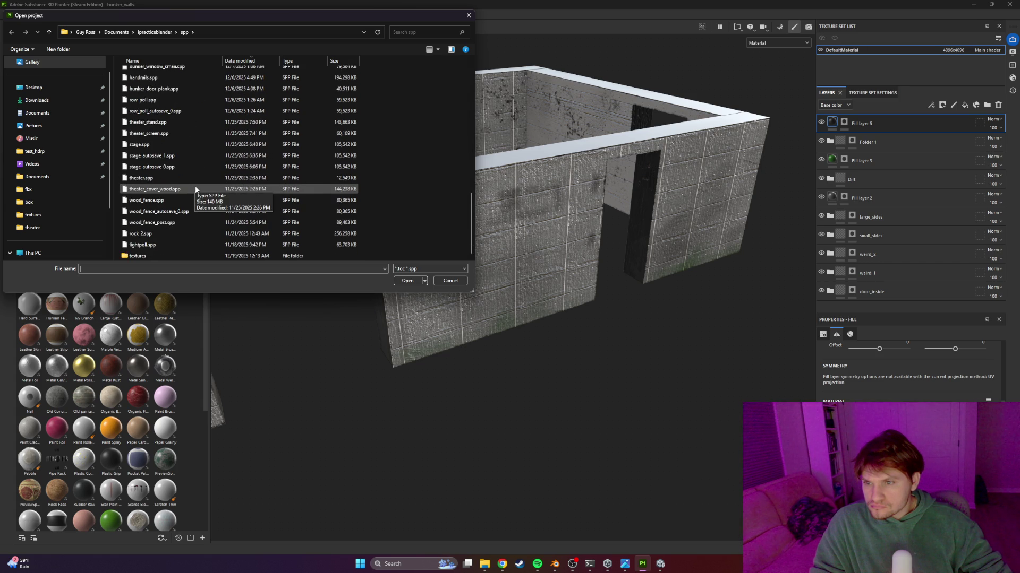
scroll(199, 190, up, 1)
scroll(190, 232, down, 1)
double_click(139, 255)
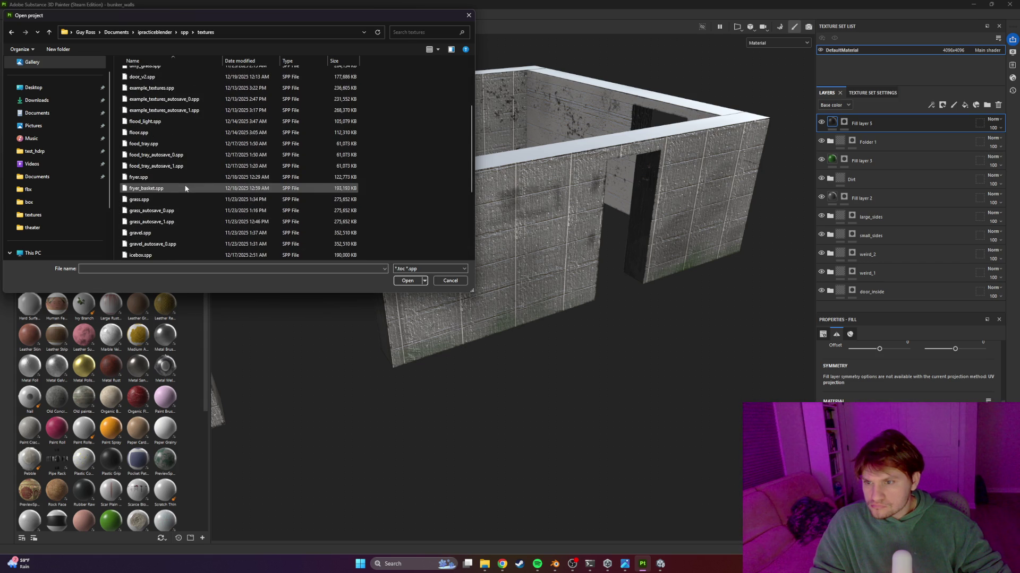
scroll(215, 159, up, 3)
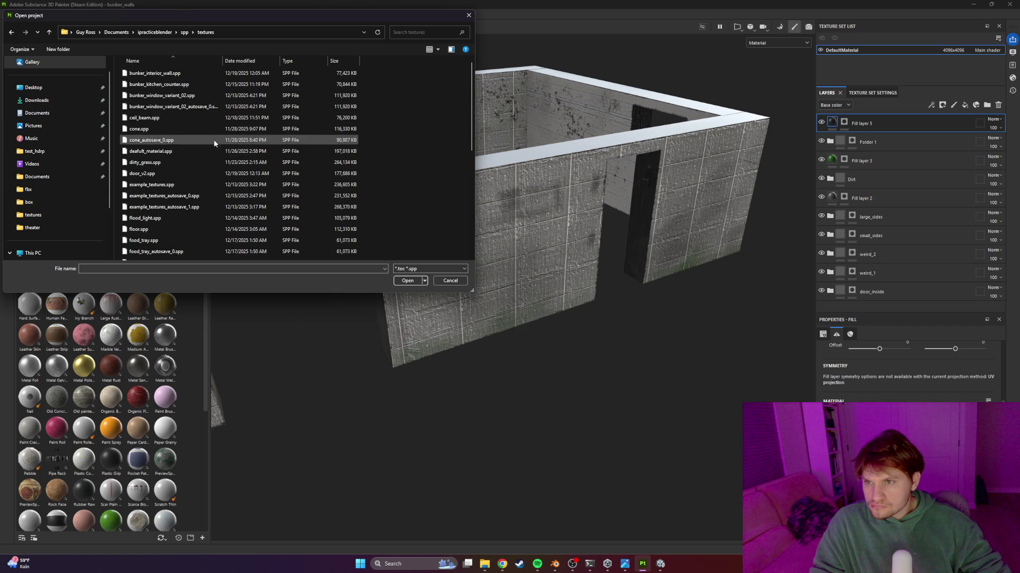
double_click(230, 82)
click(501, 288)
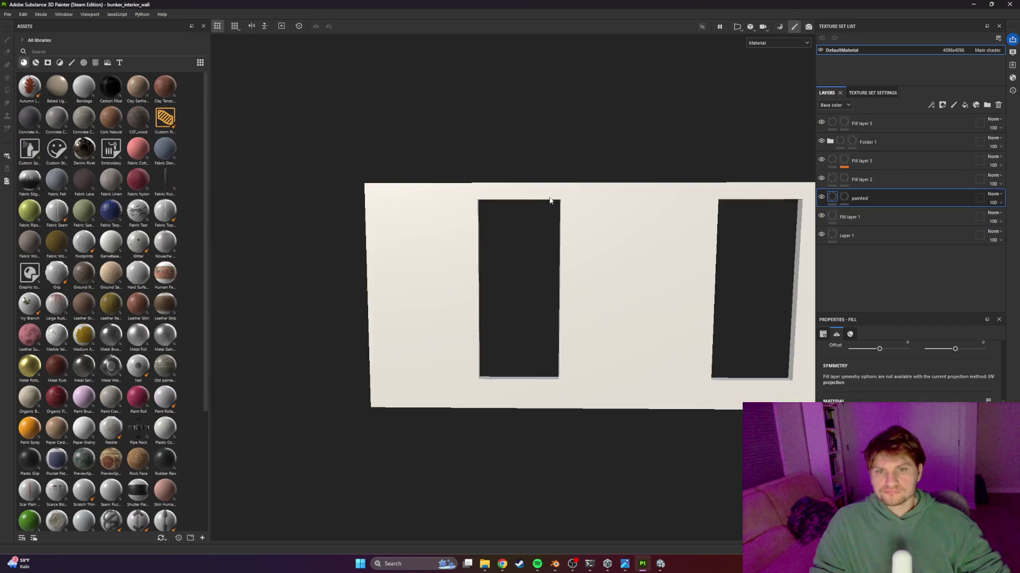
Search Assets for 'brush' and drop the Paint Brushed material onto the wall
mouse_move(547, 209)
alt+mouse_down()
mouse_move(594, 272)
mouse_move(801, 223)
alt+mouse_up()
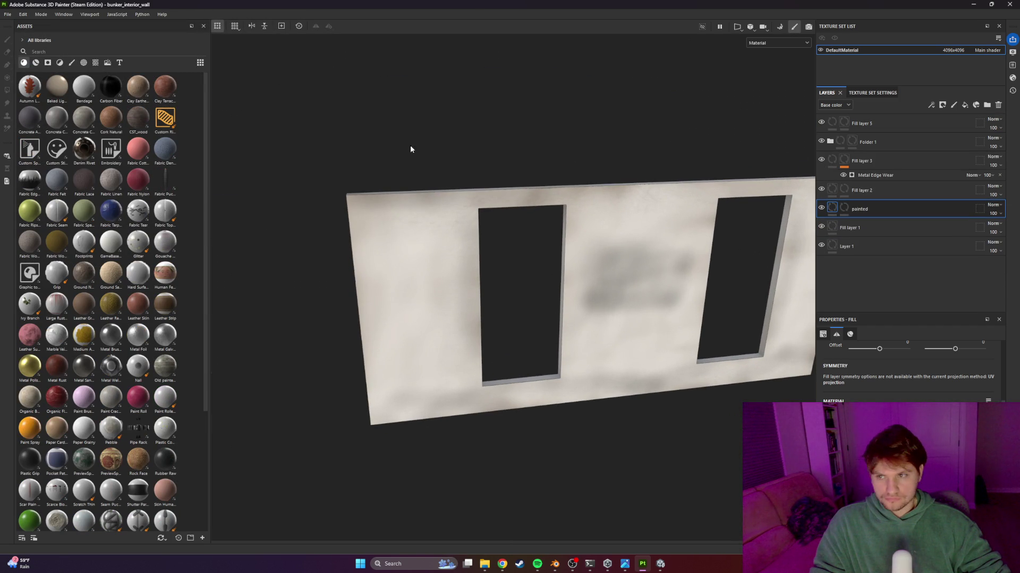
text(brush)
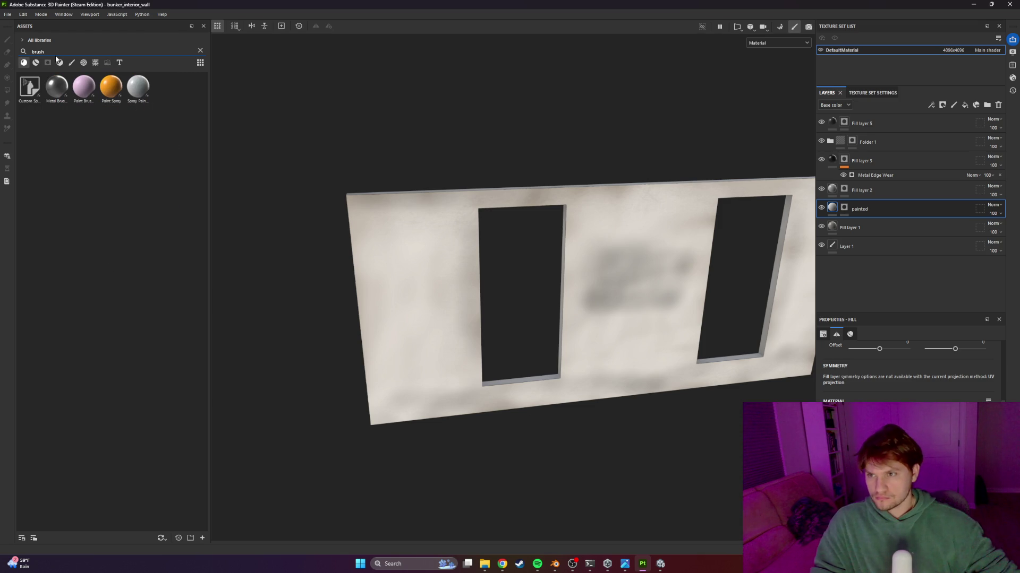
mouse_move(86, 83)
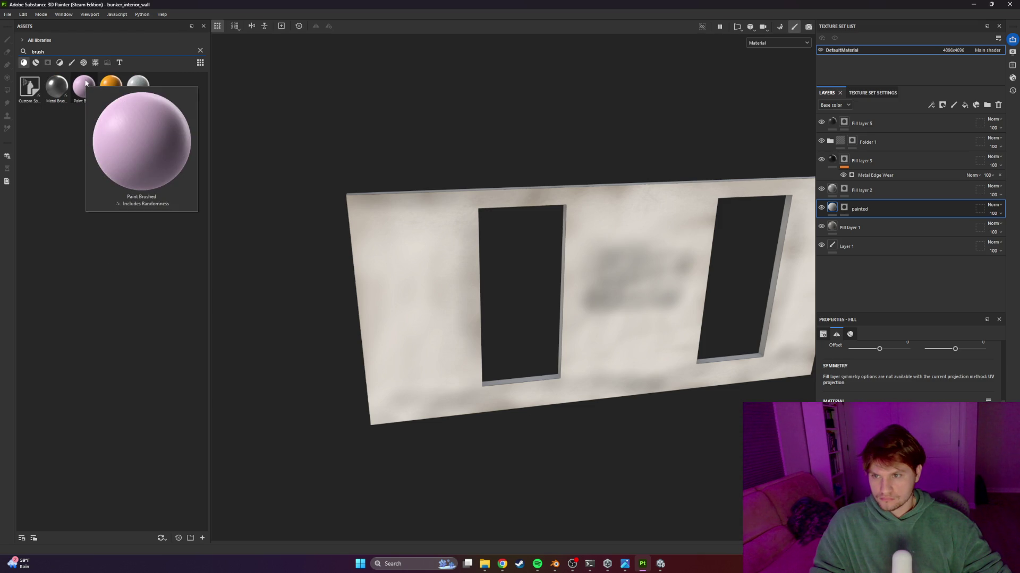
mouse_move(86, 83)
mouse_down()
mouse_move(378, 263)
mouse_move(396, 257)
mouse_move(373, 289)
mouse_up()
scroll(482, 298, up, 6)
scroll(418, 307, down, 5)
alt+drag(728, 285, 531, 284)
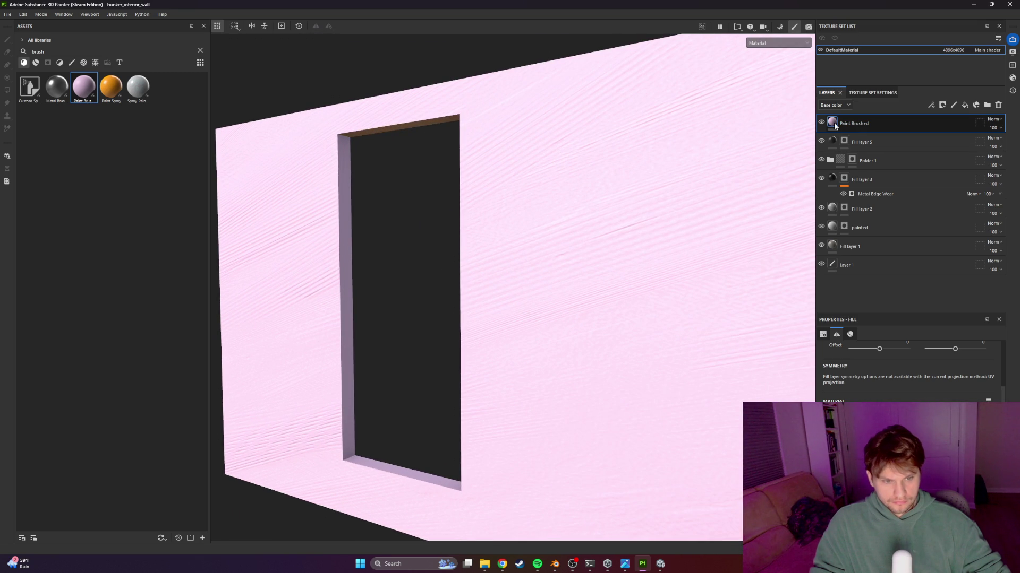
click(850, 334)
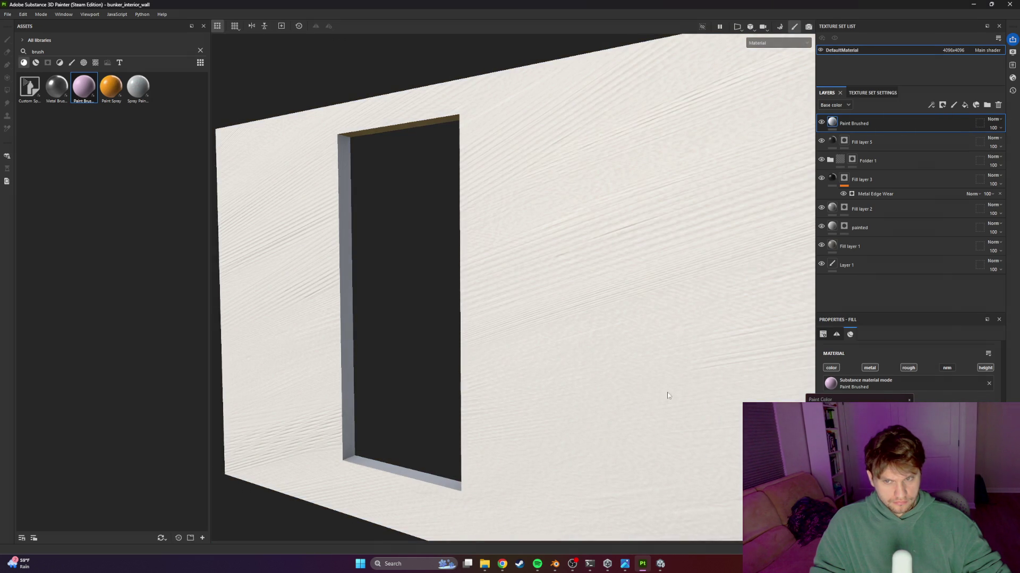
Raise Paint Brushed UV tiling to 4.26, adjust rotation, and move it beneath Fill layer 1
mouse_move(667, 398)
alt+mouse_down()
mouse_move(653, 374)
mouse_move(721, 234)
alt+mouse_up()
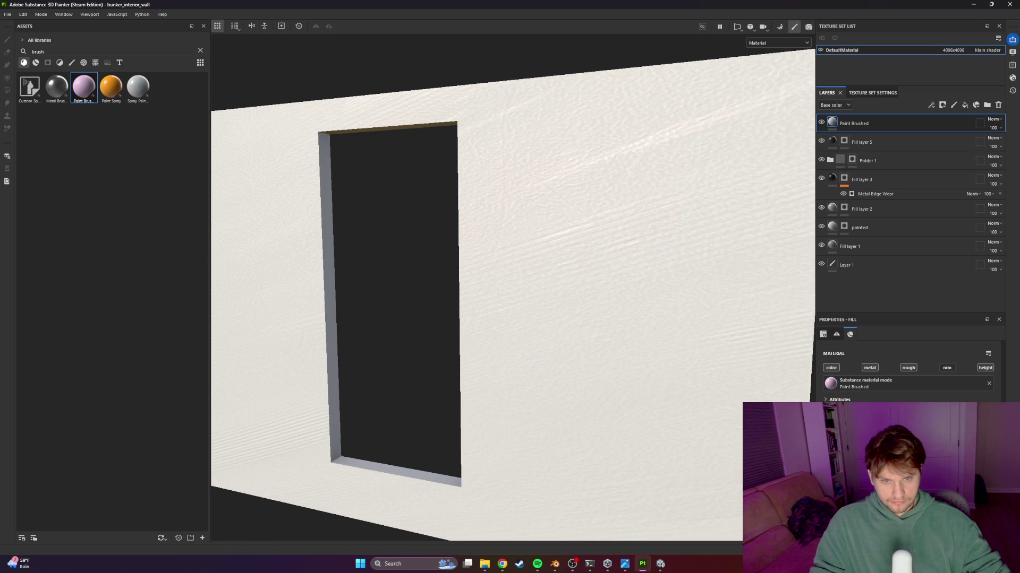
scroll(910, 372, down, 8)
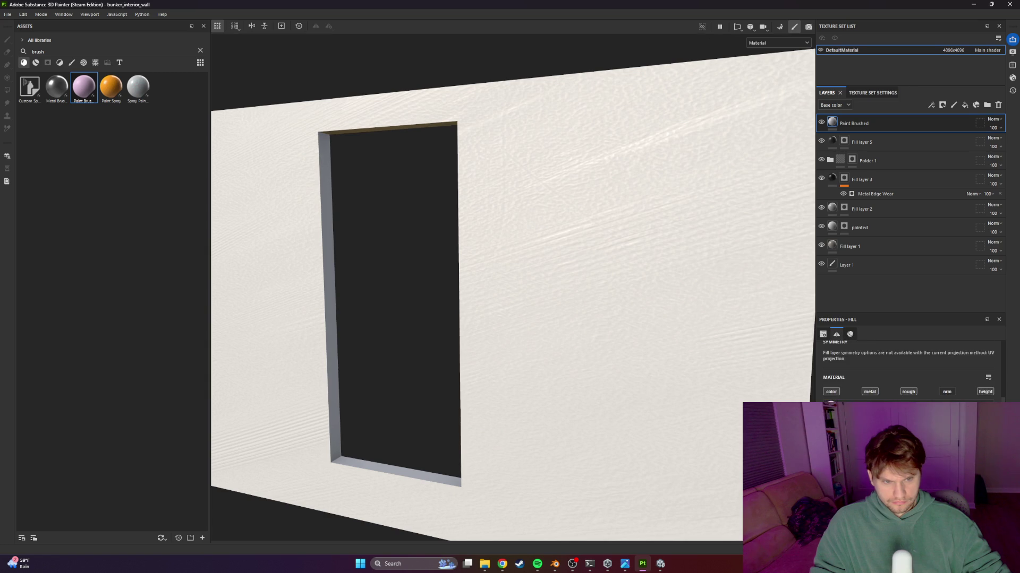
drag(887, 393, 890, 393)
mouse_move(610, 340)
alt+mouse_down()
mouse_move(587, 337)
mouse_move(687, 346)
mouse_move(651, 342)
alt+mouse_up()
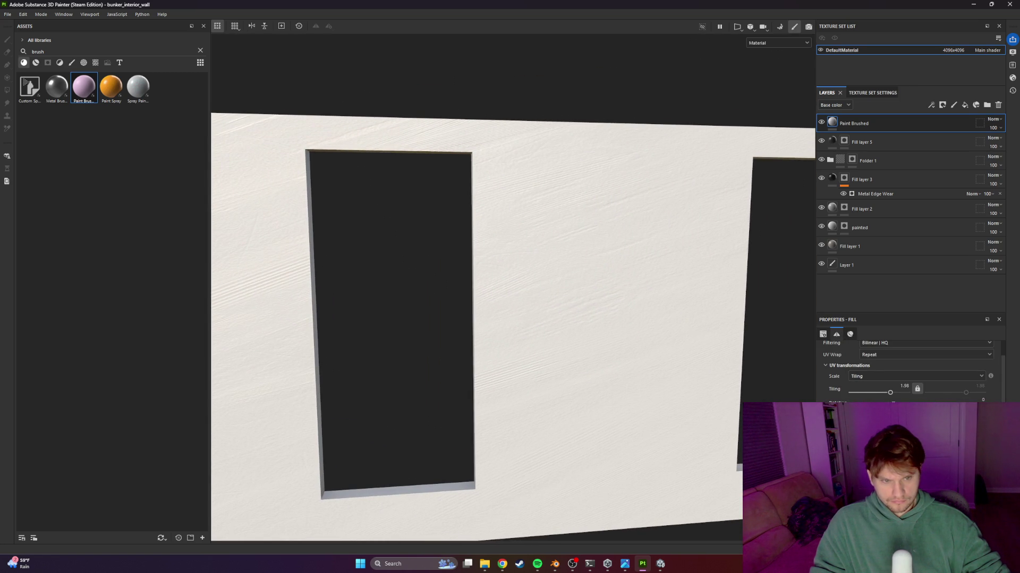
drag(855, 412, 857, 412)
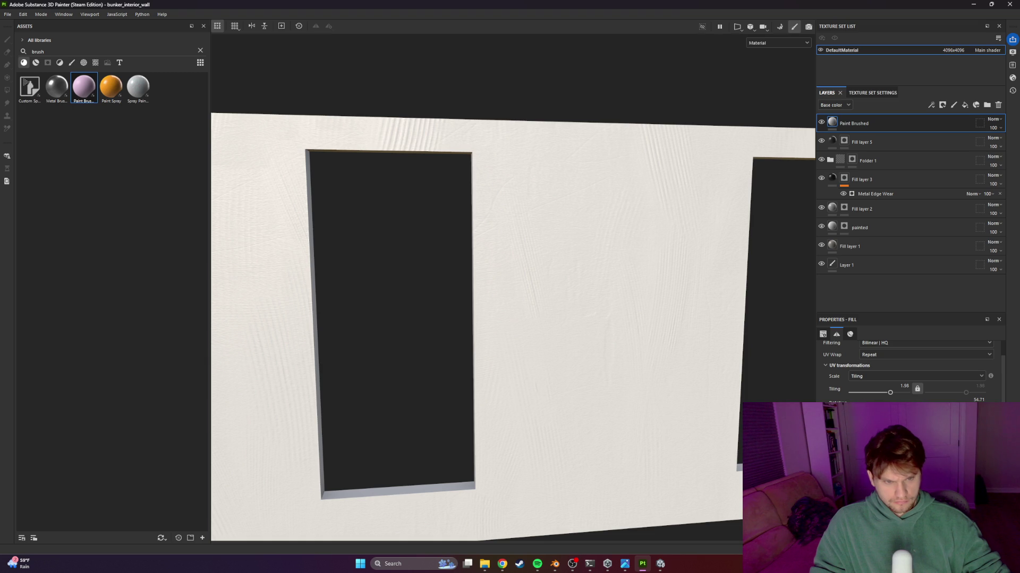
drag(891, 393, 893, 393)
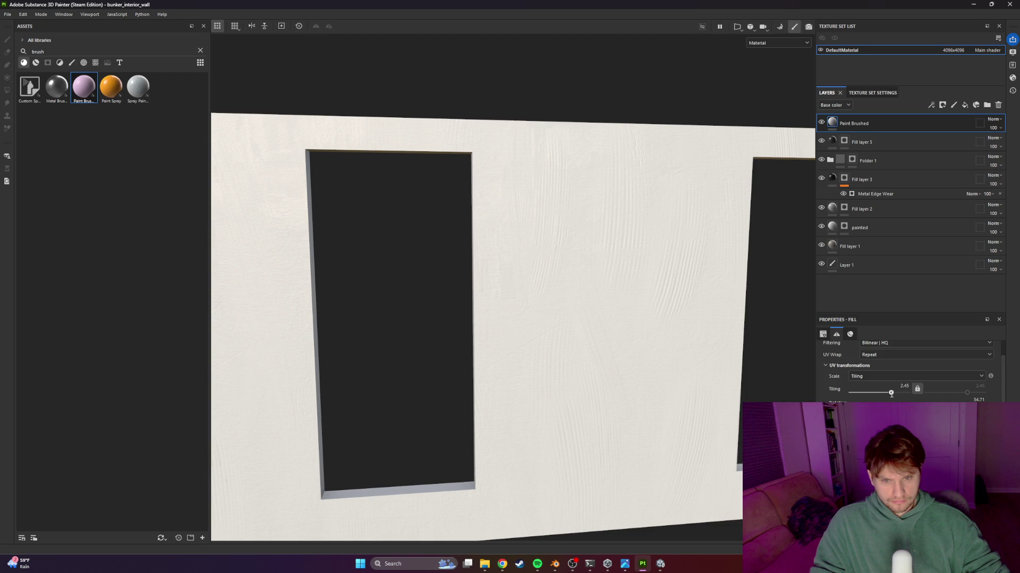
click(849, 334)
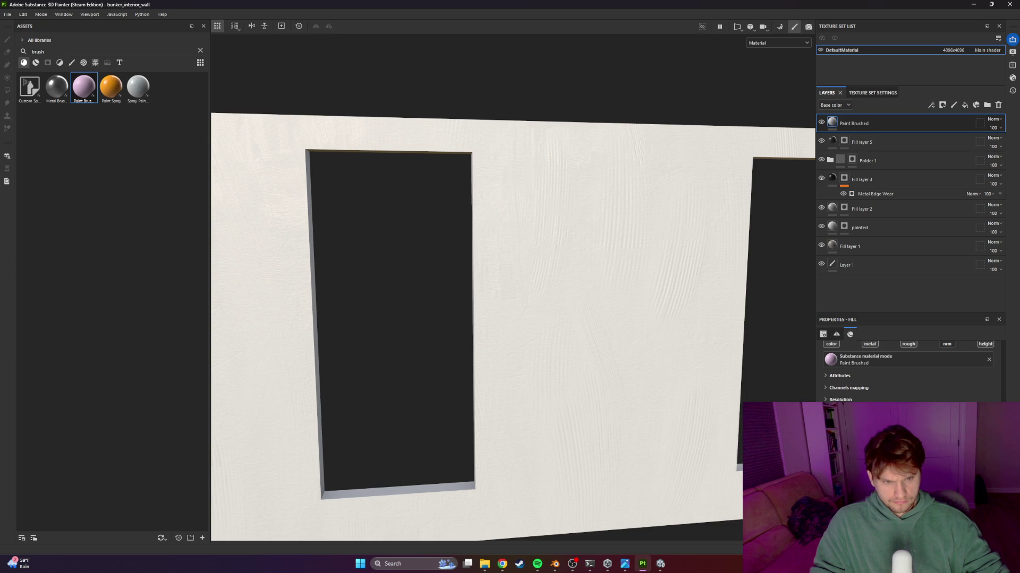
mouse_move(874, 130)
mouse_down()
mouse_move(881, 227)
mouse_move(867, 251)
mouse_up()
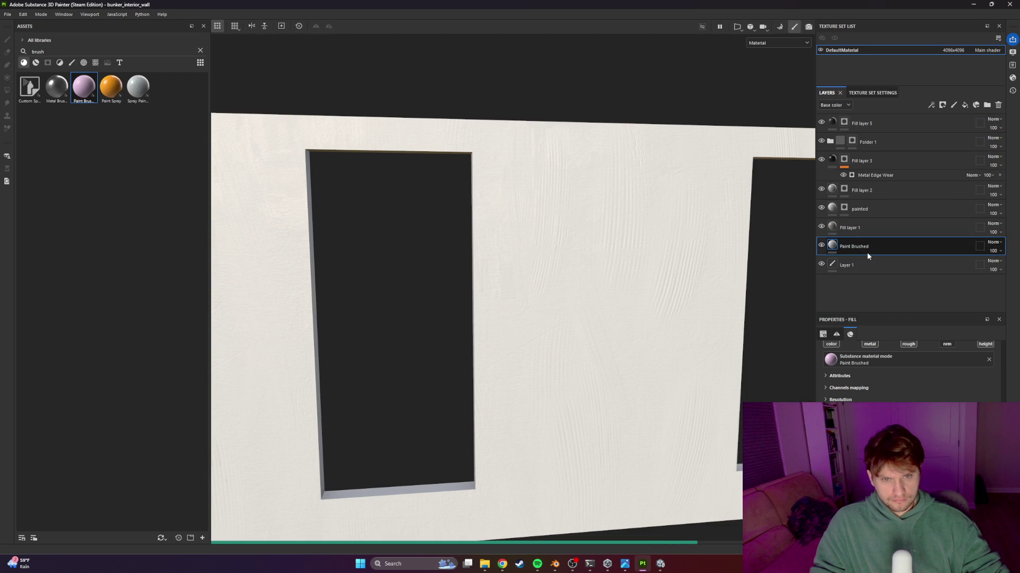
Orbit around the wall and review the Paint Brushed Seed, Paint Color and Roughness parameters
scroll(576, 315, down, 5)
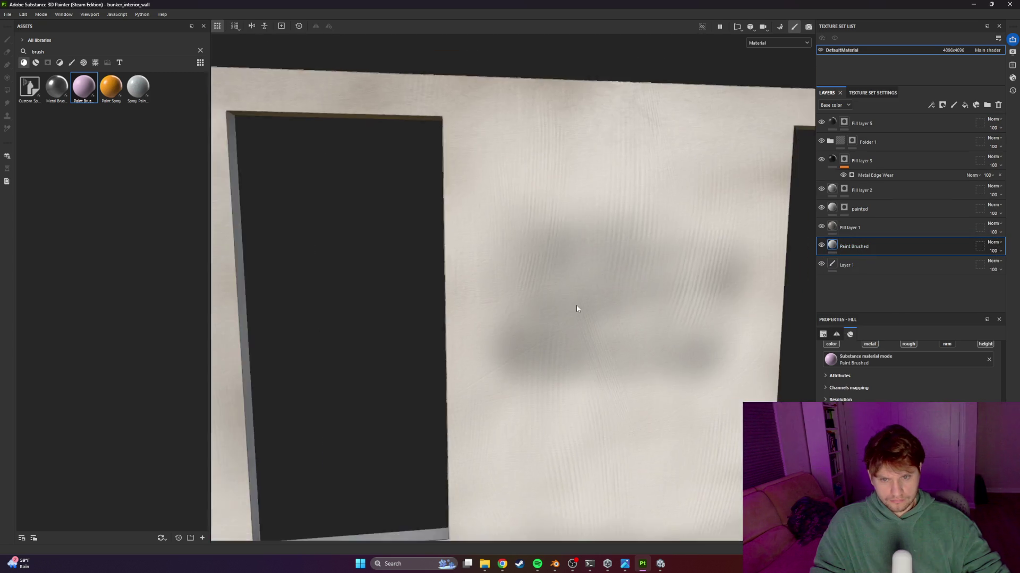
mouse_move(586, 313)
alt+mouse_down()
mouse_move(646, 299)
mouse_move(685, 311)
mouse_move(558, 323)
alt+mouse_up()
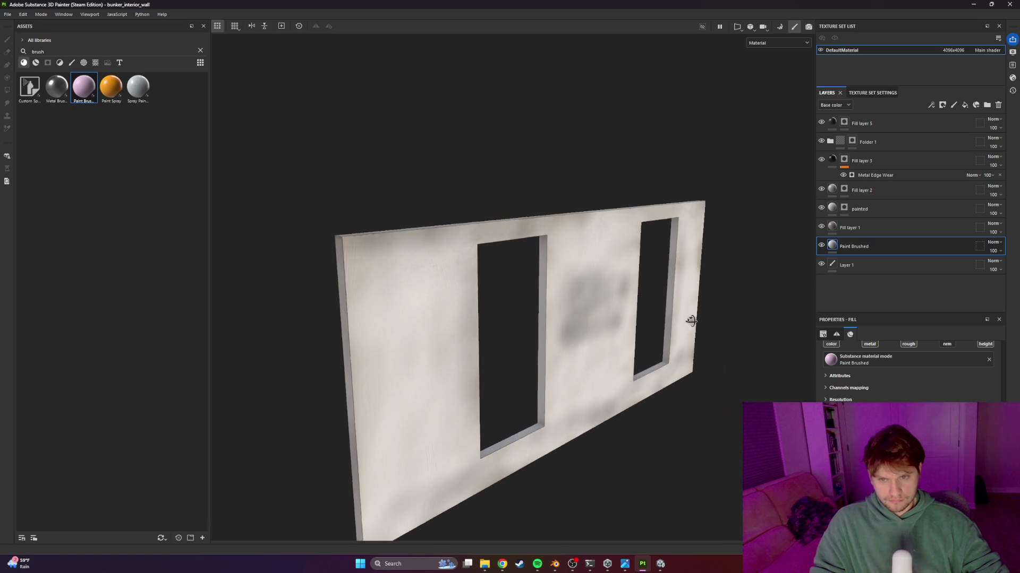
scroll(559, 323, up, 5)
mouse_move(539, 278)
alt+mouse_down()
mouse_move(489, 278)
mouse_move(528, 266)
mouse_move(510, 271)
alt+mouse_up()
scroll(511, 271, down, 5)
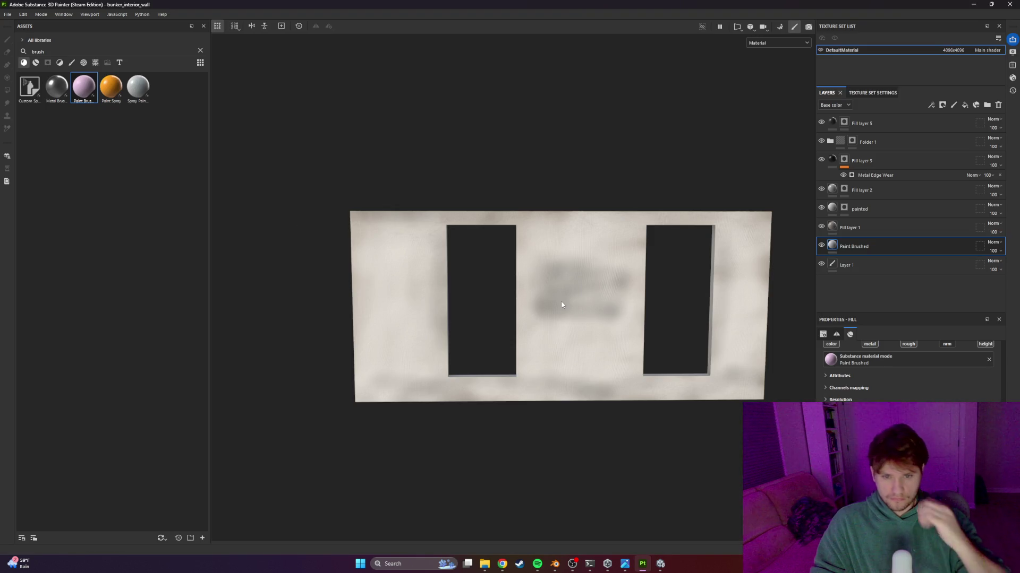
click(7, 14)
click(857, 244)
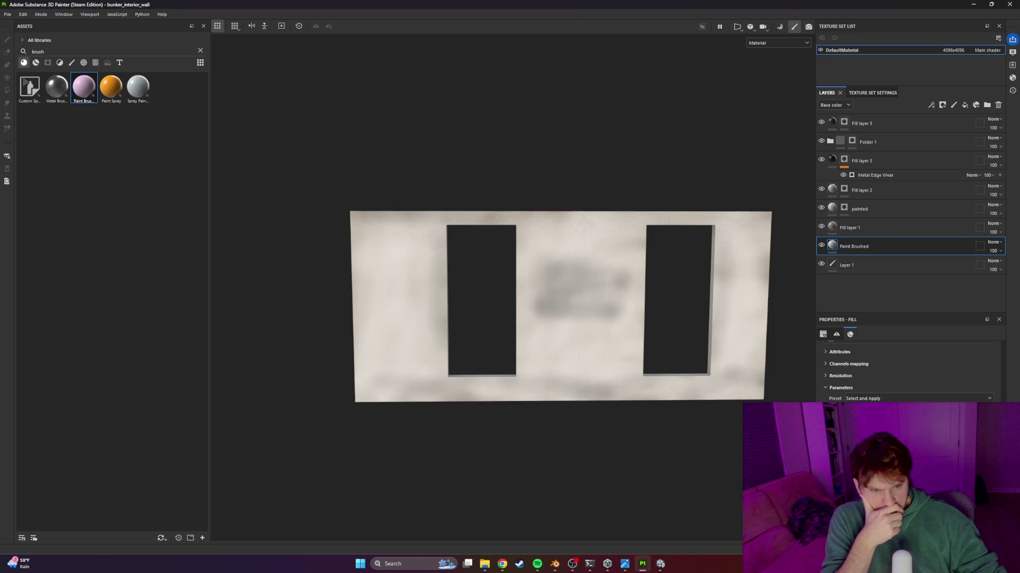
scroll(619, 364, up, 5)
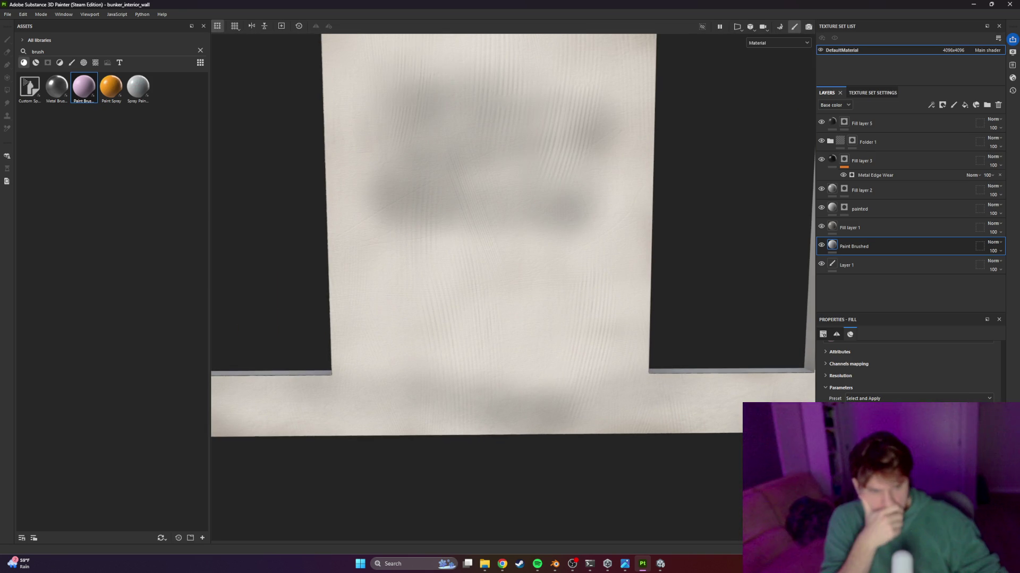
scroll(911, 372, down, 2)
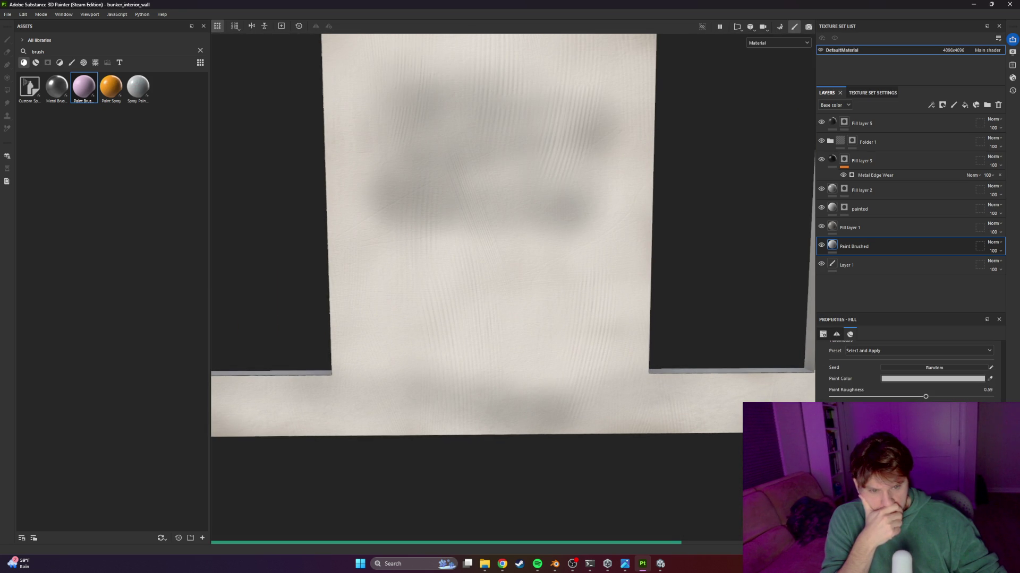
scroll(910, 372, up, 1)
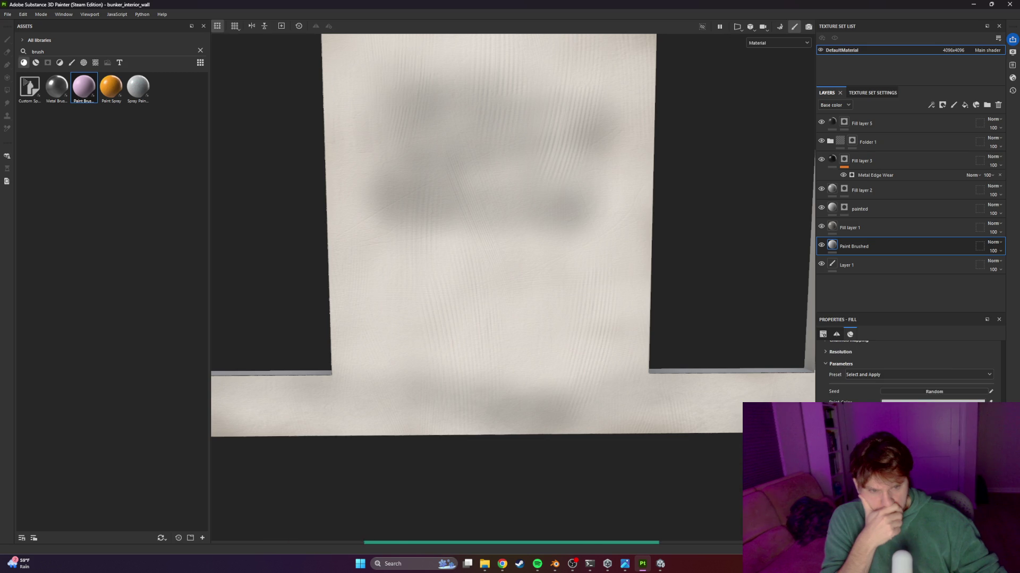
Export the bunker_interior_wall texture maps as 4096x4096 PNGs
key(f)
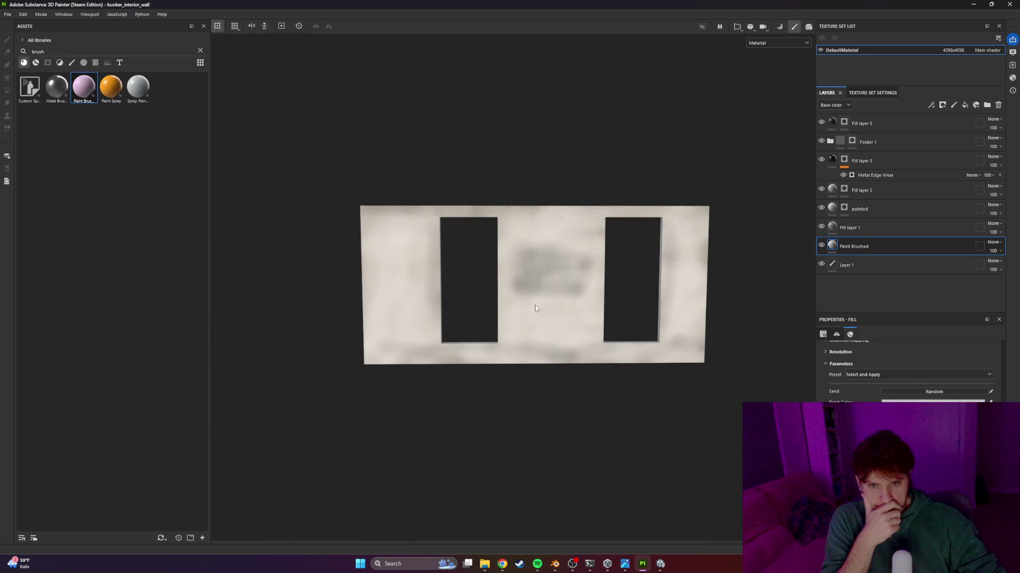
click(6, 17)
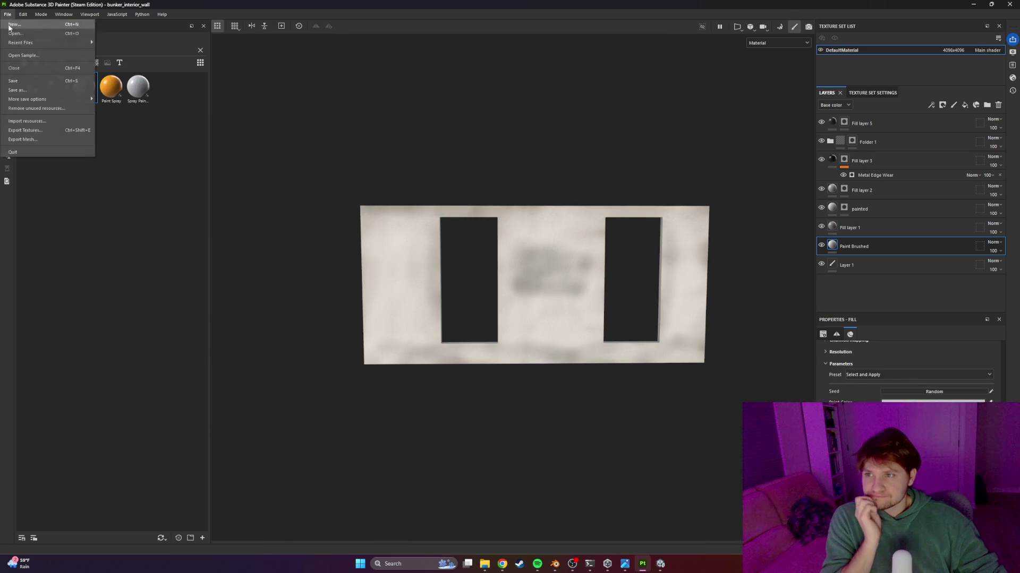
click(27, 129)
click(707, 417)
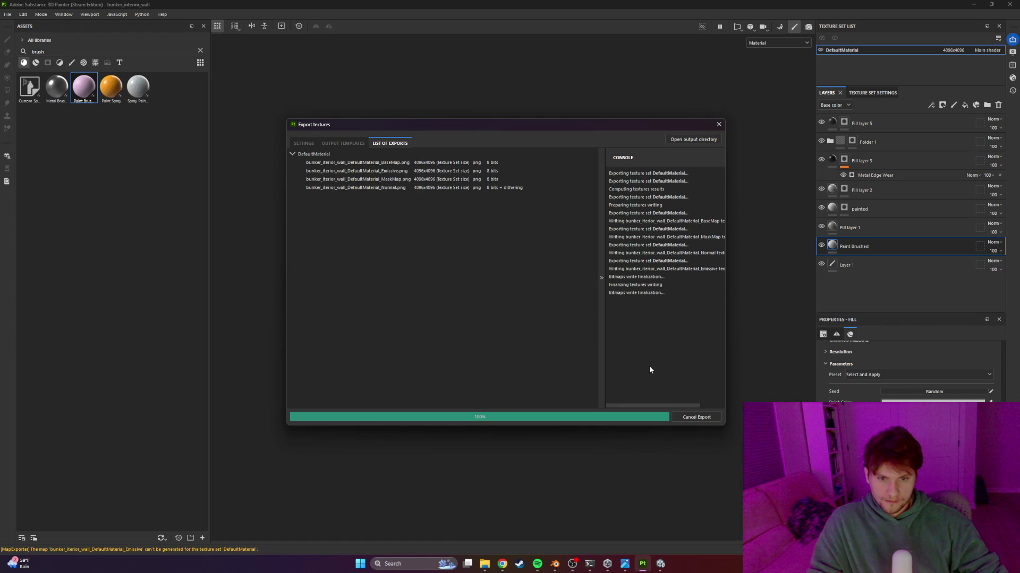
key(alt+Tab)
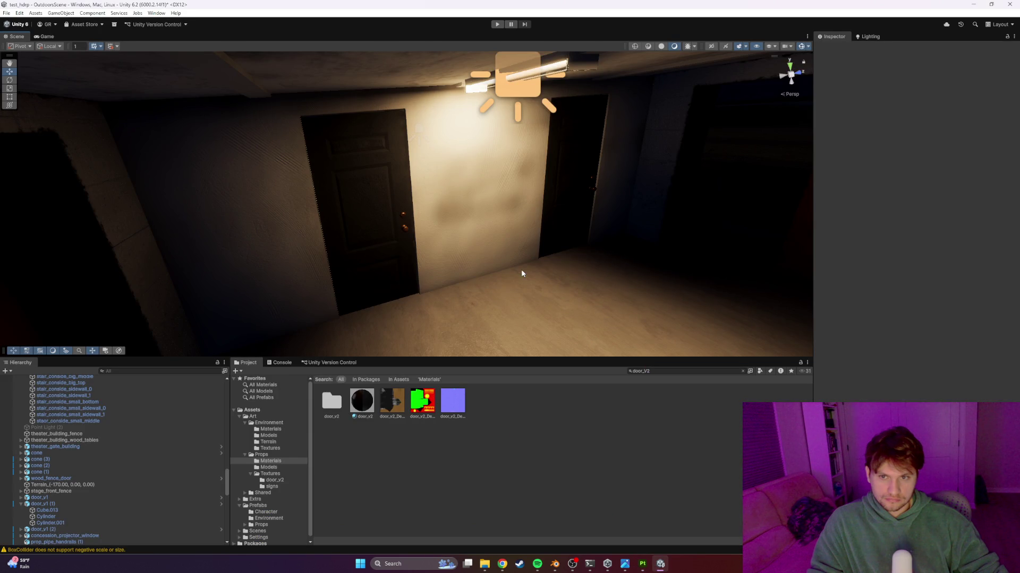
Fly the scene camera toward the lit building and enter Play mode
mouse_move(523, 267)
right_down()
mouse_move(446, 269)
mouse_move(416, 250)
mouse_move(603, 243)
mouse_move(547, 230)
mouse_move(524, 275)
mouse_move(422, 252)
mouse_move(257, 159)
mouse_move(234, 102)
mouse_move(245, 123)
mouse_move(375, 155)
mouse_move(721, 194)
right_up()
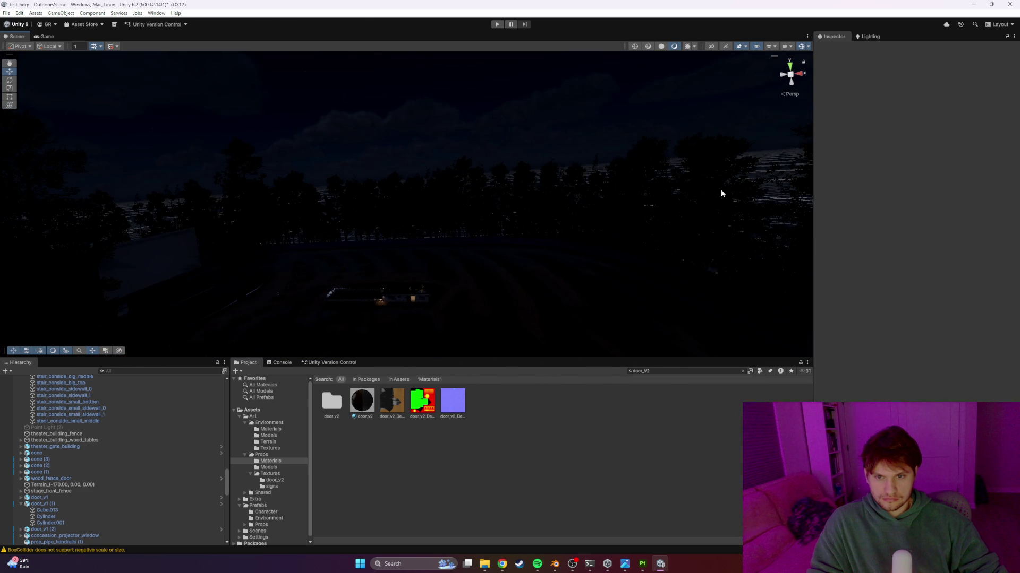
mouse_move(554, 188)
right_down()
mouse_move(478, 194)
mouse_move(530, 201)
right_up()
key(w)
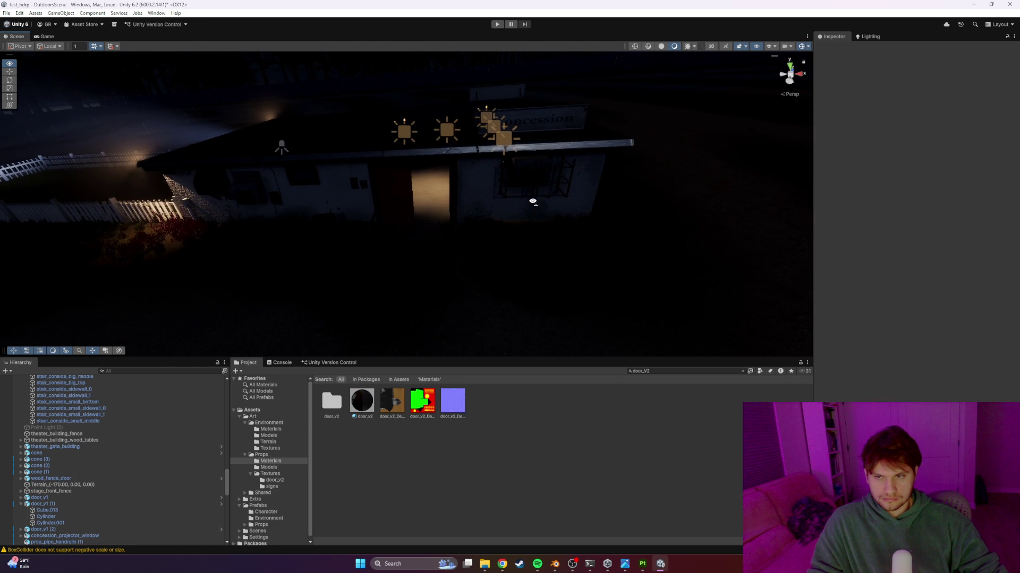
click(497, 24)
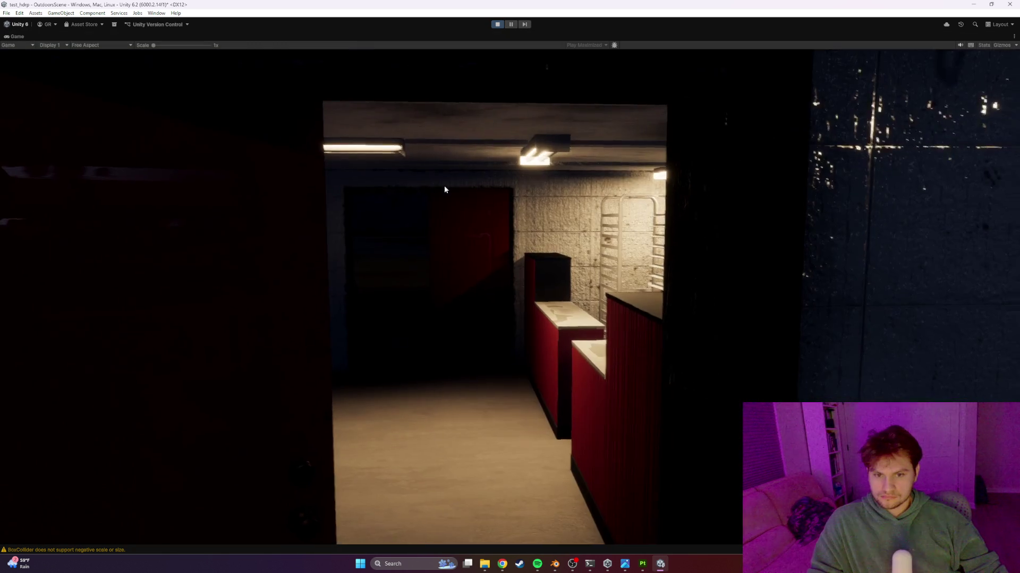
Walk through the kitchen past the counters up to the left door
click(443, 184)
key(w)
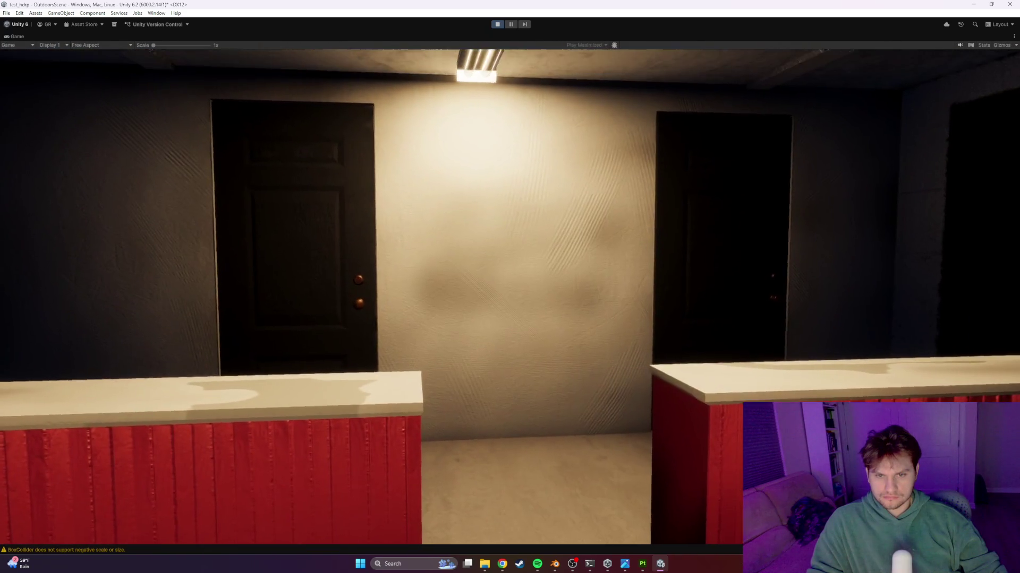
key(w)
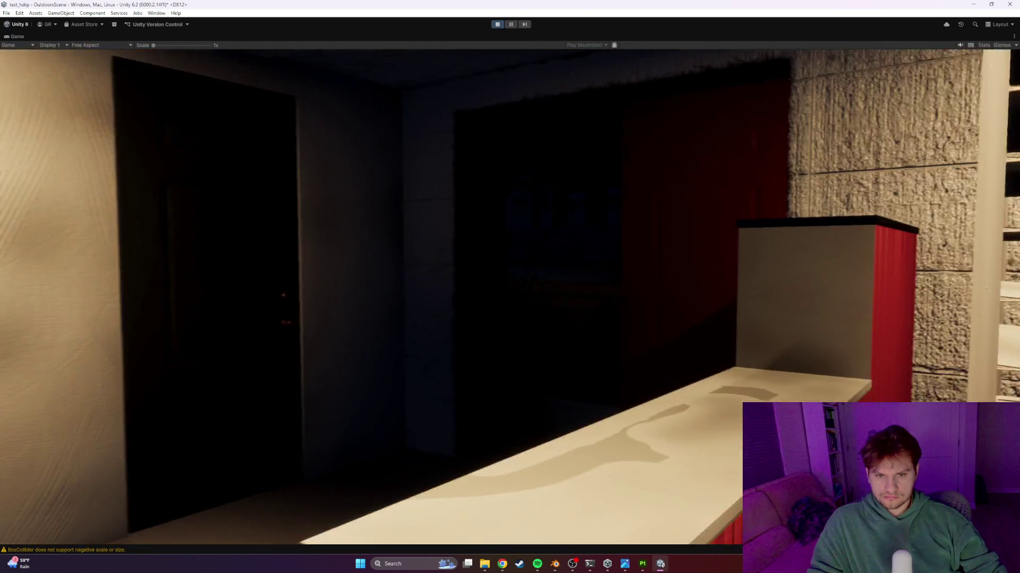
key(w)
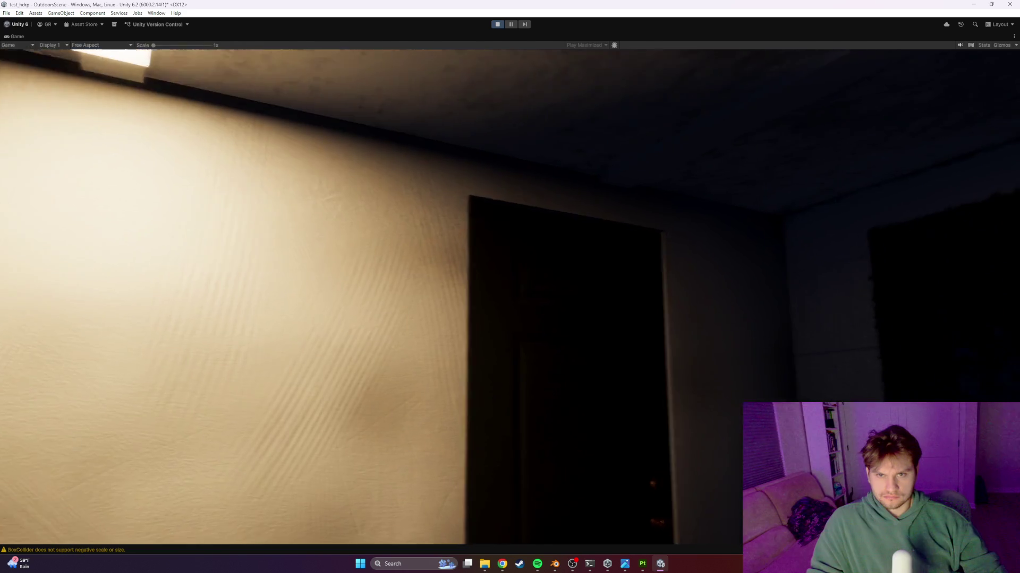
key(e)
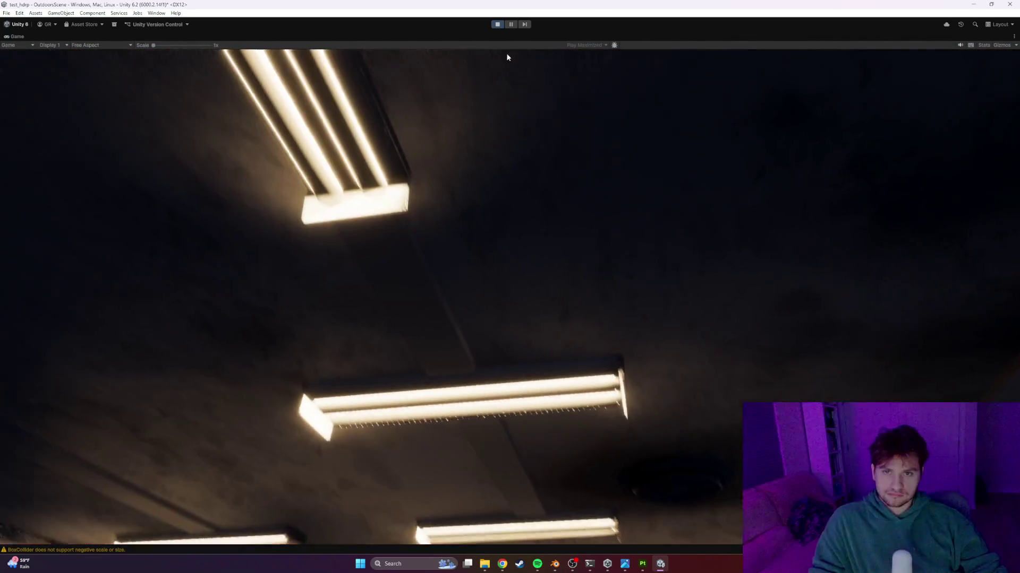
Stop Play mode and fly the Scene camera into the kitchen
click(497, 24)
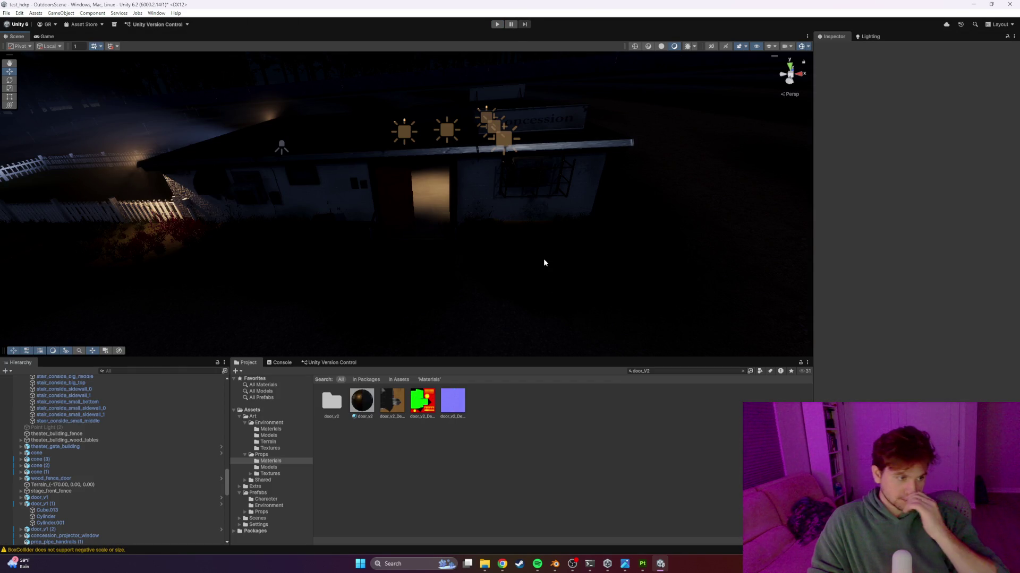
key(w)
mouse_move(478, 192)
right_down()
mouse_move(625, 147)
mouse_move(512, 150)
right_up()
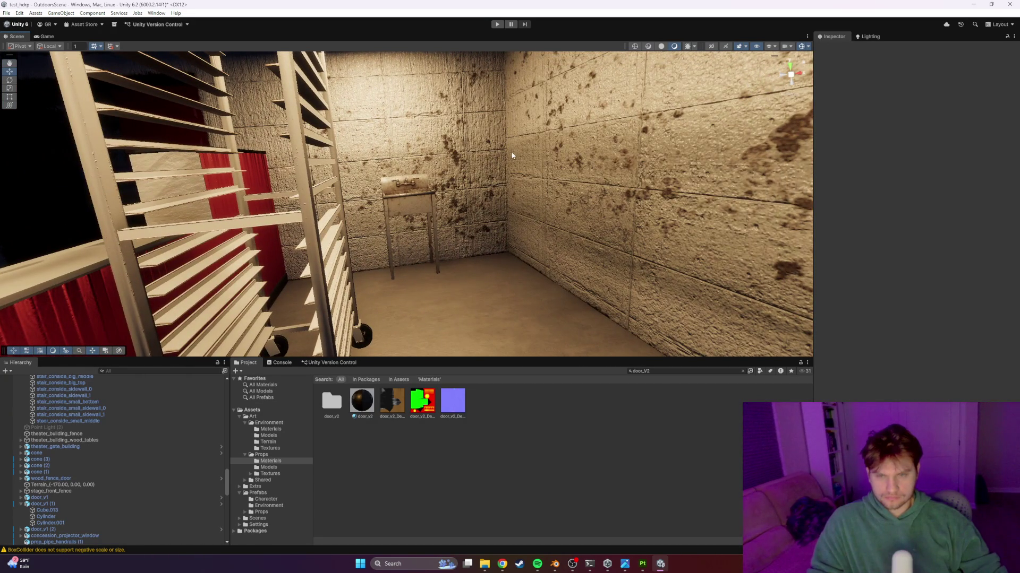
key(alt+Tab)
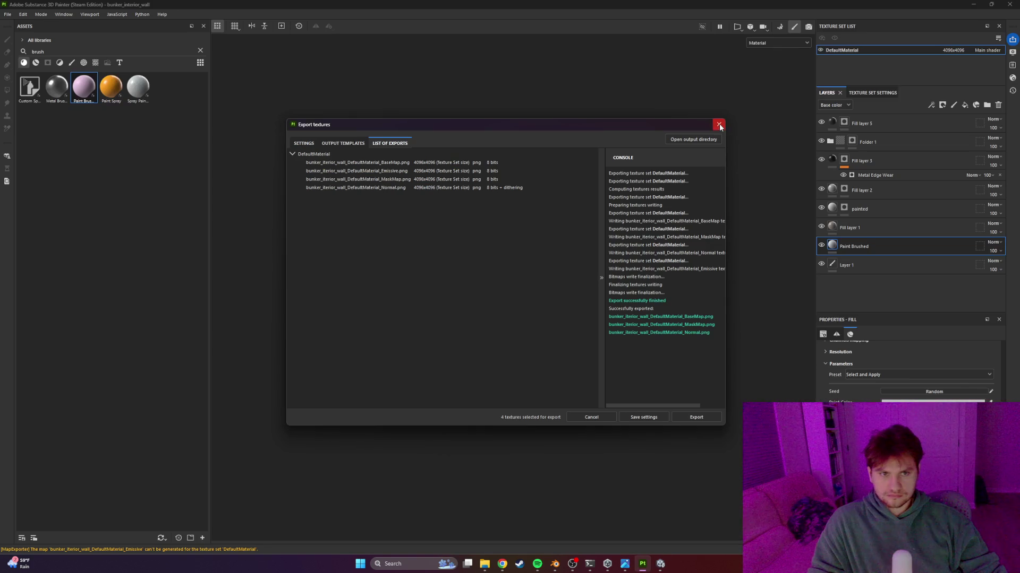
Save the Substance Painter wall project and quit the program, returning to Unity's scene
click(718, 126)
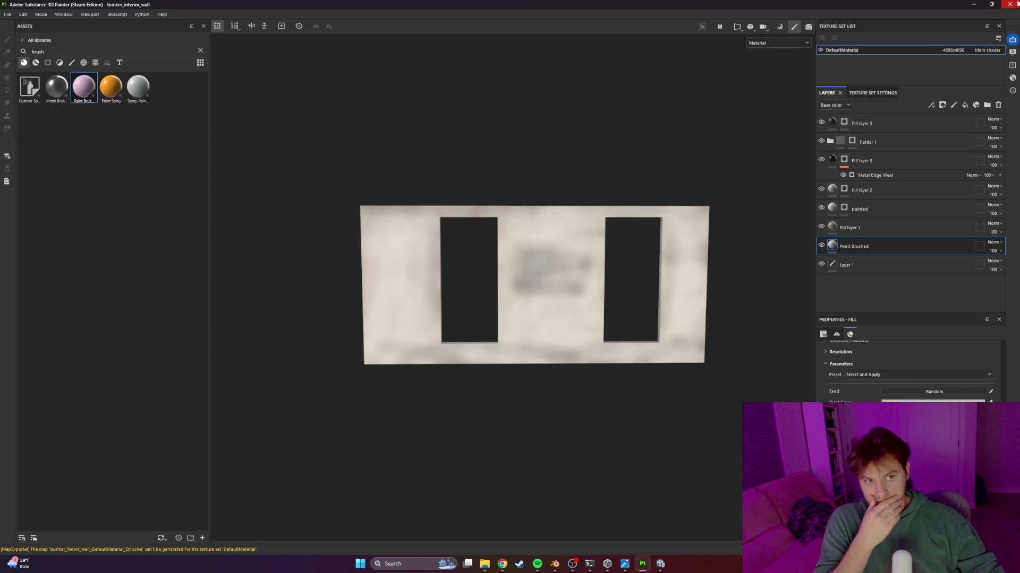
click(1013, 4)
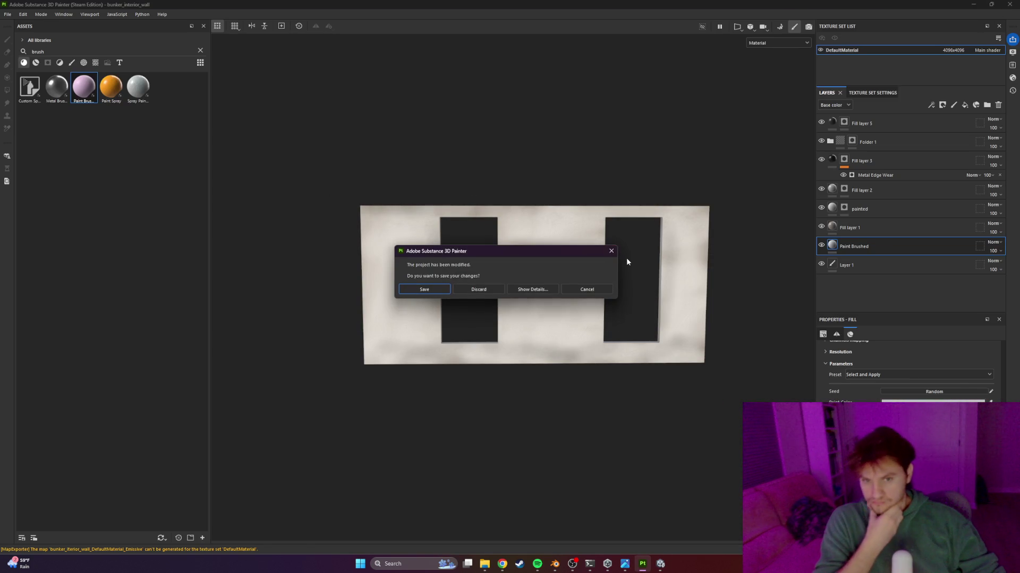
click(437, 291)
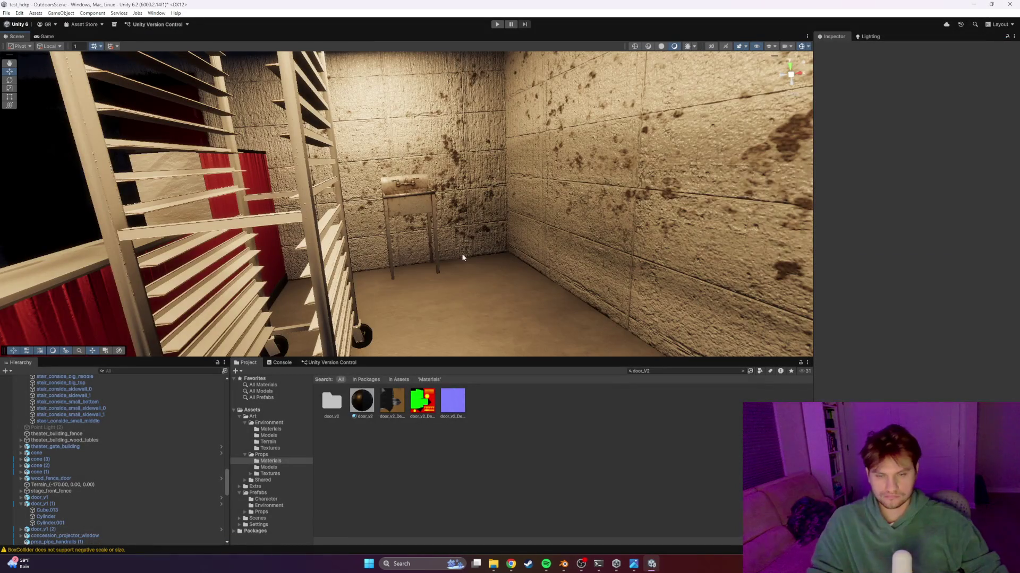
mouse_move(464, 257)
right_down()
mouse_move(285, 221)
mouse_move(414, 228)
mouse_move(345, 215)
mouse_move(312, 232)
right_up()
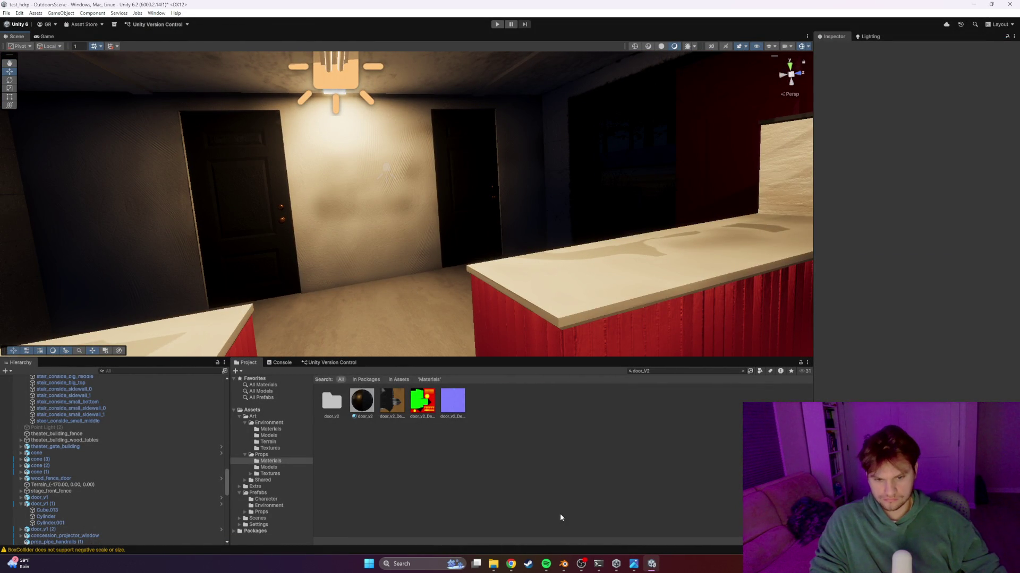
Close the old Chrome search window
mouse_move(552, 570)
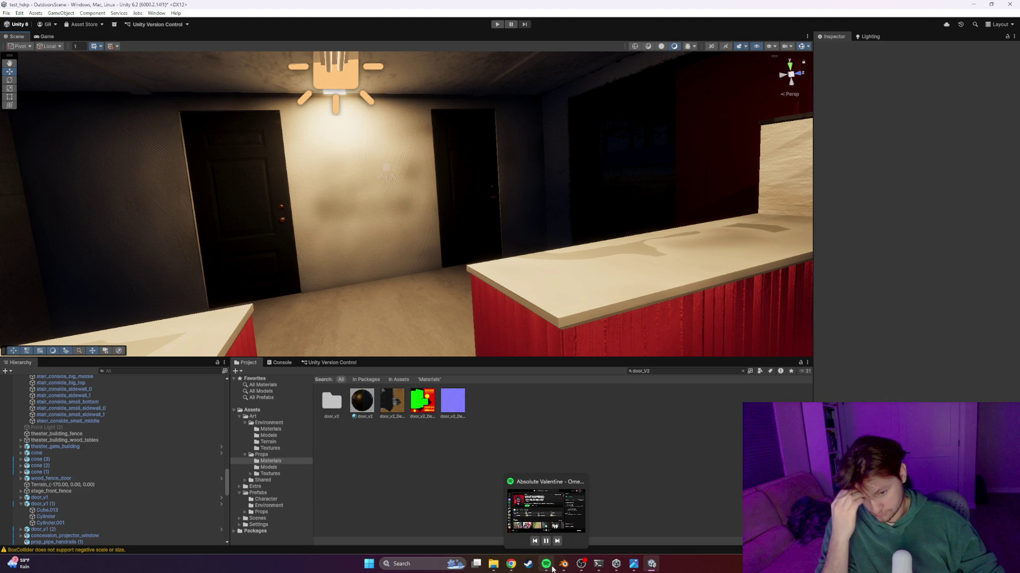
click(510, 566)
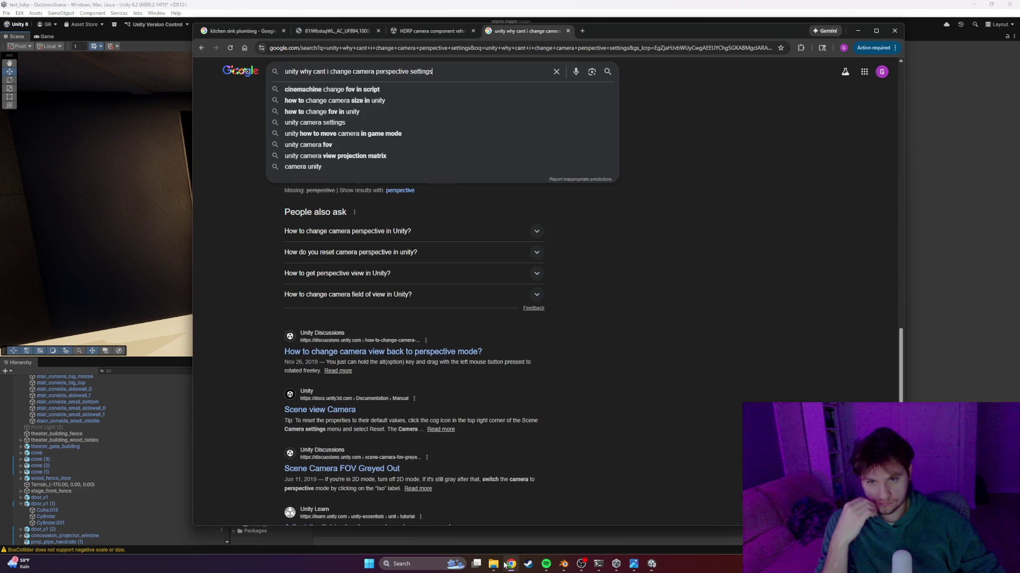
click(895, 30)
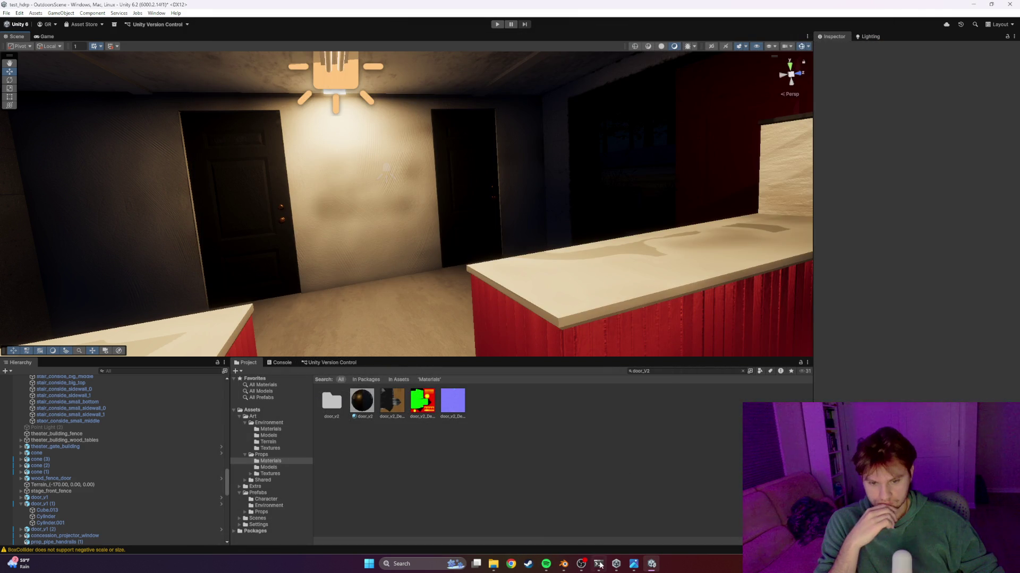
Close all open Photos image windows and start a fresh Chrome window
click(619, 567)
click(618, 567)
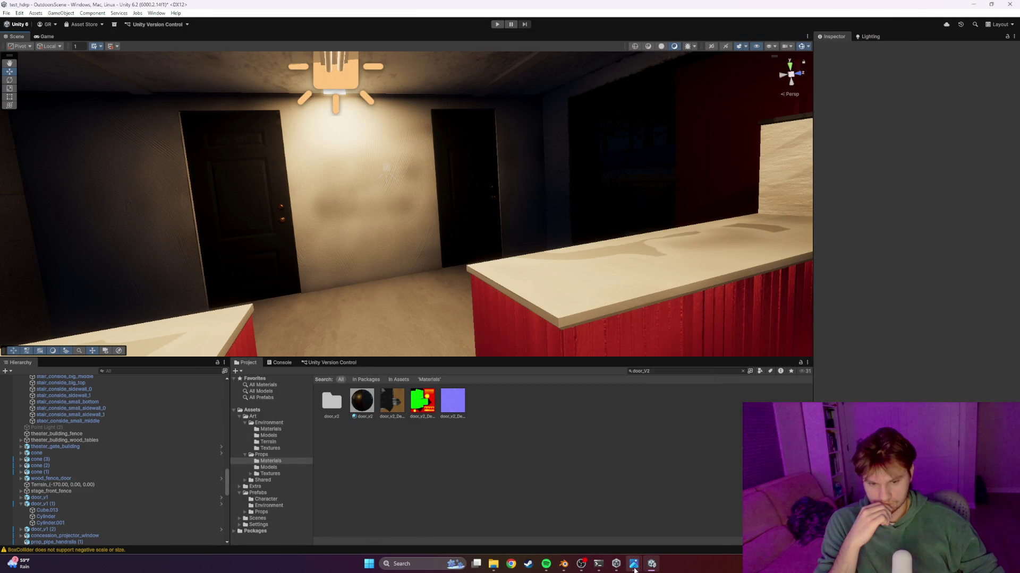
mouse_move(633, 570)
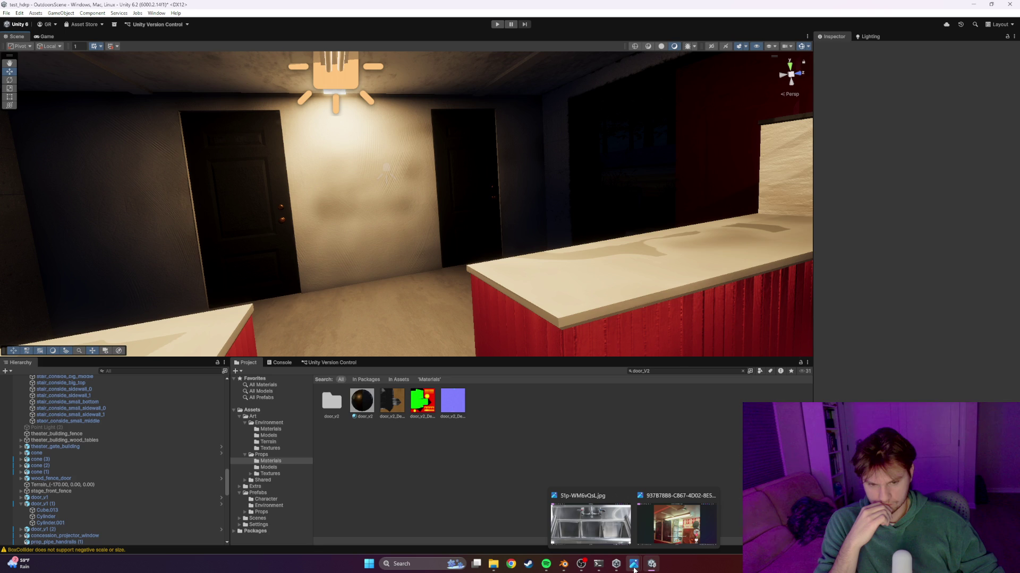
right_click(633, 569)
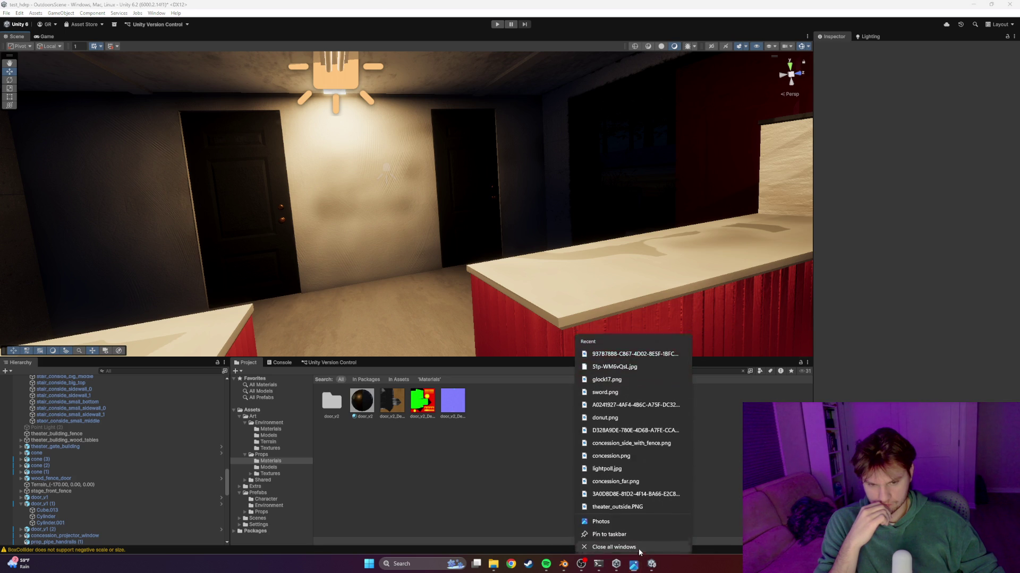
click(589, 550)
click(521, 563)
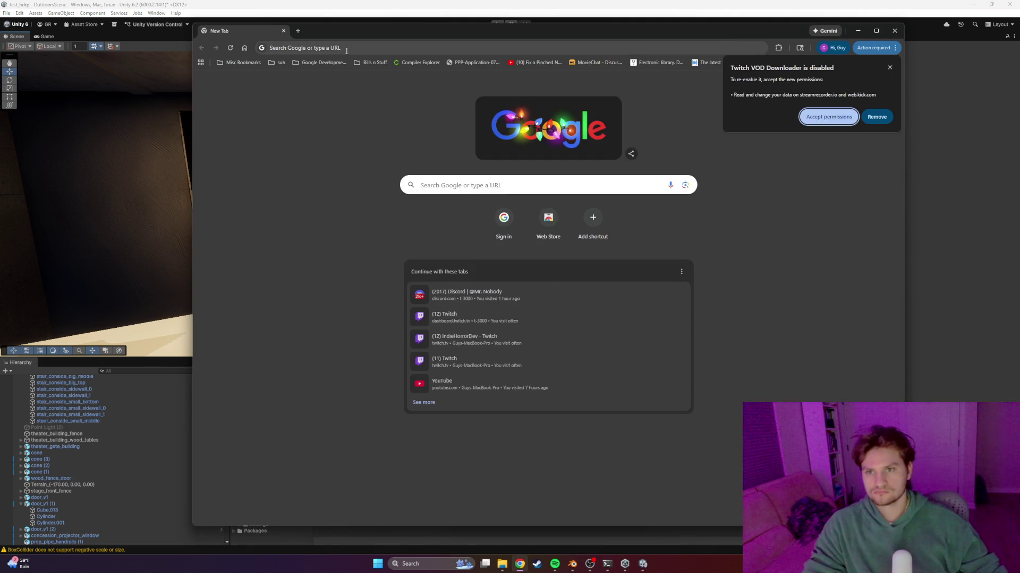
Search Google Images for 'plumbing pipe camera' and dismiss the extension popup
click(346, 49)
text(plu)
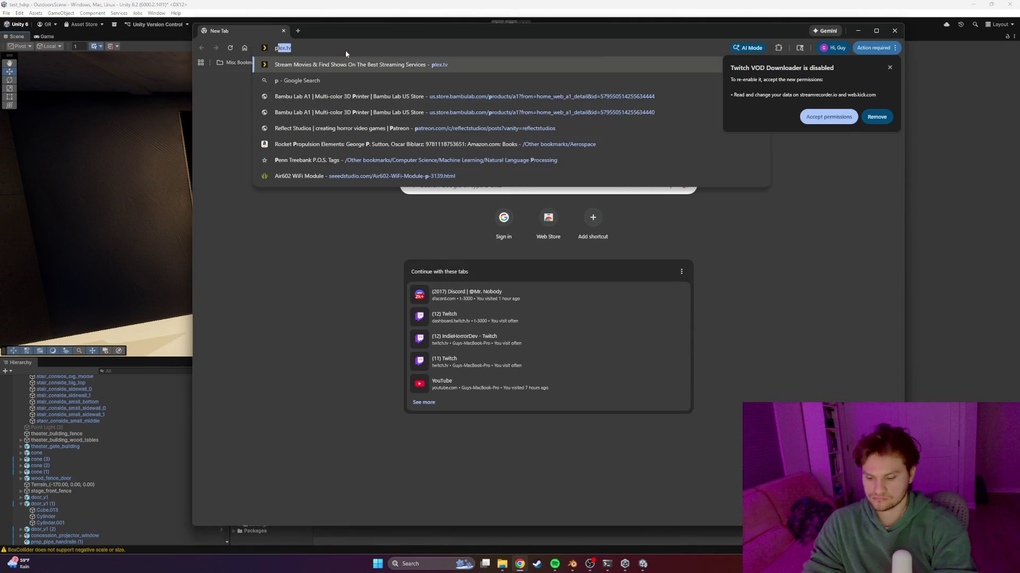
text(mbing pipe camera)
key(Return)
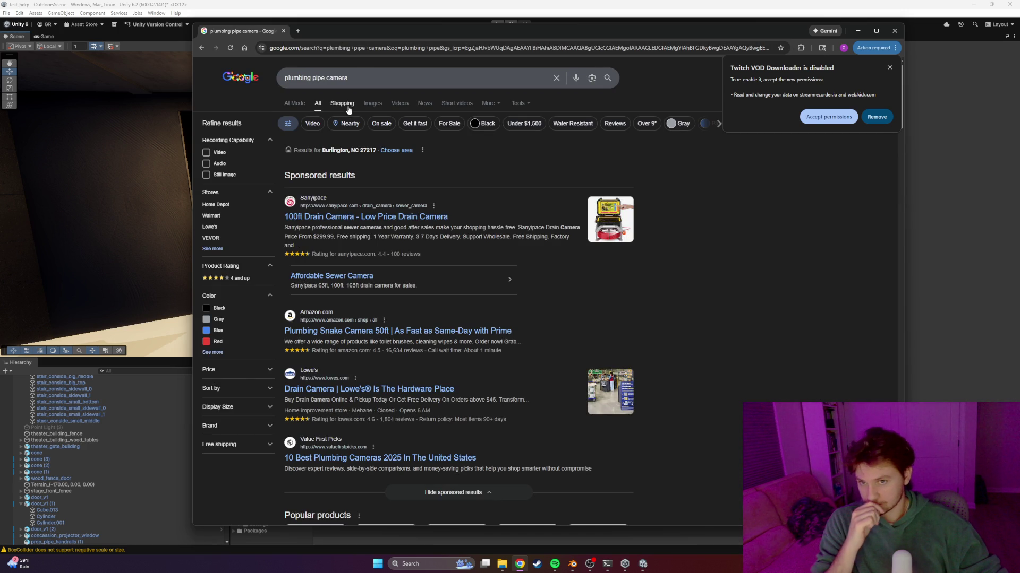
click(370, 105)
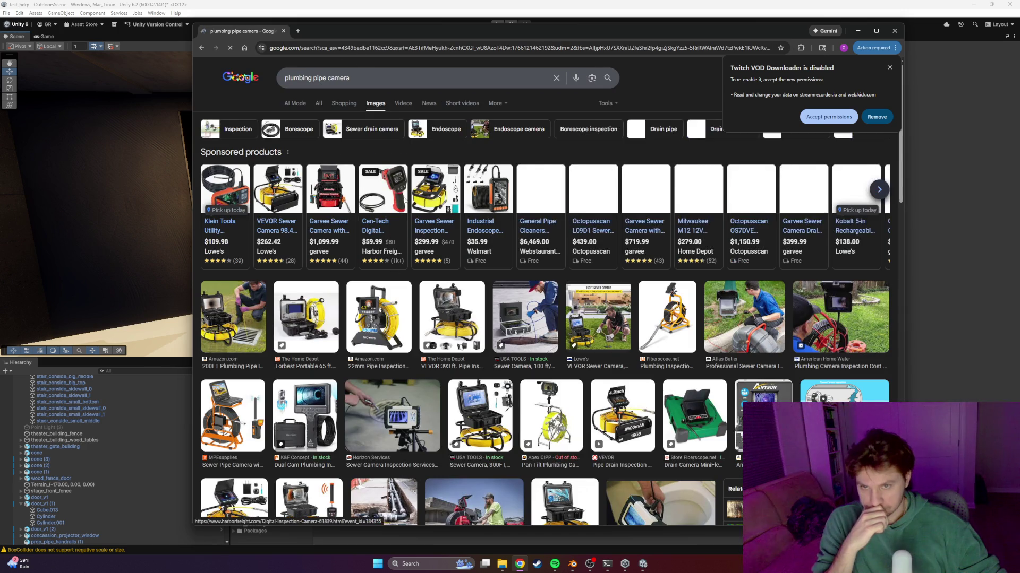
scroll(899, 113, down, 7)
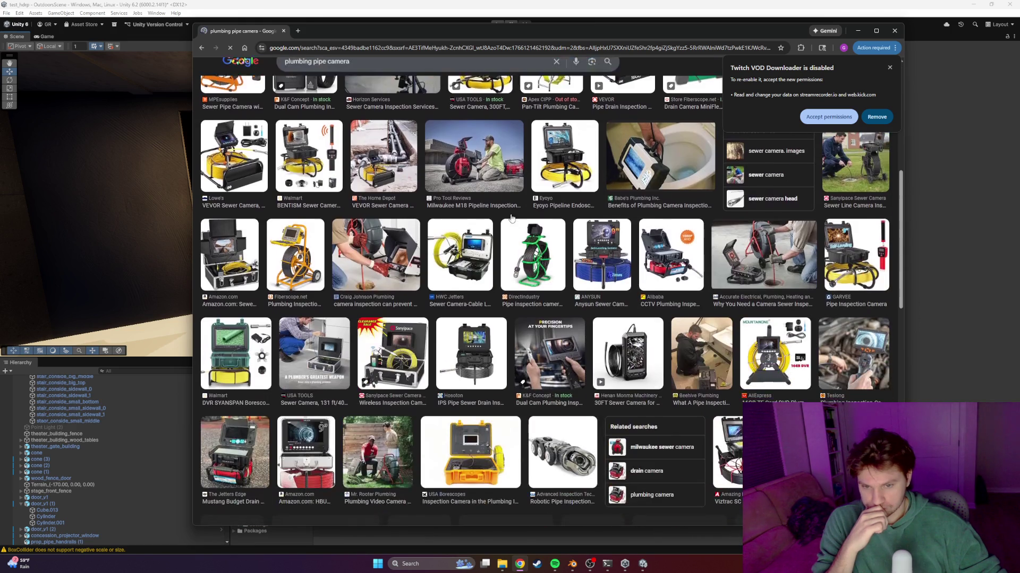
click(890, 68)
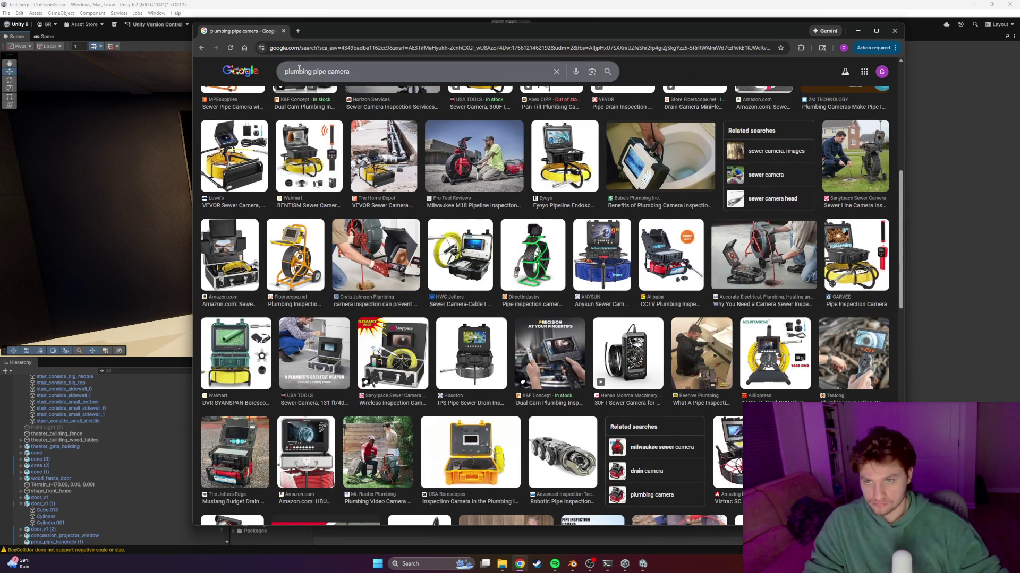
Refine the image search to 'kitchen pipe pvc'
double_click(299, 71)
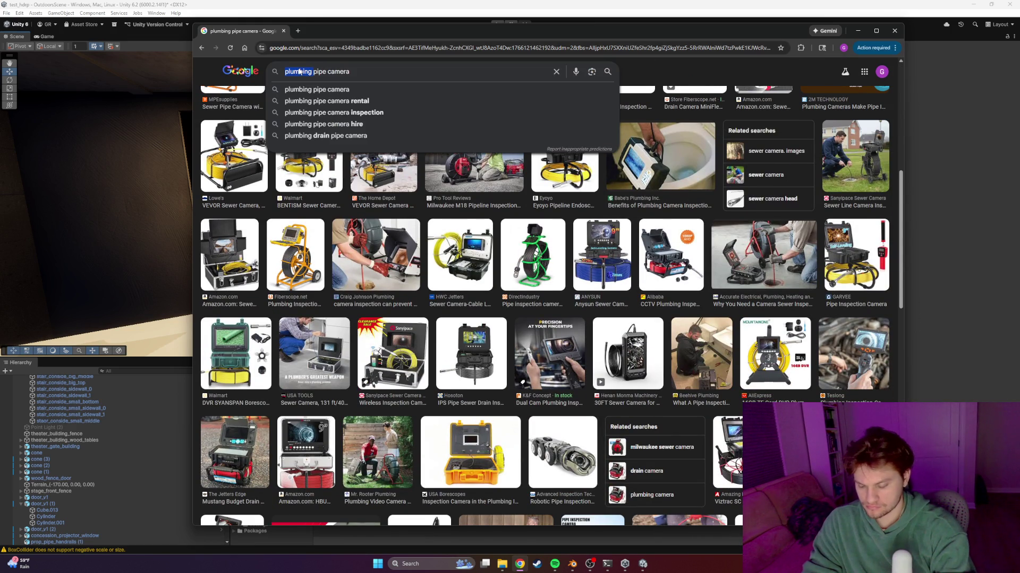
text(kitchen p)
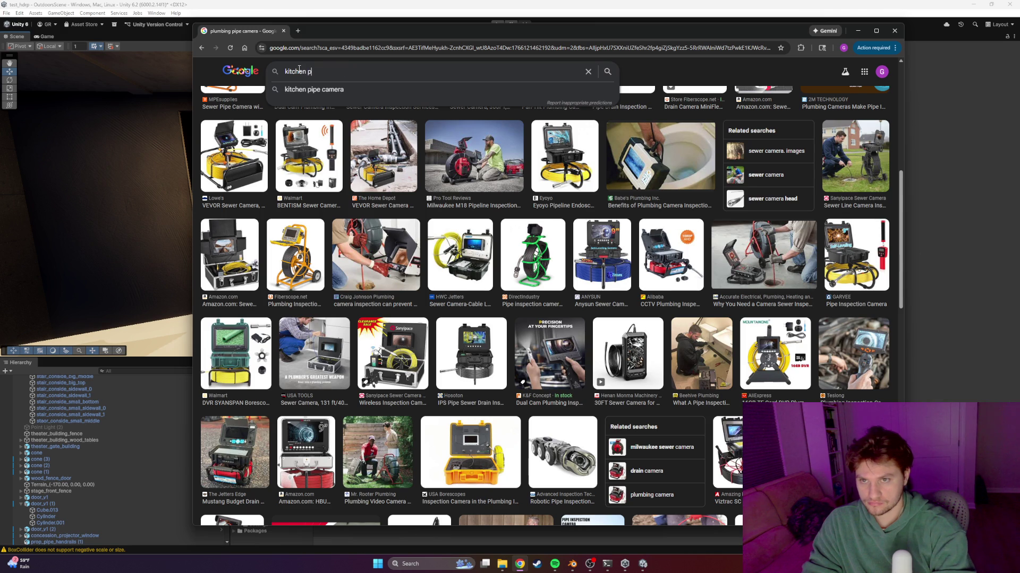
text(ipe)
key(Return)
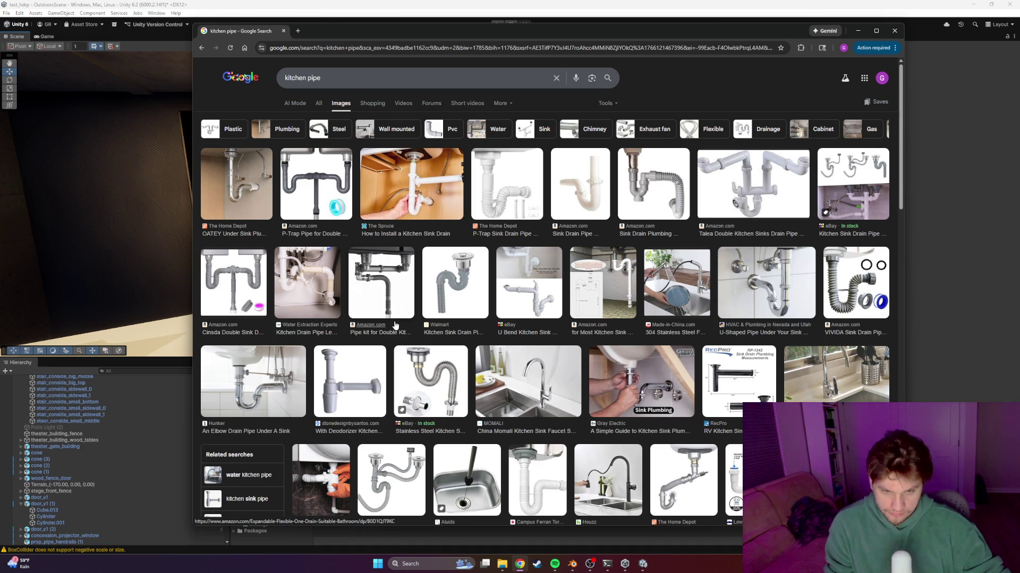
click(333, 82)
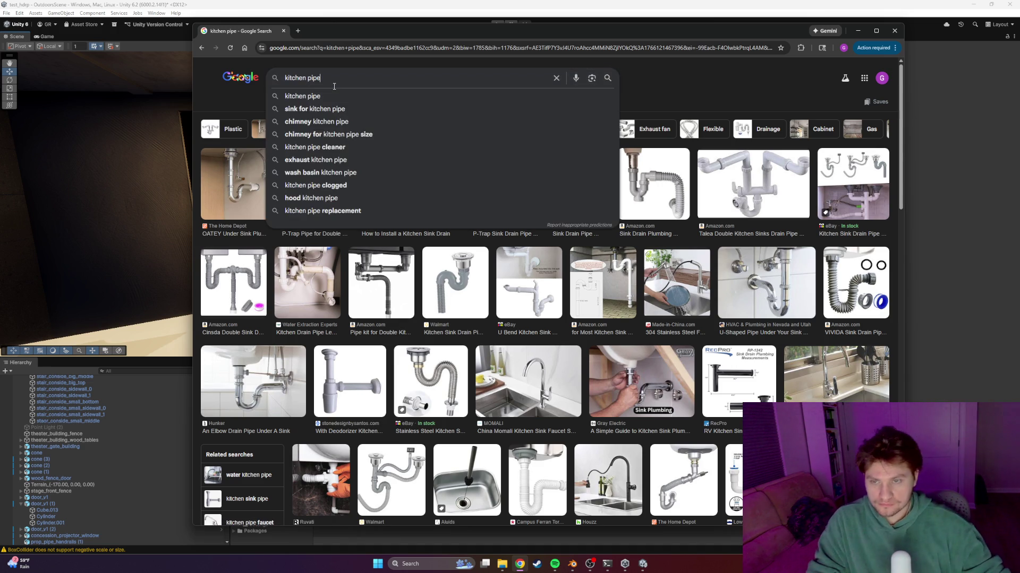
text( pvc)
key(Return)
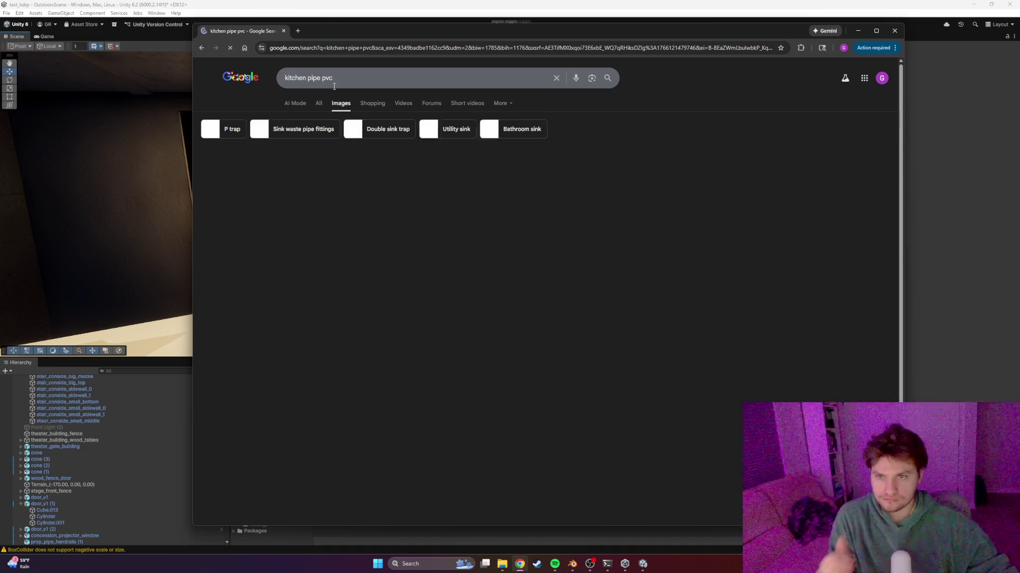
scroll(356, 272, down, 1)
scroll(356, 272, down, 2)
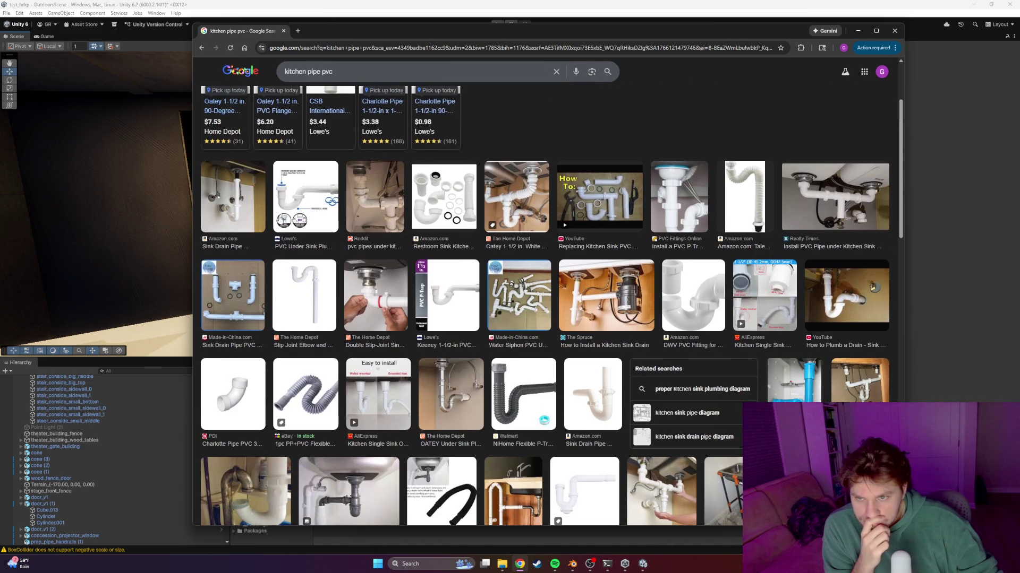
Open the Amazon white PVC sink P-trap image full-size in a new tab
click(253, 192)
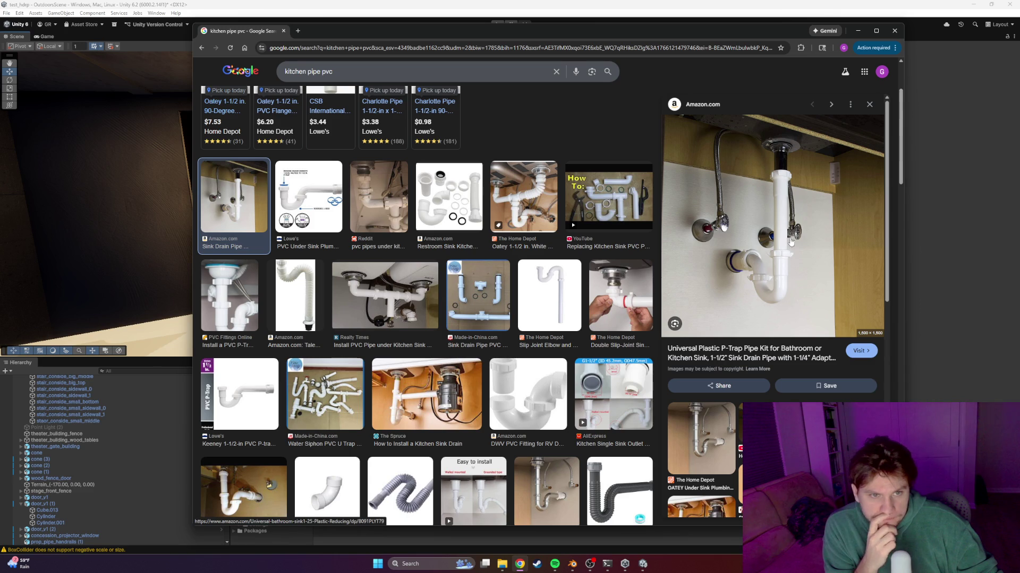
right_click(790, 223)
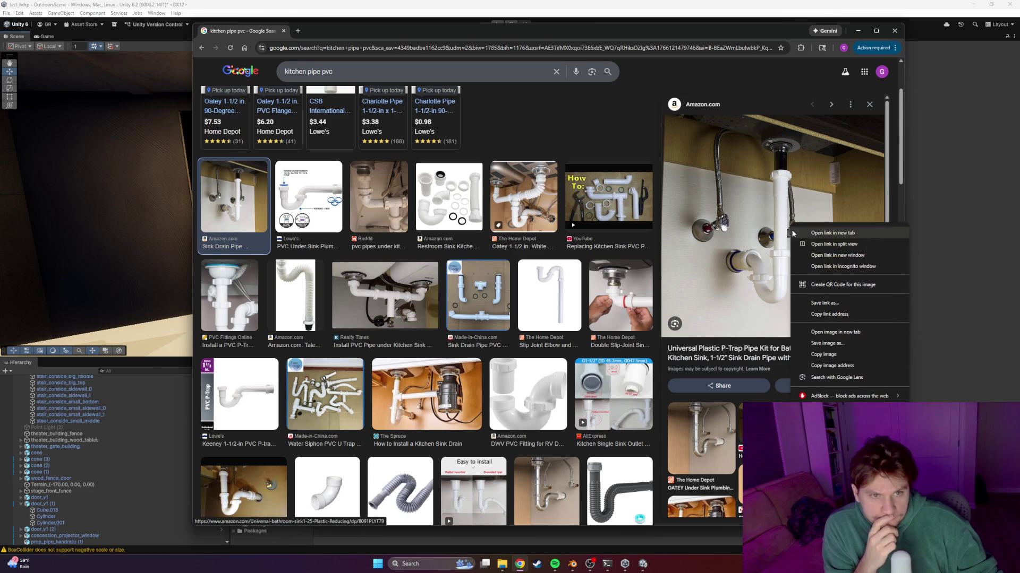
click(859, 333)
click(320, 30)
ctrl+scroll(534, 296, down, 3)
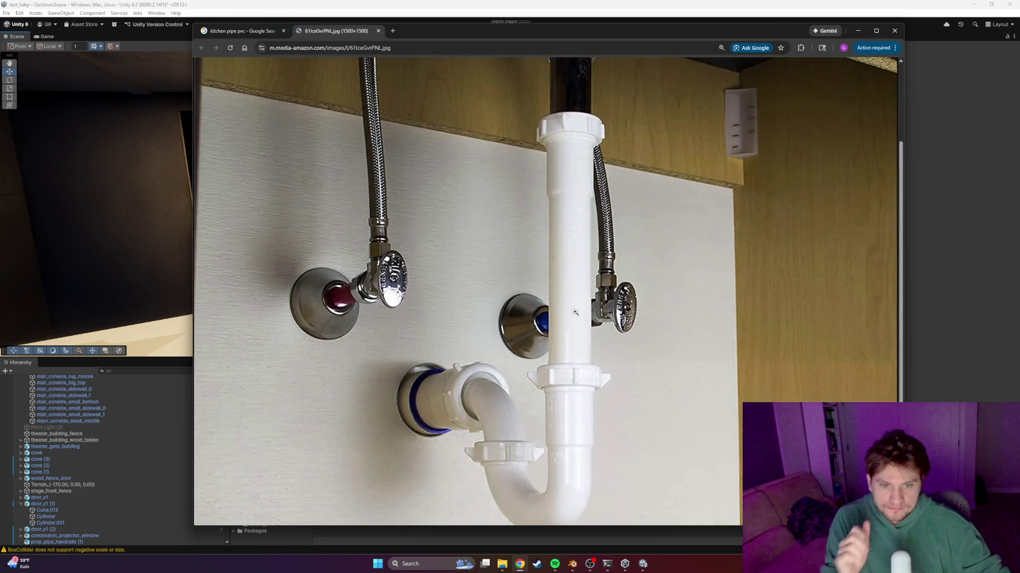
ctrl+scroll(534, 295, down, 2)
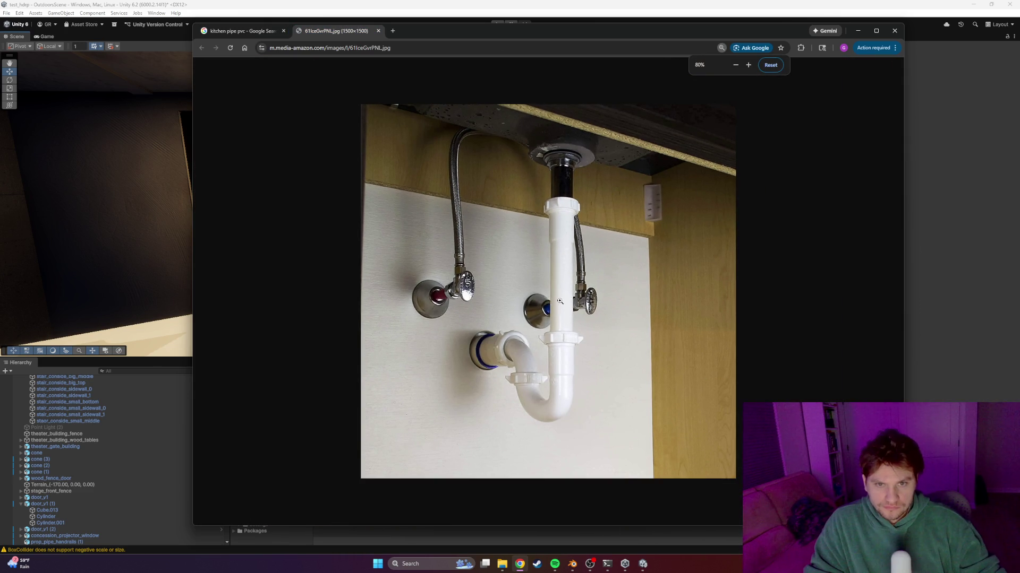
ctrl+scroll(534, 296, down, 2)
Compare the pipe photo with Unity's storage room, turning the scene camera toward the rack
key(alt+Tab)
mouse_move(489, 270)
right_down()
mouse_move(676, 287)
mouse_move(619, 278)
mouse_move(612, 236)
right_up()
key(alt+Tab)
key(alt+Tab)
key(alt+Tab)
key(alt+Tab)
key(alt+Tab)
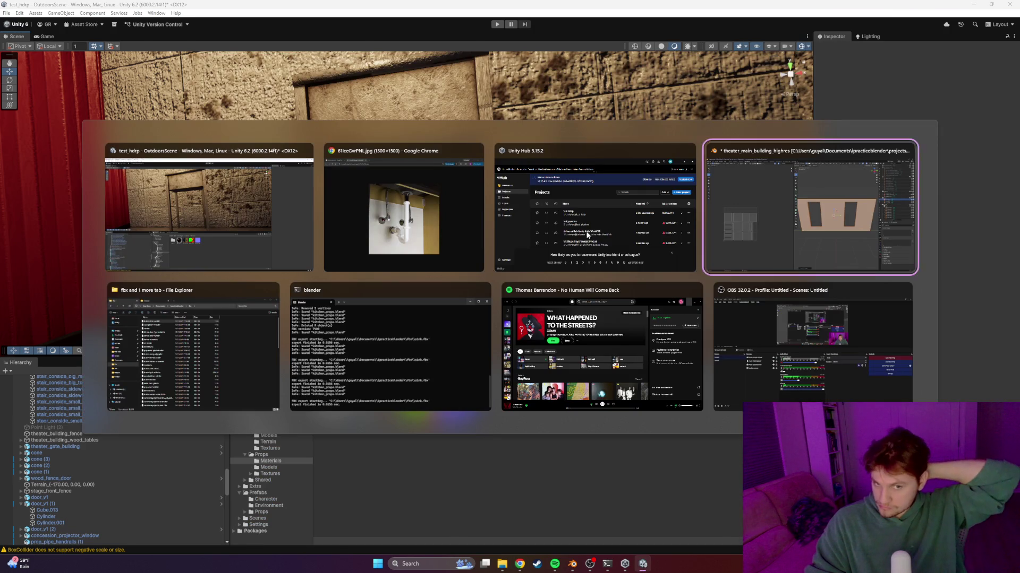
click(13, 15)
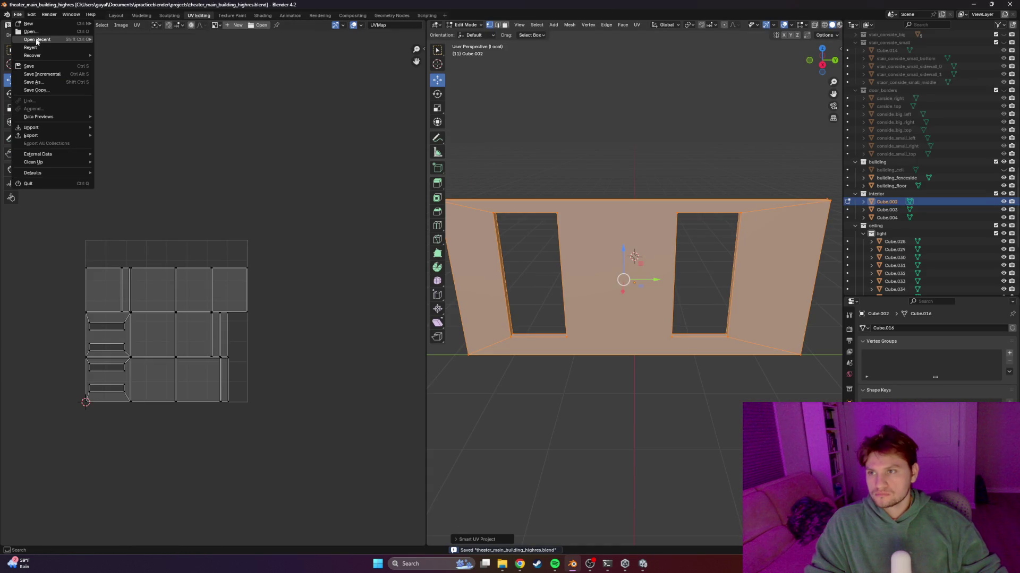
mouse_move(41, 39)
key(alt+Tab)
mouse_move(478, 239)
right_down()
mouse_move(399, 238)
mouse_move(457, 234)
mouse_move(632, 262)
mouse_move(487, 252)
right_up()
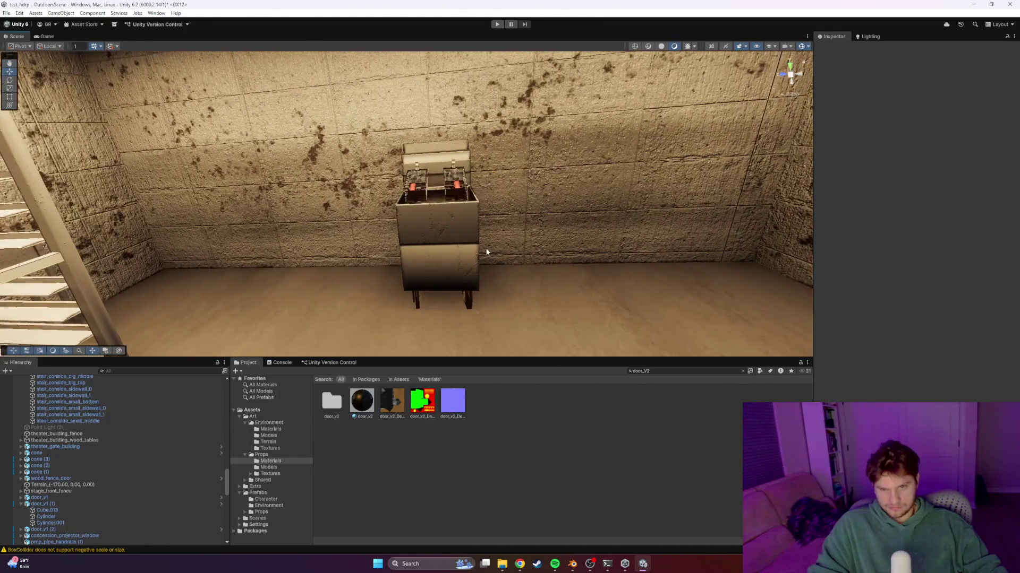
Duplicate kitchen_deep_fryer and slide the copy along X beside the original
click(473, 240)
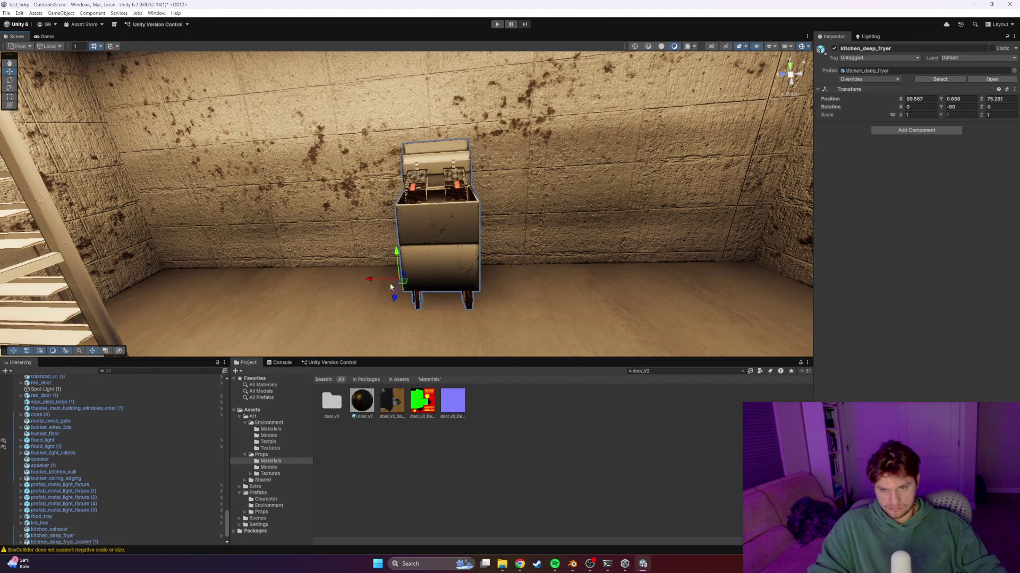
key(ctrl+d)
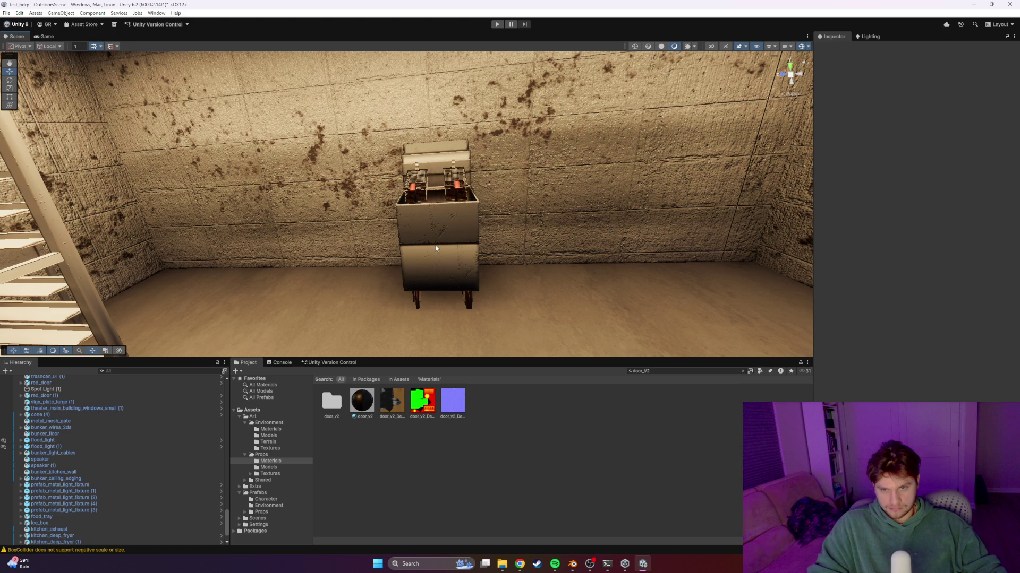
click(403, 270)
drag(372, 281, 453, 282)
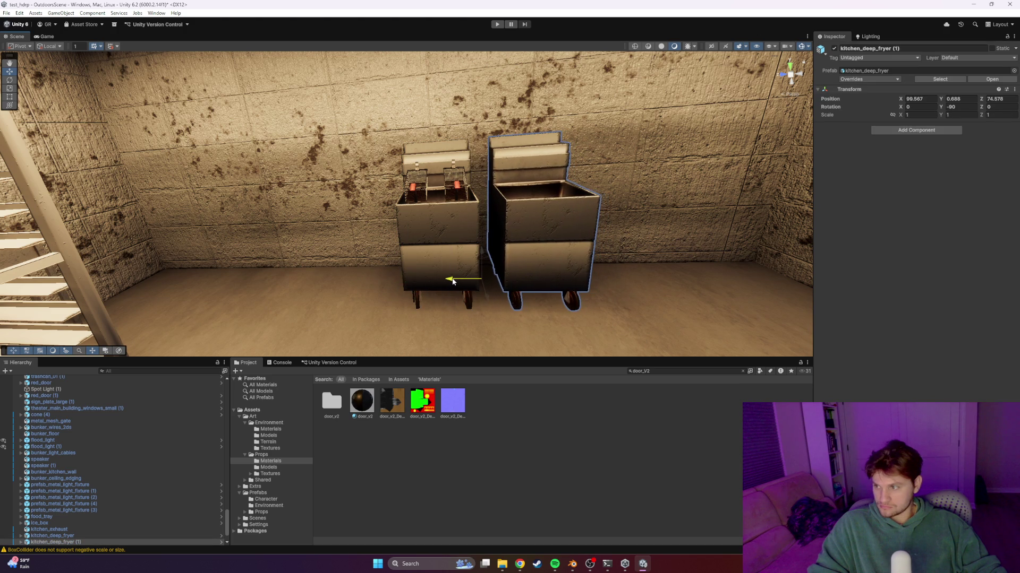
right_drag(488, 225, 493, 252)
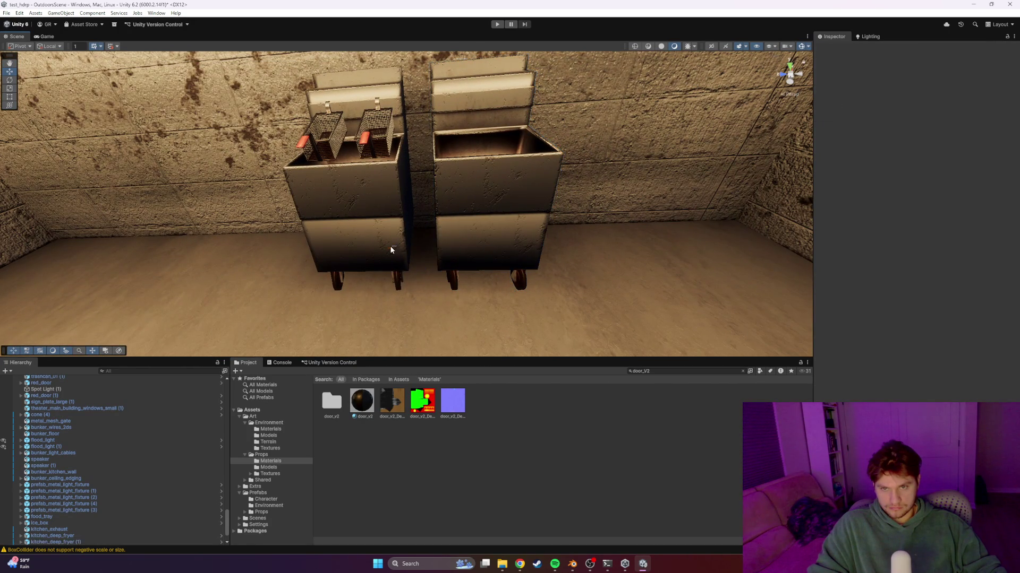
drag(409, 246, 386, 252)
mouse_move(386, 252)
right_down()
mouse_move(351, 234)
mouse_move(437, 200)
mouse_move(431, 232)
right_up()
Select both deep fryers and slide them together to the right along the wall
shift+click(431, 231)
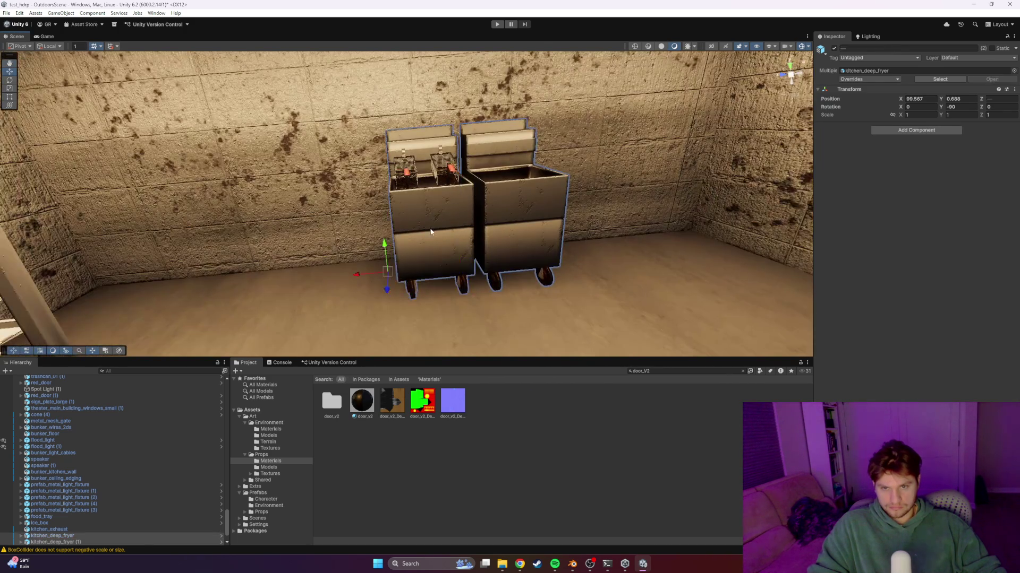
click(371, 274)
click(501, 214)
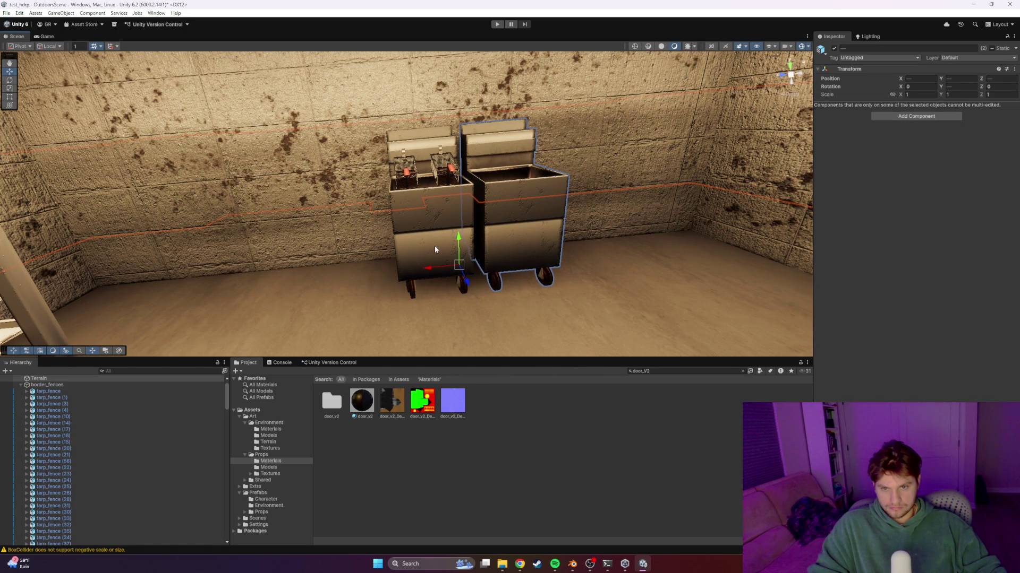
shift+click(511, 226)
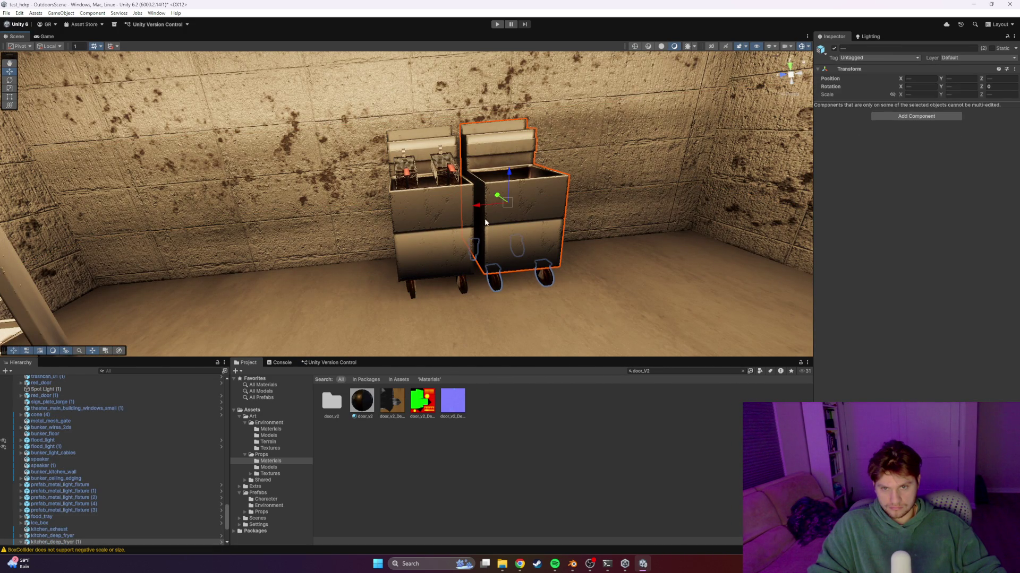
shift+click(440, 223)
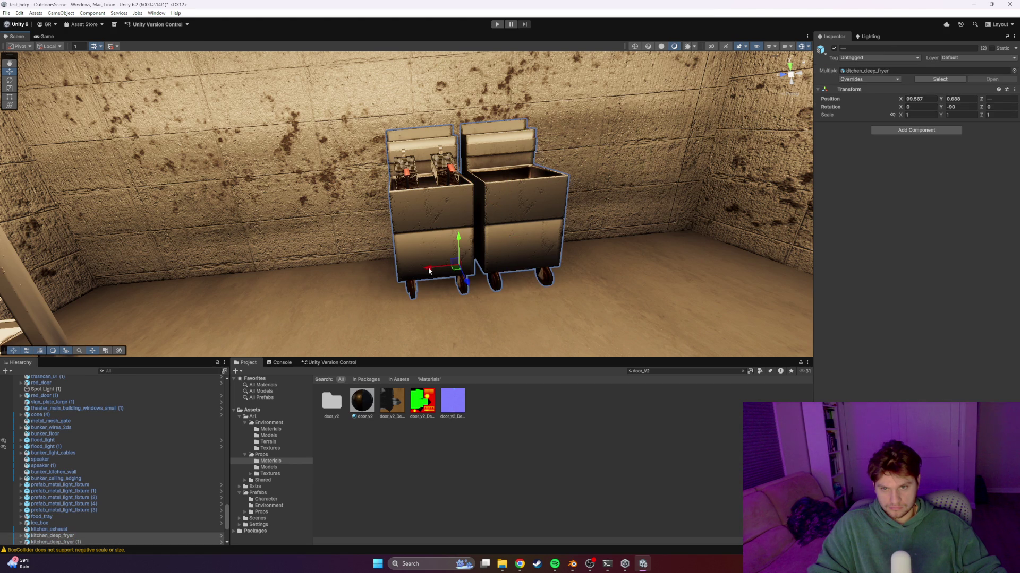
drag(428, 271, 455, 268)
key(ctrl+z)
drag(410, 171, 427, 171)
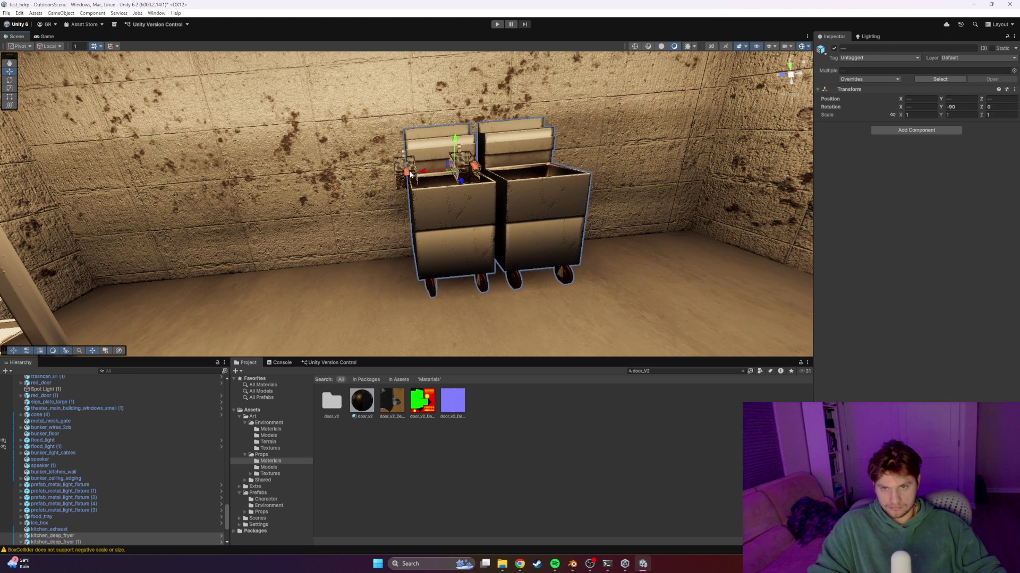
key(ctrl+z)
drag(366, 178, 396, 186)
mouse_move(396, 186)
right_down()
mouse_move(356, 163)
mouse_move(366, 181)
mouse_move(372, 149)
mouse_move(376, 211)
mouse_move(537, 128)
mouse_move(274, 226)
mouse_move(460, 240)
right_up()
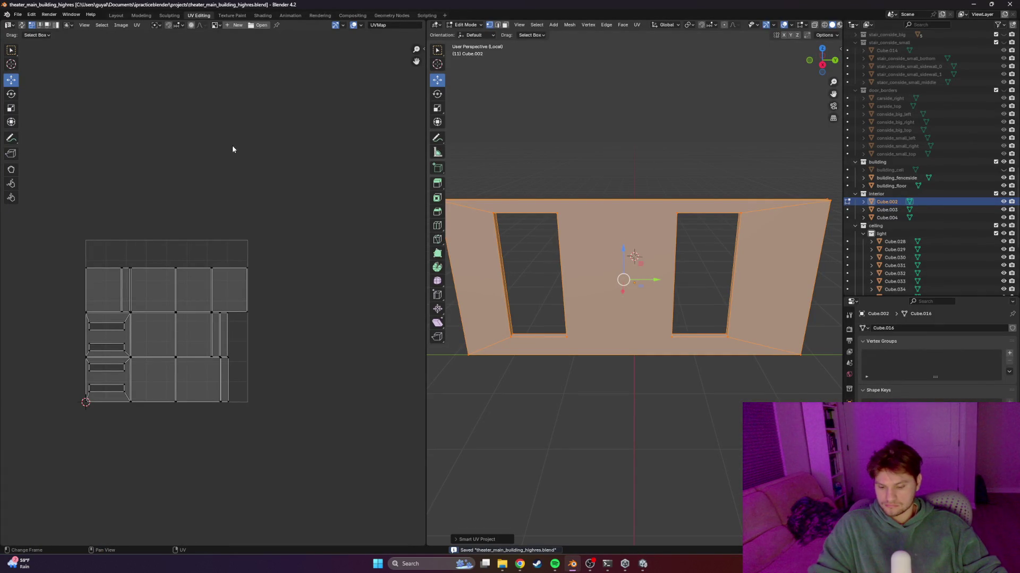
Exit local view on the building model and open kitchen_props.blend from recent files
key(KP_Divide)
scroll(580, 143, down, 4)
middle_drag(580, 144, 653, 294)
key(alt+a)
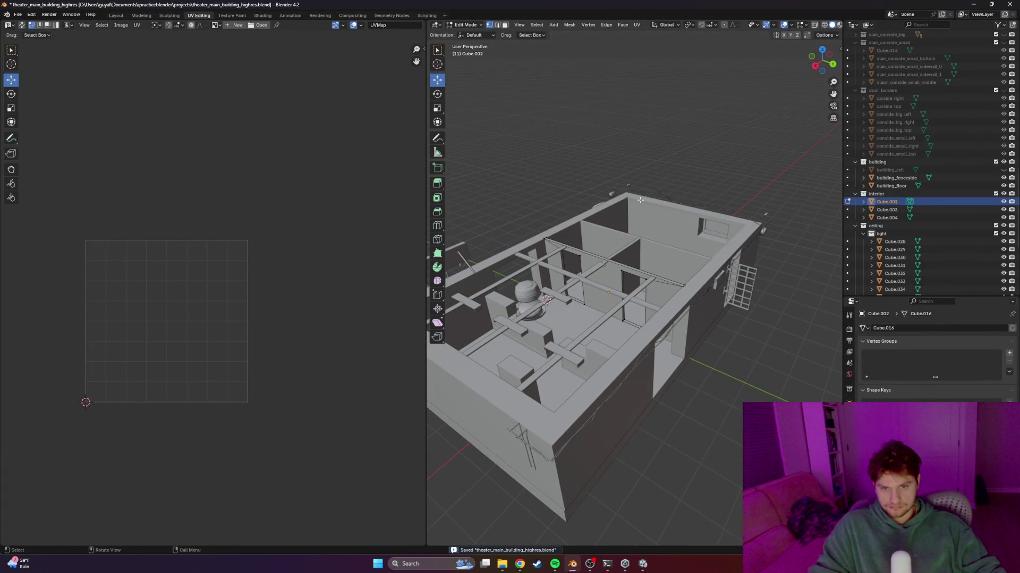
click(19, 14)
mouse_move(38, 40)
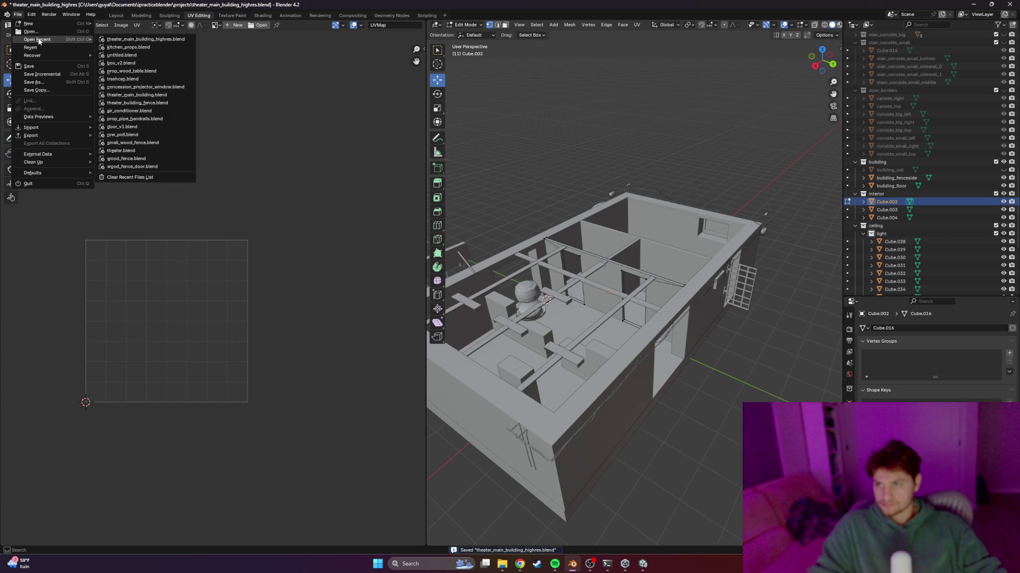
click(137, 95)
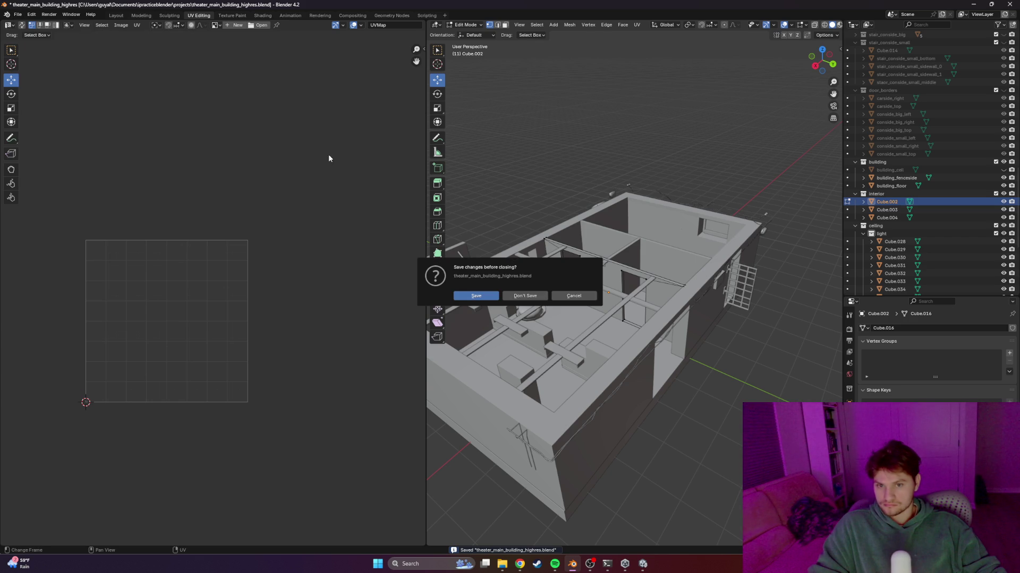
click(480, 296)
Turn off the Face Orientation overlay and move the pipe left along X toward the sink
mouse_move(548, 218)
middle_down()
mouse_move(489, 249)
mouse_move(440, 245)
middle_up()
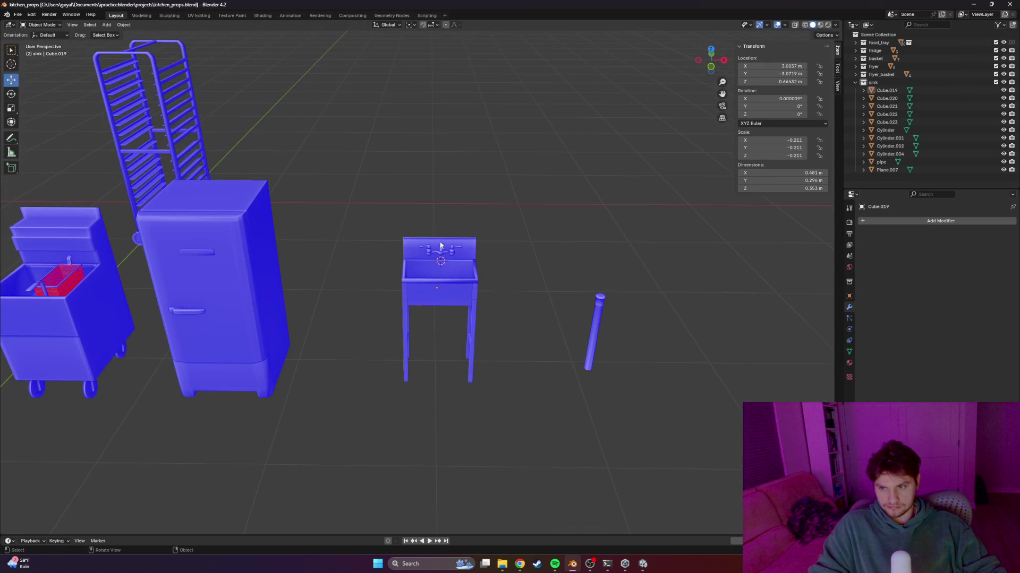
click(783, 25)
click(736, 170)
mouse_move(541, 162)
middle_down()
mouse_move(556, 232)
mouse_move(483, 216)
mouse_move(482, 236)
mouse_move(392, 226)
mouse_move(508, 213)
mouse_move(483, 259)
mouse_move(605, 259)
mouse_move(415, 276)
middle_up()
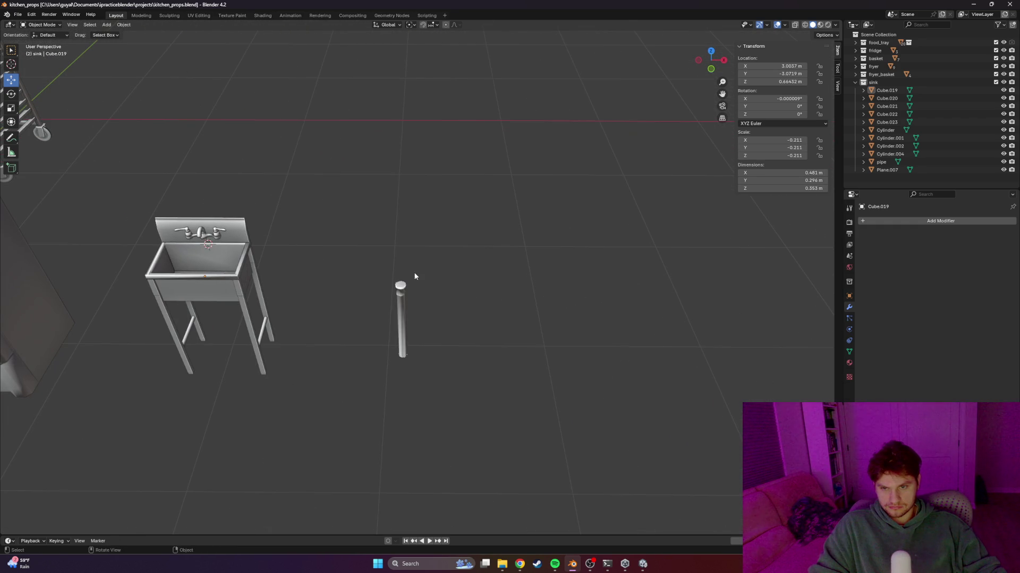
drag(431, 288, 370, 288)
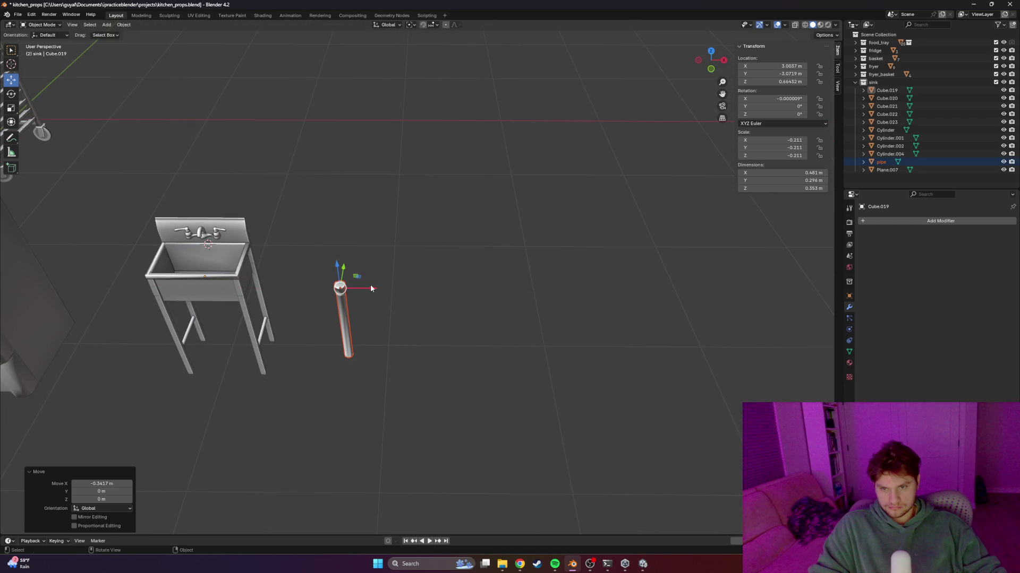
click(423, 354)
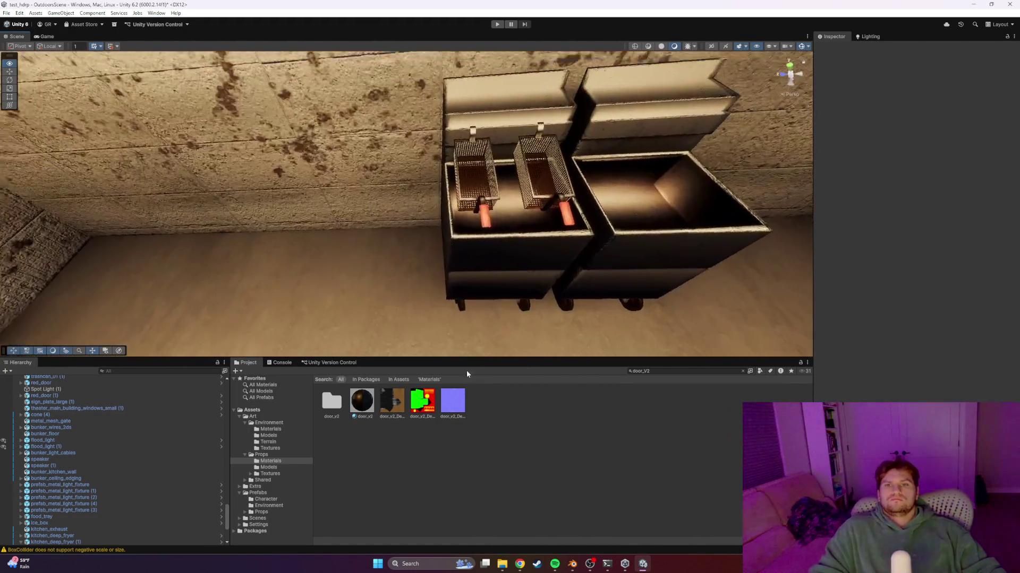
mouse_move(283, 300)
right_down()
mouse_move(517, 301)
mouse_move(448, 282)
mouse_move(463, 271)
mouse_move(478, 312)
mouse_move(511, 304)
mouse_move(544, 312)
mouse_move(487, 294)
mouse_move(478, 306)
right_up()
key(alt+Tab)
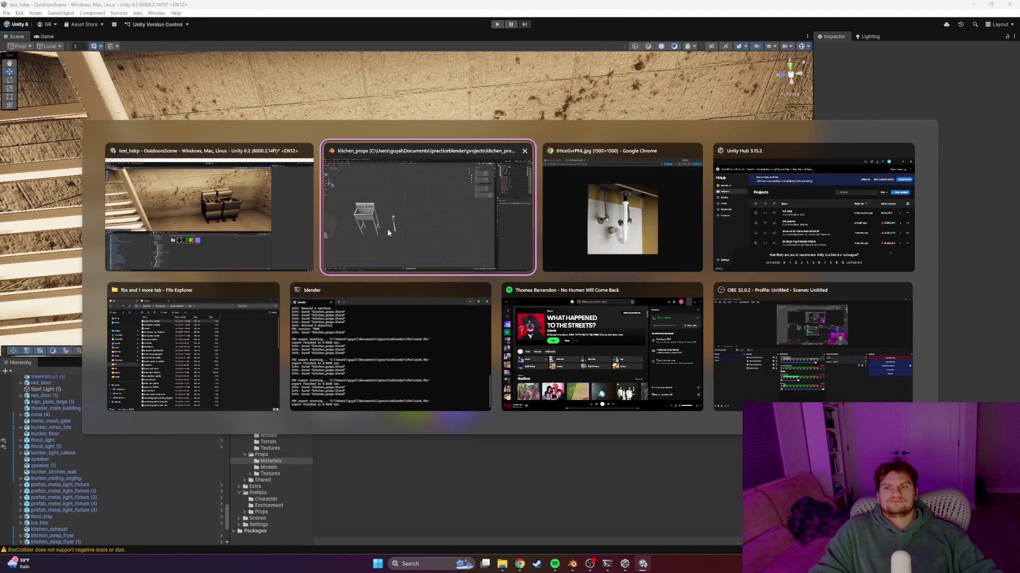
key(alt+Tab)
Search in a new Chrome tab for 'kitchen grill restaurant'
click(361, 48)
click(393, 31)
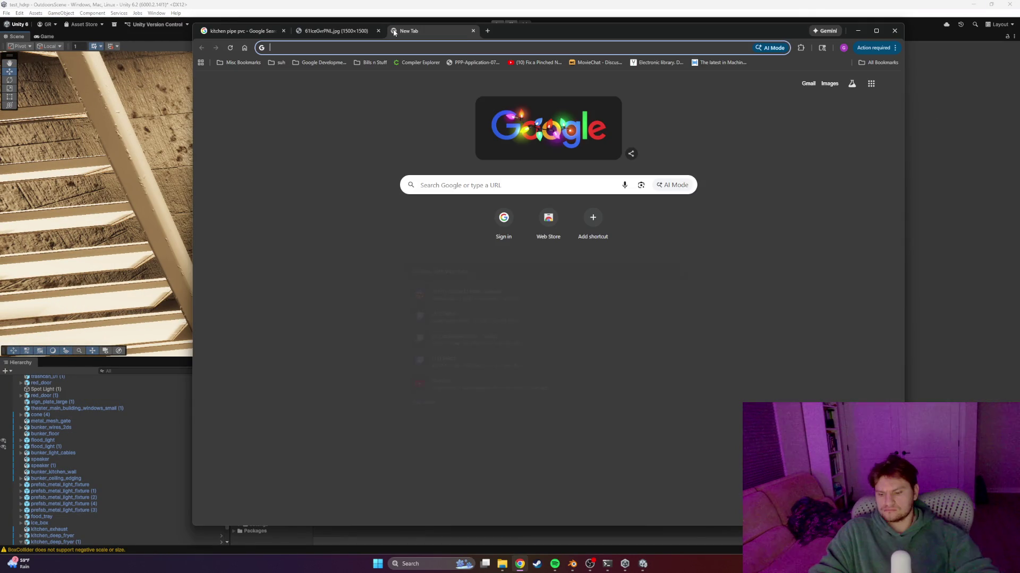
text(kigtcv)
key(BackSpace)
key(BackSpace)
key(BackSpace)
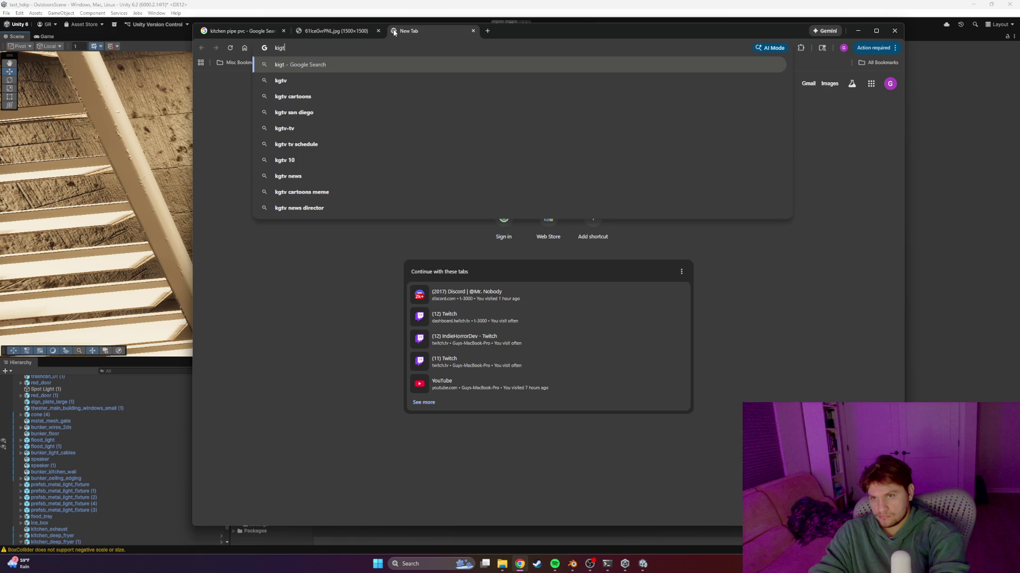
text(then gri)
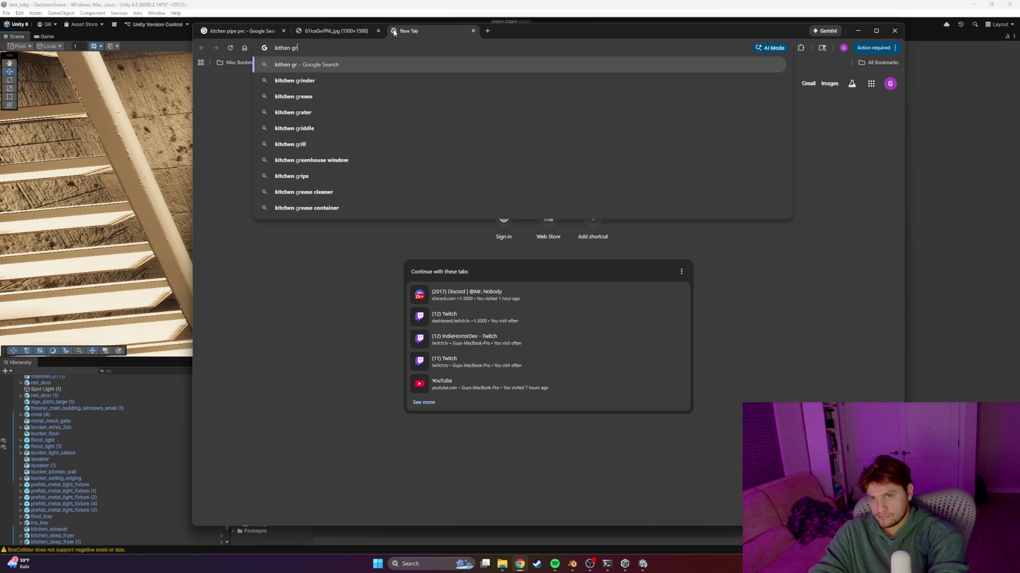
text(ll)
key(Down)
key(Right)
text(es)
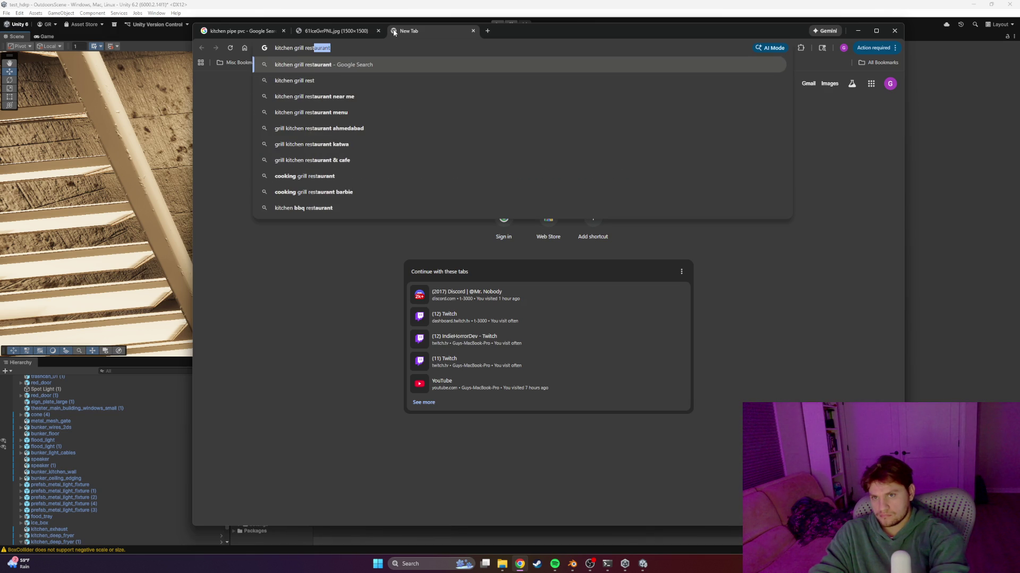
key(Return)
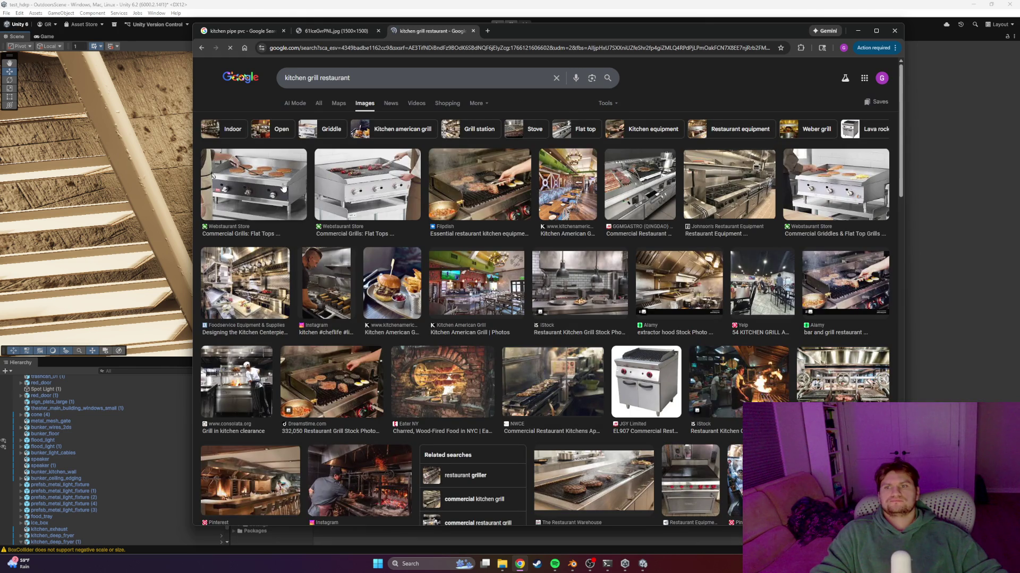
Open the commercial grill-with-oven photo in its own tab, then return to Unity
click(400, 210)
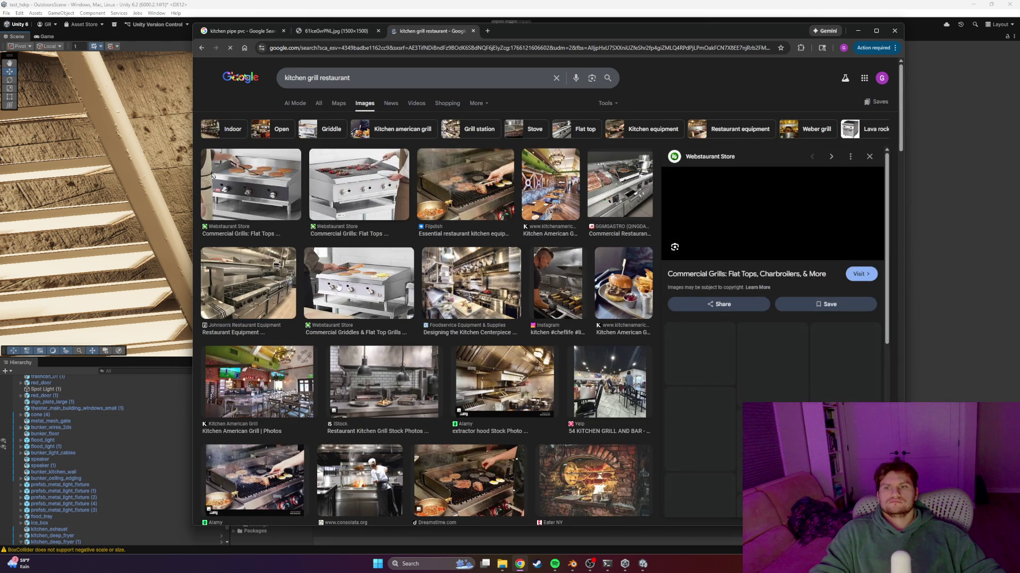
click(254, 285)
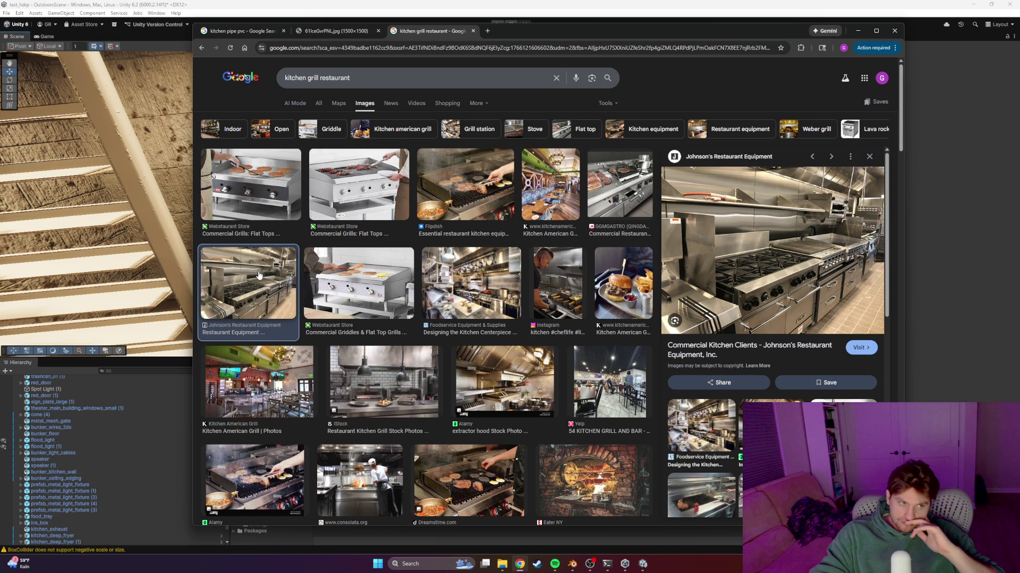
scroll(432, 371, down, 3)
scroll(338, 321, down, 2)
click(585, 414)
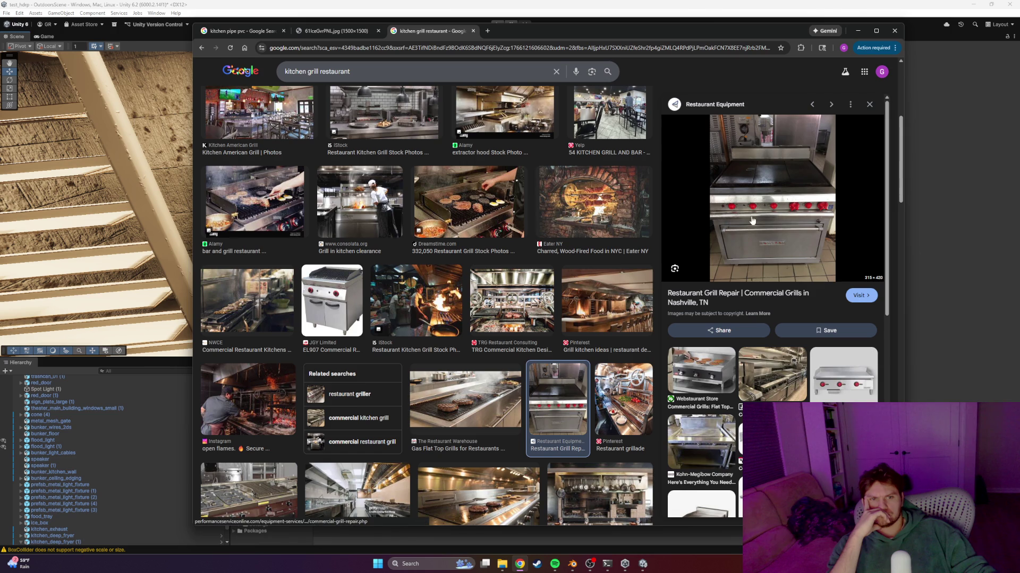
right_click(753, 209)
click(770, 325)
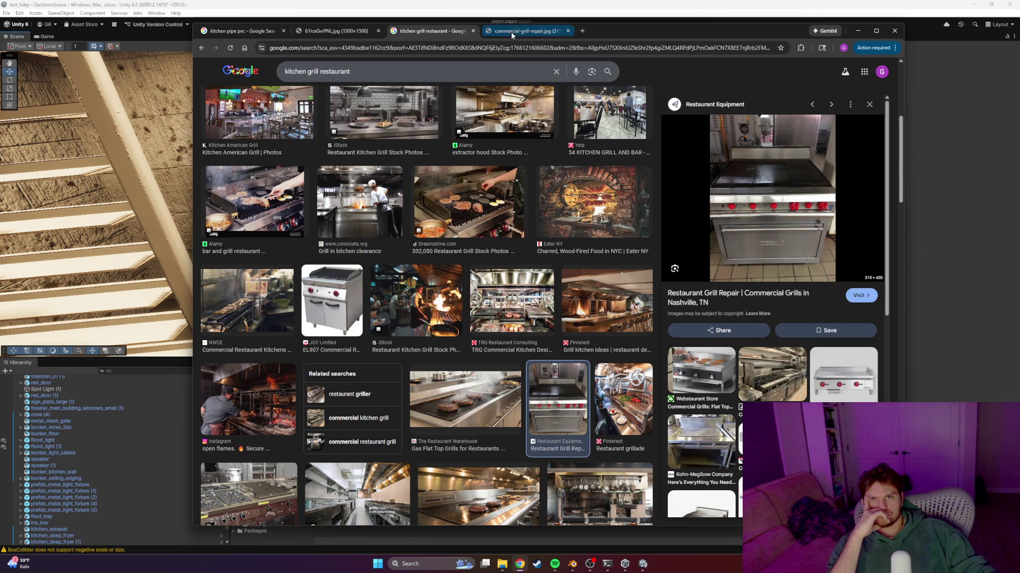
click(511, 32)
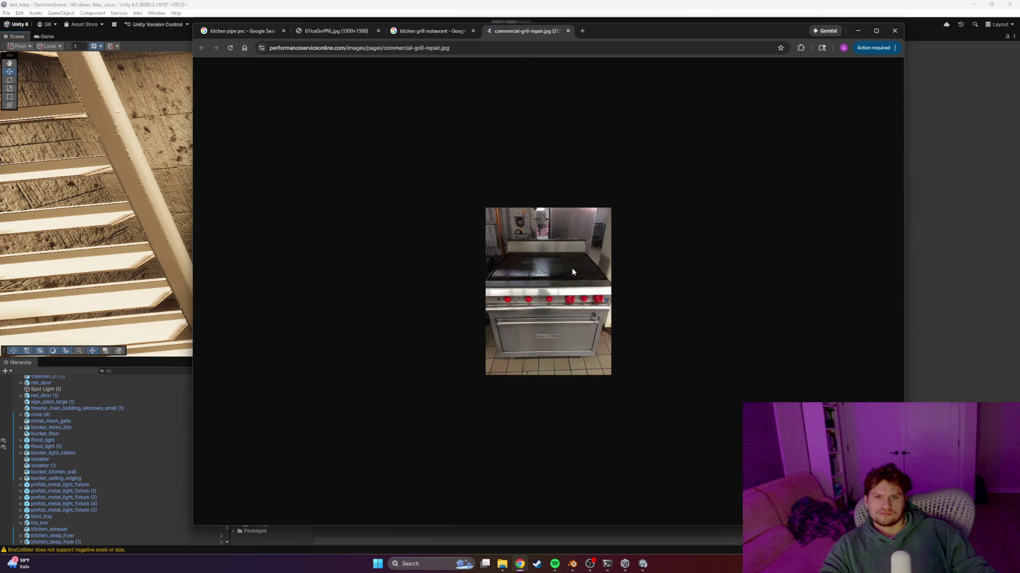
ctrl+scroll(571, 267, up, 6)
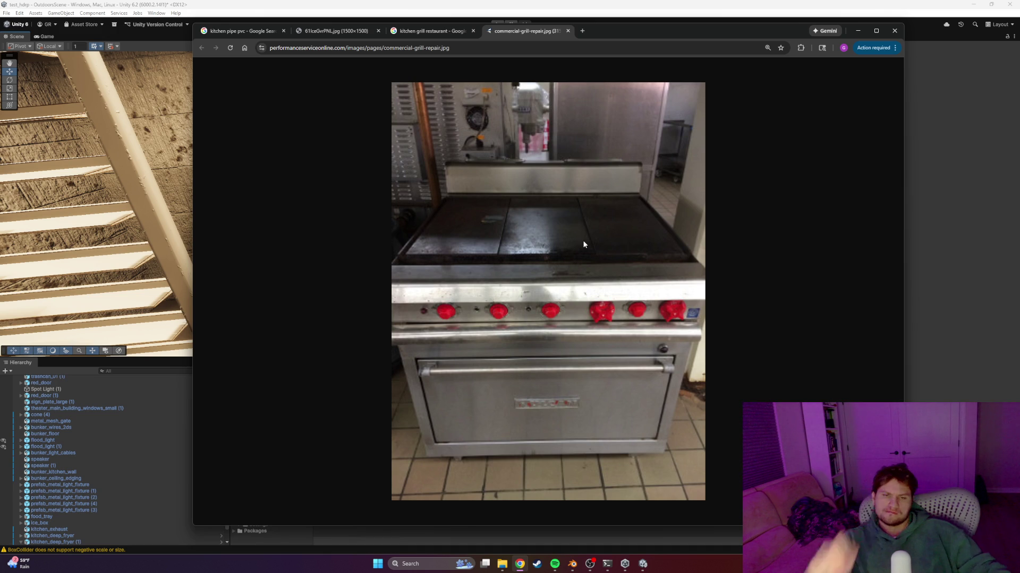
key(alt+Tab)
right_drag(574, 209, 564, 223)
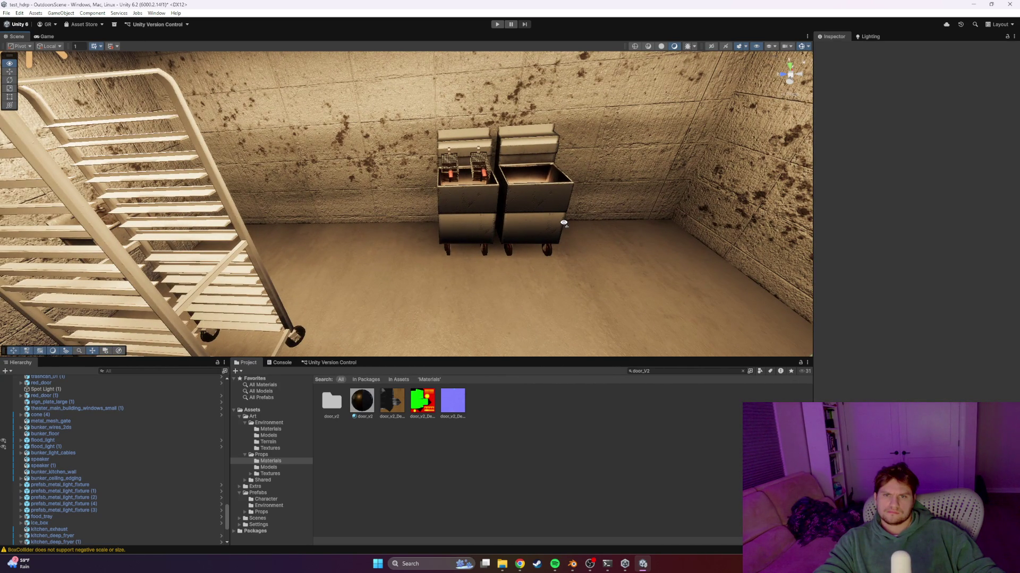
Select the sink and slide it slightly left along X beside the fryers
click(482, 186)
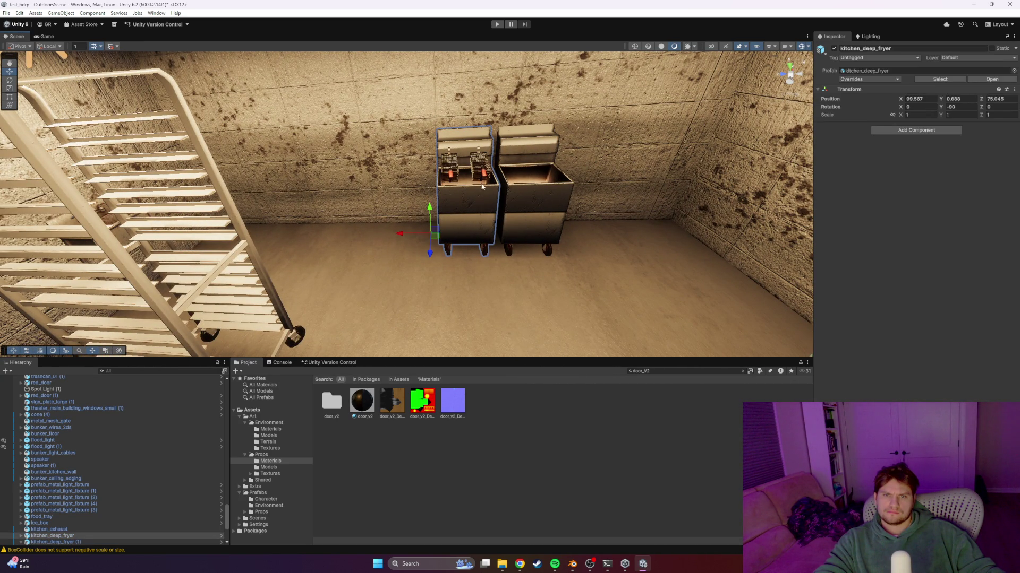
shift+click(533, 193)
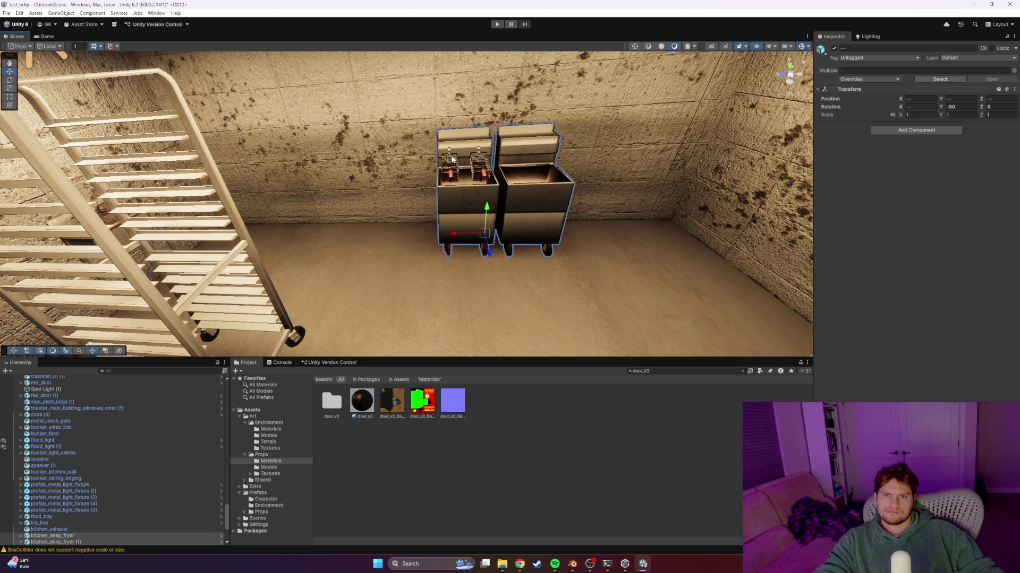
click(411, 168)
mouse_move(452, 189)
right_down()
mouse_move(524, 158)
mouse_move(421, 148)
mouse_move(344, 107)
mouse_move(432, 143)
mouse_move(514, 134)
mouse_move(455, 134)
mouse_move(503, 137)
mouse_move(473, 176)
mouse_move(317, 159)
mouse_move(325, 172)
right_up()
click(326, 174)
drag(322, 232, 276, 245)
mouse_move(276, 245)
right_down()
mouse_move(548, 241)
mouse_move(550, 227)
mouse_move(479, 223)
right_up()
Select both deep fryers and their baskets, then view them from the rack and ceiling light
key(s)
key(w)
click(479, 223)
shift+click(542, 216)
shift+click(483, 171)
shift+click(451, 180)
mouse_move(410, 174)
right_down()
mouse_move(448, 171)
mouse_move(463, 220)
mouse_move(467, 211)
right_up()
key(s)
right_drag(476, 267, 492, 268)
Check the grill reference photo, then switch to Blender's kitchen_props file
key(alt+Tab)
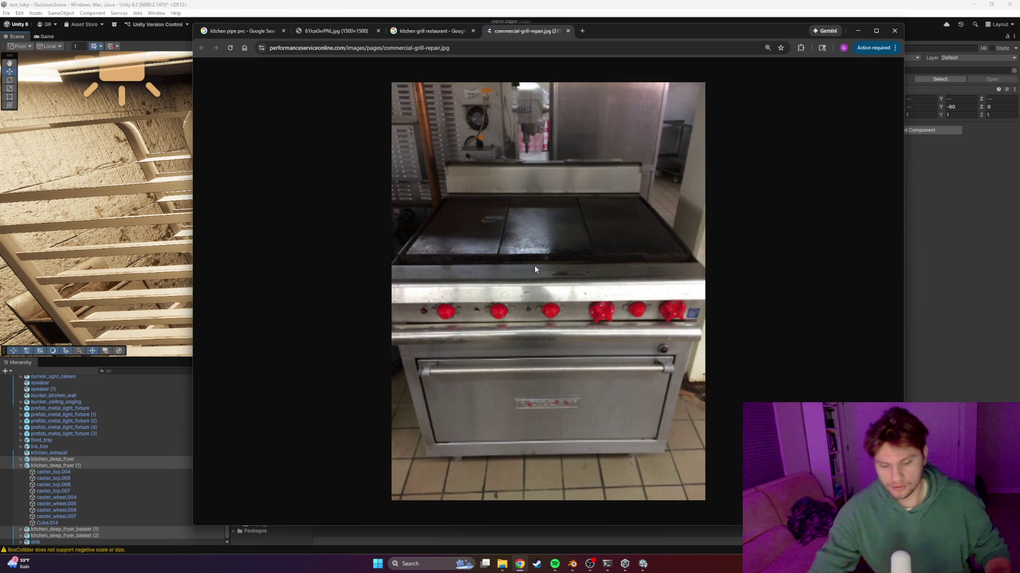
key(alt+Tab)
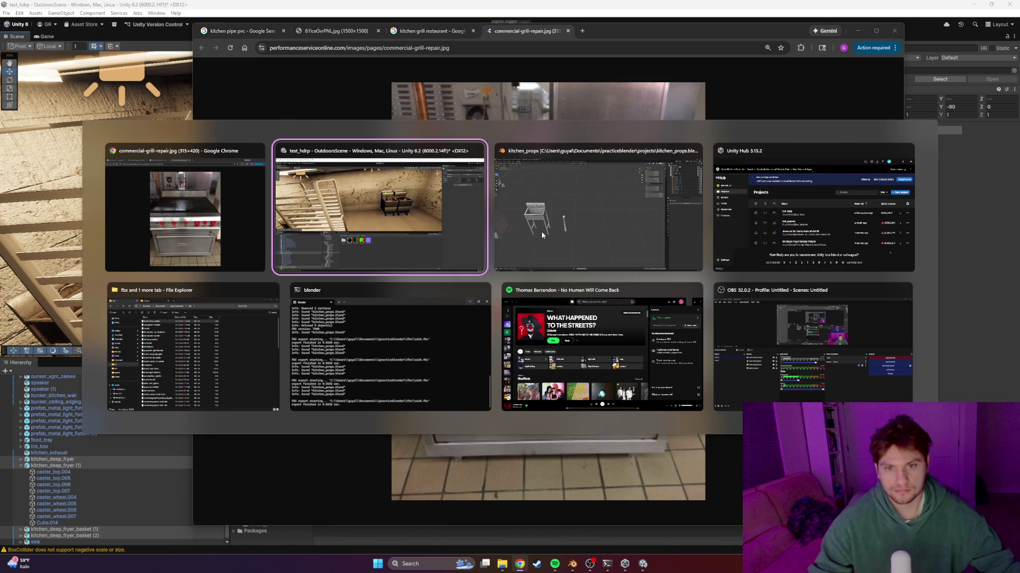
click(550, 231)
Add a new cube and move it along X to the right of the sink
mouse_move(456, 247)
middle_down()
mouse_move(419, 253)
mouse_move(427, 228)
mouse_move(431, 237)
middle_up()
click(108, 25)
mouse_move(141, 36)
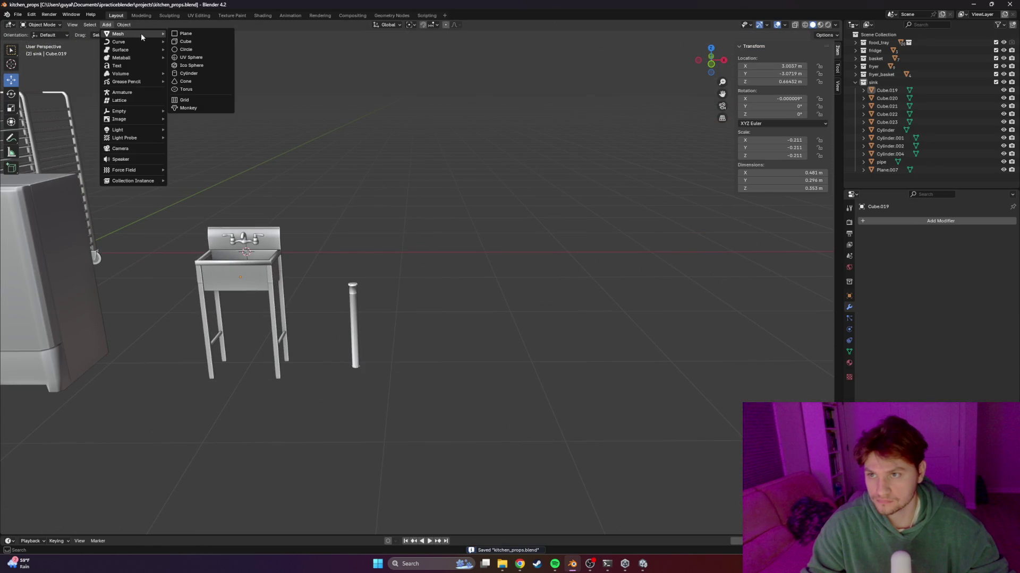
click(185, 41)
scroll(391, 257, down, 3)
key(g)
key(x)
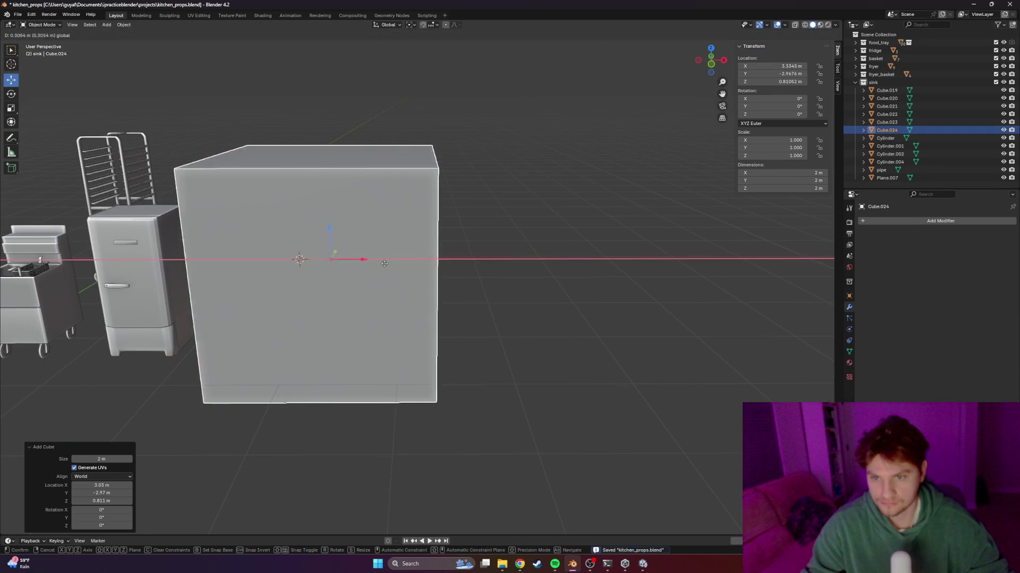
click(611, 277)
In front view, raise the cube, scale it down to 0.451 and lower it to the floor
middle_drag(581, 317, 539, 304)
key(KP_1)
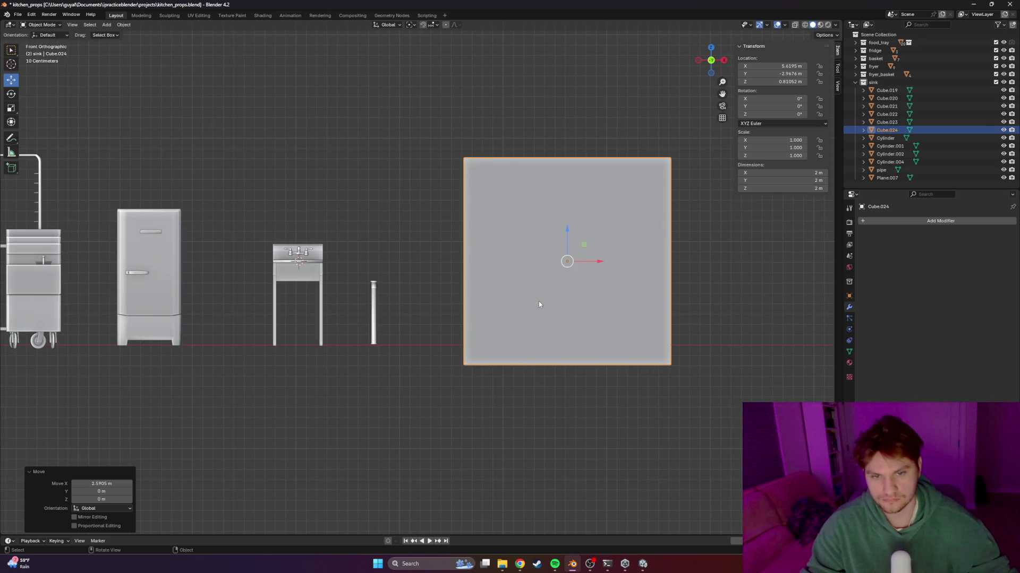
drag(568, 230, 567, 208)
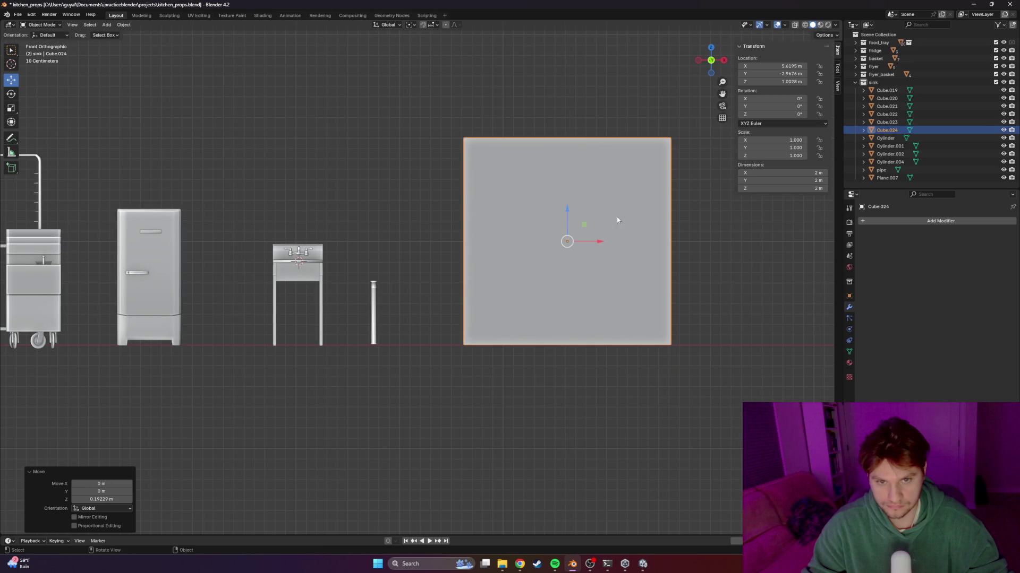
key(s)
click(595, 239)
drag(563, 216, 563, 273)
scroll(607, 220, down, 3)
From a top view, slide the cube left so it sits right beside the sink
mouse_move(595, 240)
middle_down()
mouse_move(526, 273)
mouse_move(543, 269)
middle_up()
key(KP_7)
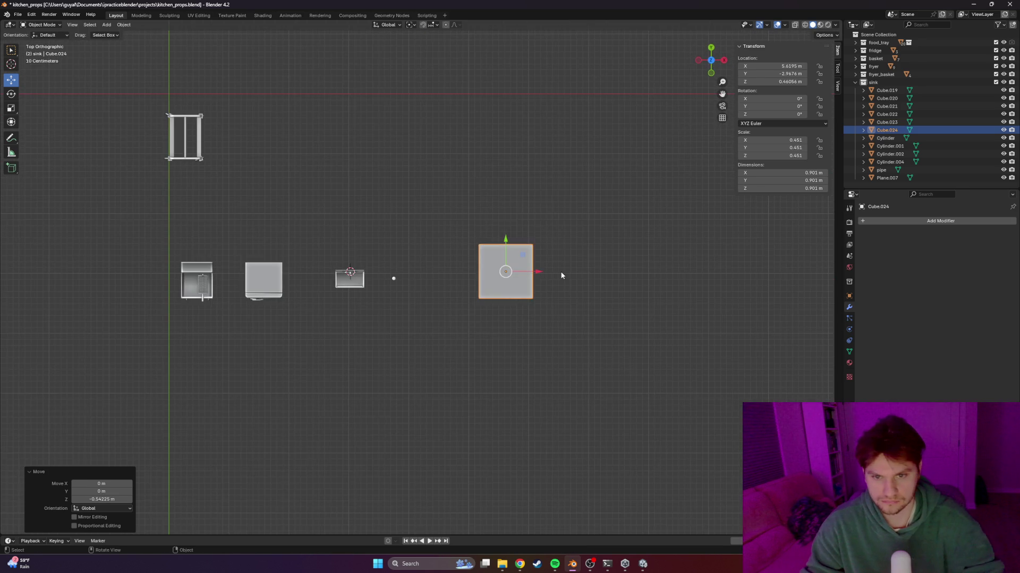
scroll(562, 275, up, 3)
drag(591, 269, 511, 269)
scroll(511, 270, up, 2)
mouse_move(511, 269)
middle_down()
mouse_move(550, 228)
mouse_move(516, 250)
mouse_move(551, 257)
mouse_move(504, 259)
mouse_move(581, 267)
mouse_move(502, 265)
mouse_move(545, 293)
middle_up()
key(alt+Tab)
key(alt+Tab)
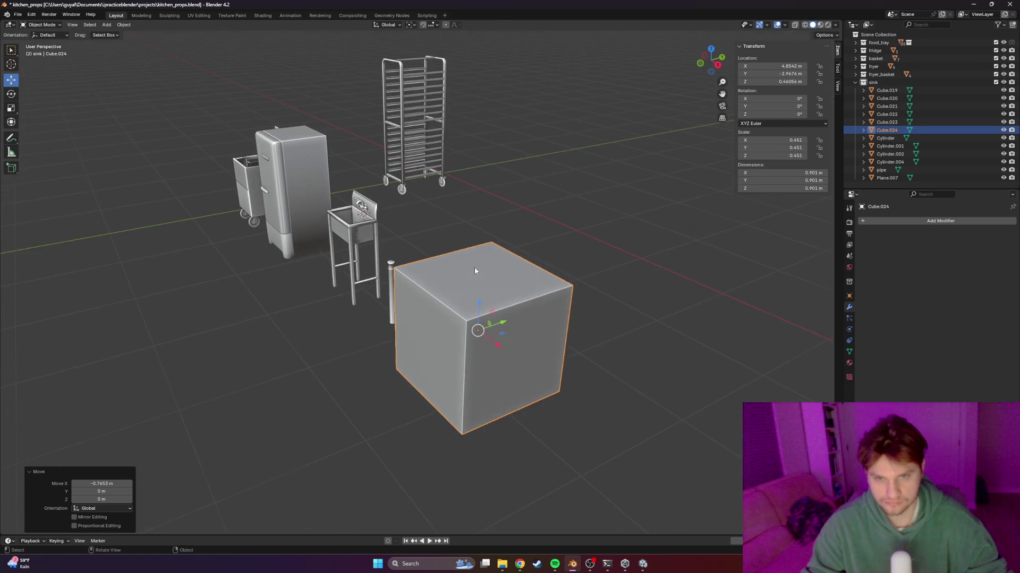
Enter Edit Mode, isolate the cube and add a first loop cut across it
key(Tab)
key(ctrl+r)
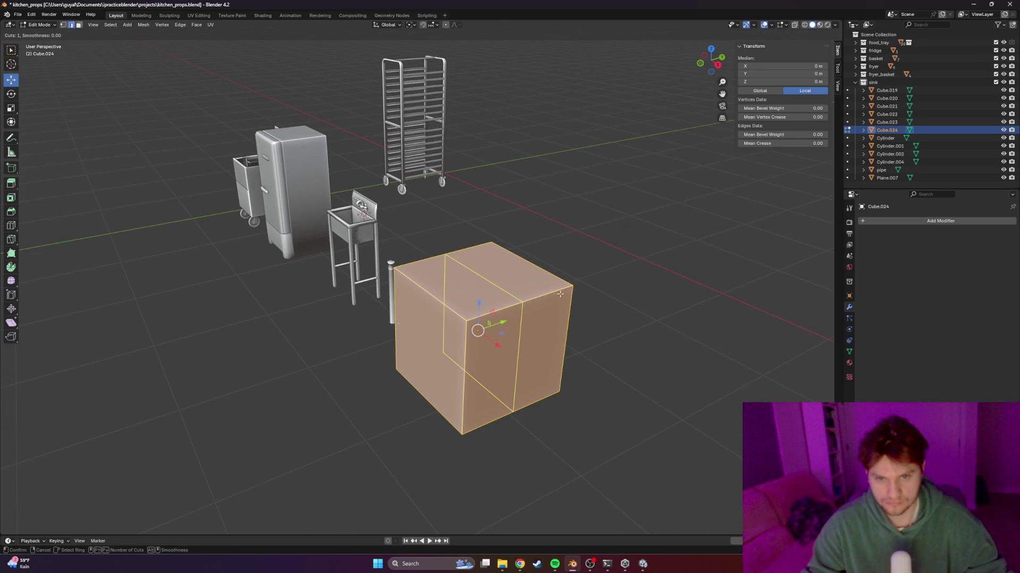
key(Escape)
key(KP_Divide)
scroll(515, 258, down, 2)
mouse_move(536, 265)
middle_down()
mouse_move(515, 257)
mouse_move(493, 218)
middle_up()
scroll(494, 218, down, 2)
key(ctrl+r)
click(493, 212)
click(507, 199)
Add two horizontal loop cuts near the top of the cube, matching the grill photo
key(alt+Tab)
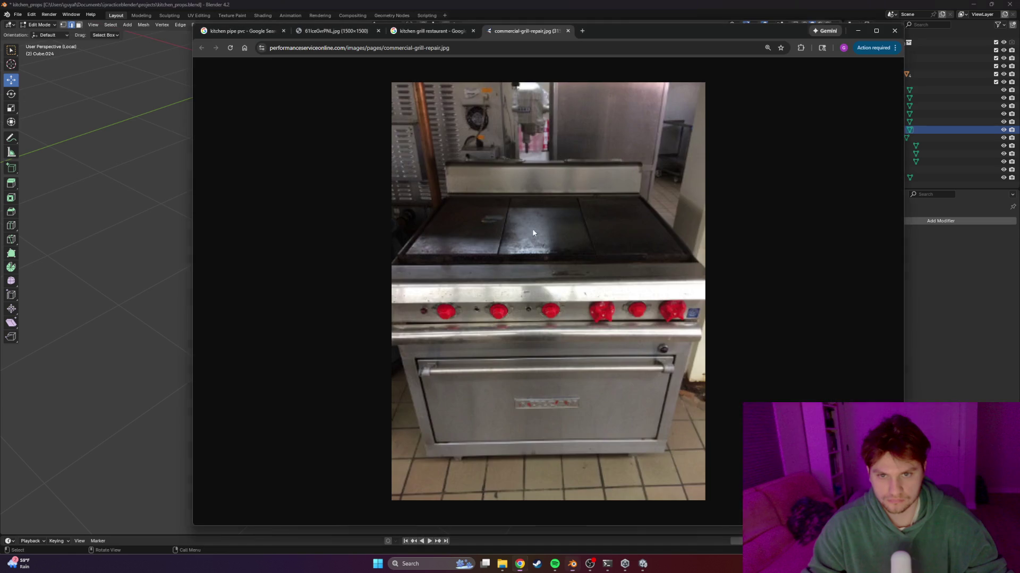
key(alt+Tab)
key(ctrl+r)
click(437, 330)
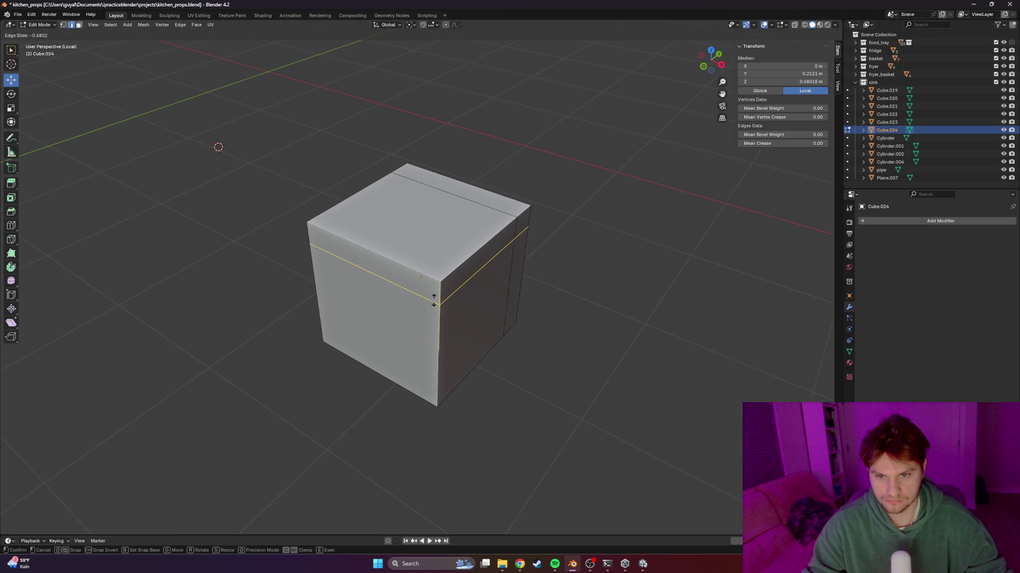
click(437, 295)
key(alt+Tab)
key(alt+Tab)
key(ctrl+r)
click(442, 324)
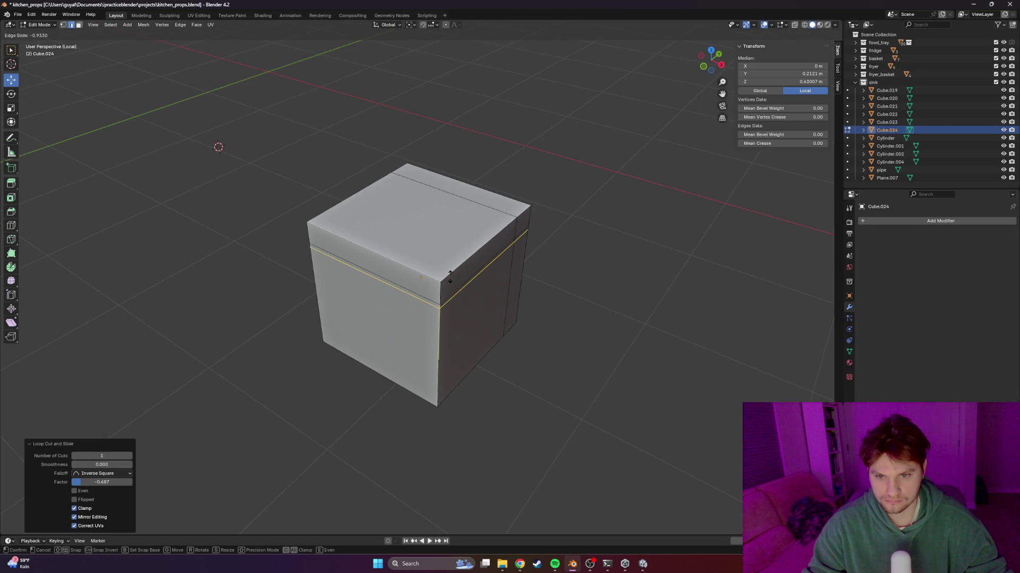
click(441, 265)
Add another horizontal loop cut across the middle of the cube
key(alt+Tab)
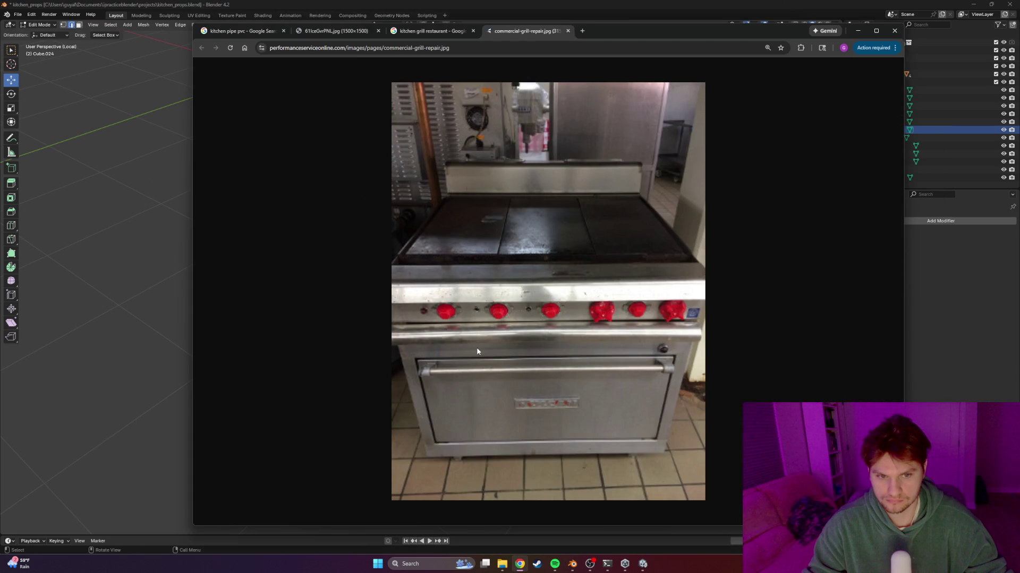
key(alt+Tab)
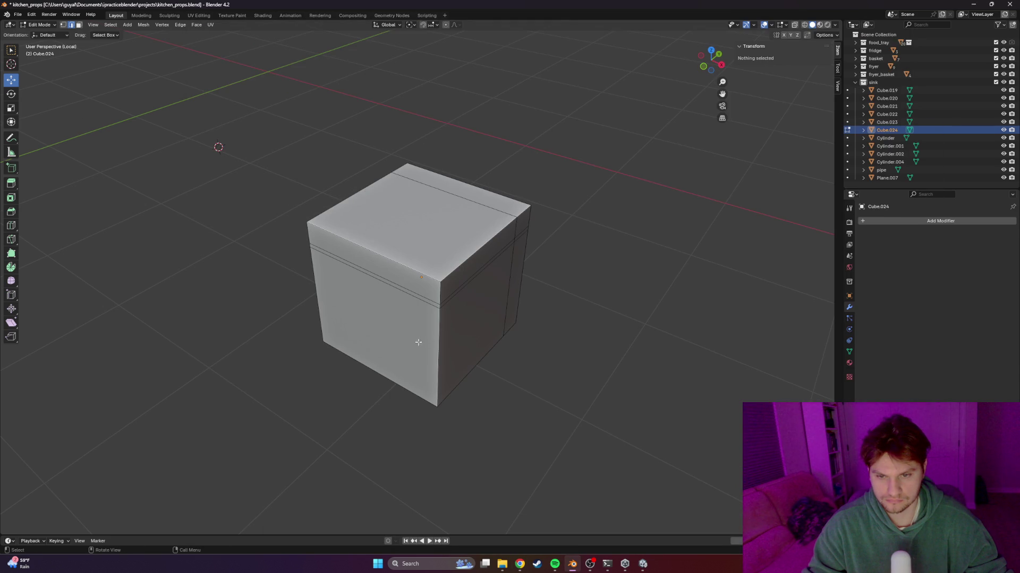
key(ctrl+r)
click(444, 333)
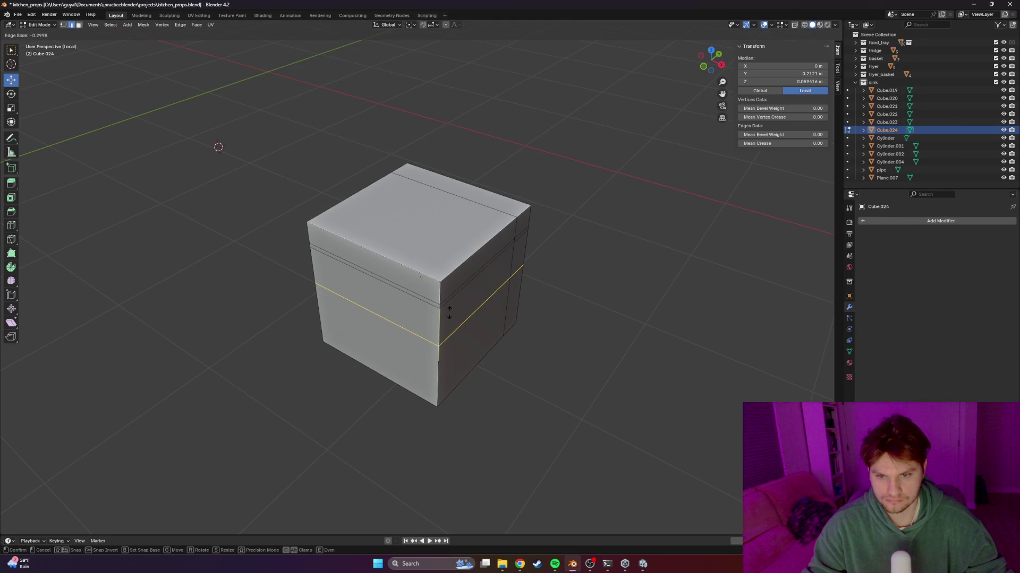
click(449, 323)
Compare the cube with the reference photo and select the upper front band face
click(610, 367)
mouse_move(472, 360)
middle_down()
mouse_move(526, 355)
mouse_move(528, 322)
mouse_move(557, 325)
middle_up()
key(alt+Tab)
key(alt+Tab)
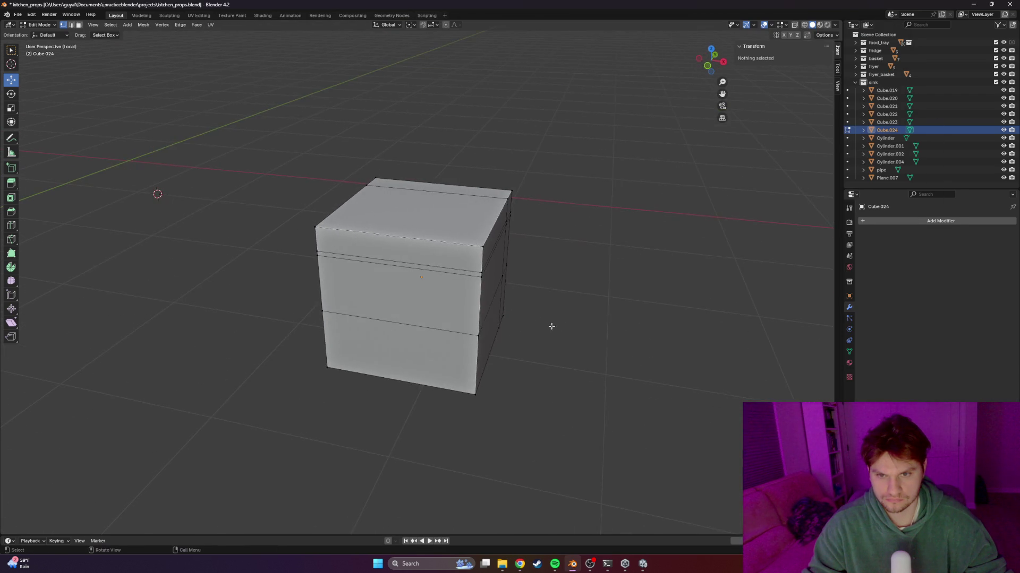
key(alt+Tab)
key(alt+Tab)
middle_drag(372, 265, 354, 264)
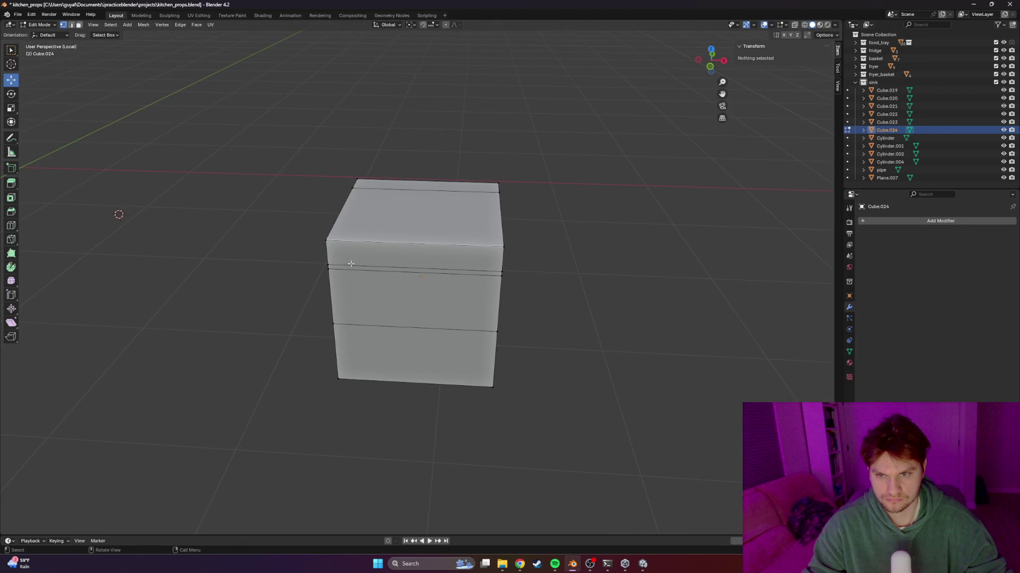
shift+click(330, 263)
shift+click(500, 250)
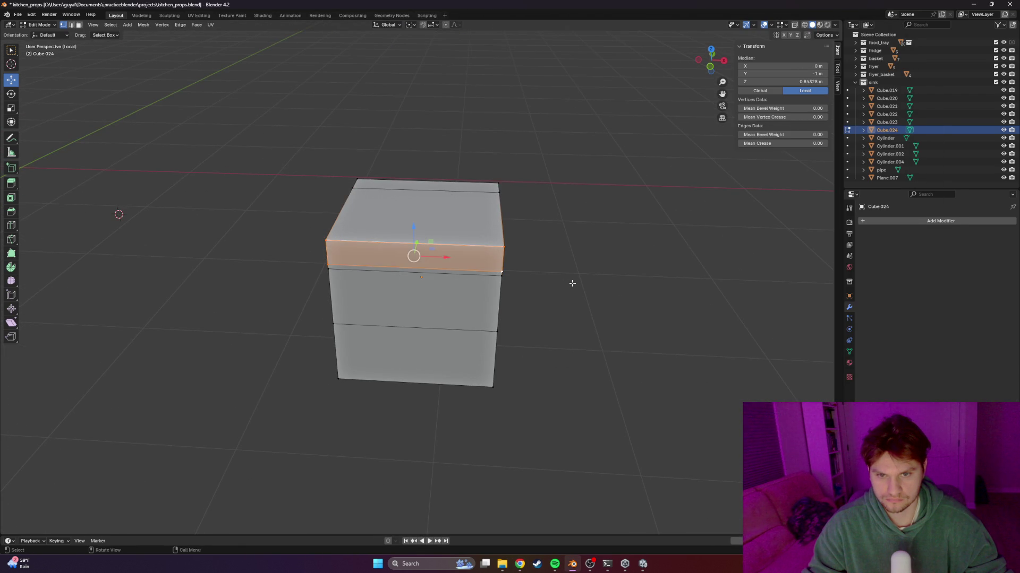
Extrude the upper front band outward to form a front lip
middle_drag(499, 249, 468, 286)
key(alt+Tab)
key(alt+Tab)
key(e)
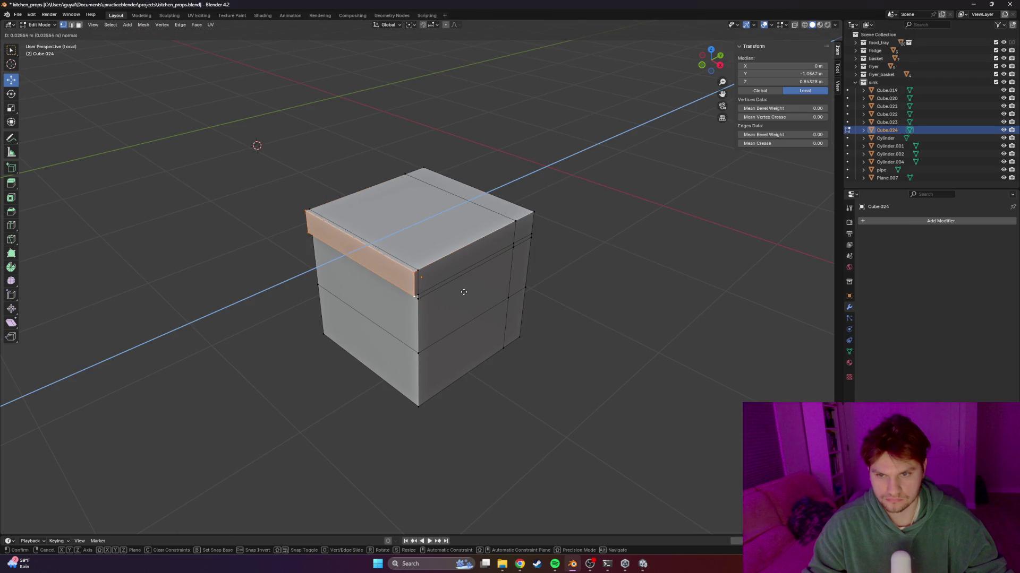
click(514, 324)
key(alt+Tab)
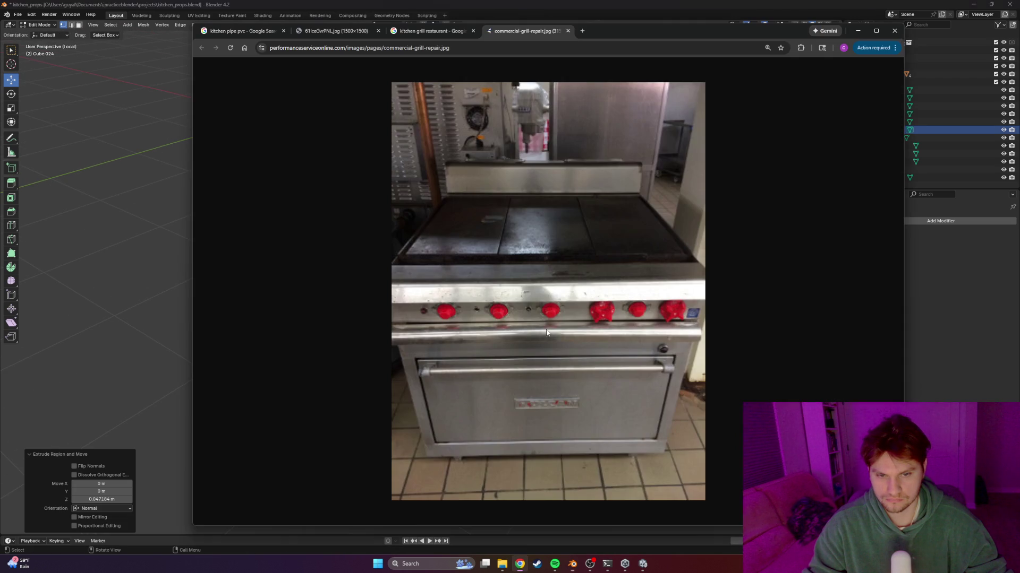
key(alt+Tab)
mouse_move(544, 333)
middle_down()
mouse_move(535, 318)
mouse_move(497, 313)
mouse_move(509, 308)
middle_up()
key(alt+Tab)
key(alt+Tab)
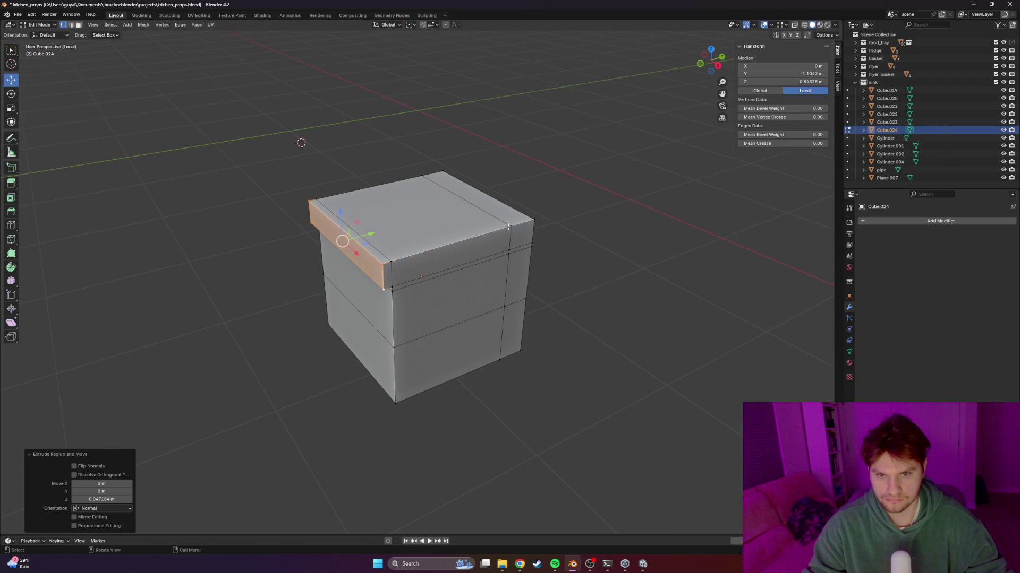
Select the top back strip and extrude it upward into a backsplash
click(508, 227)
shift+click(533, 218)
key(e)
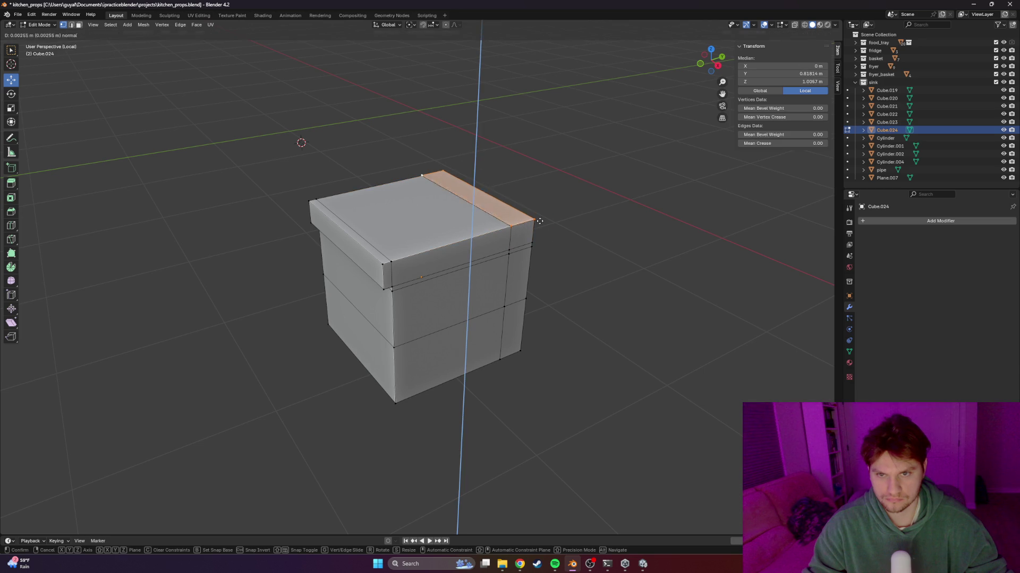
click(424, 154)
middle_drag(531, 292, 576, 298)
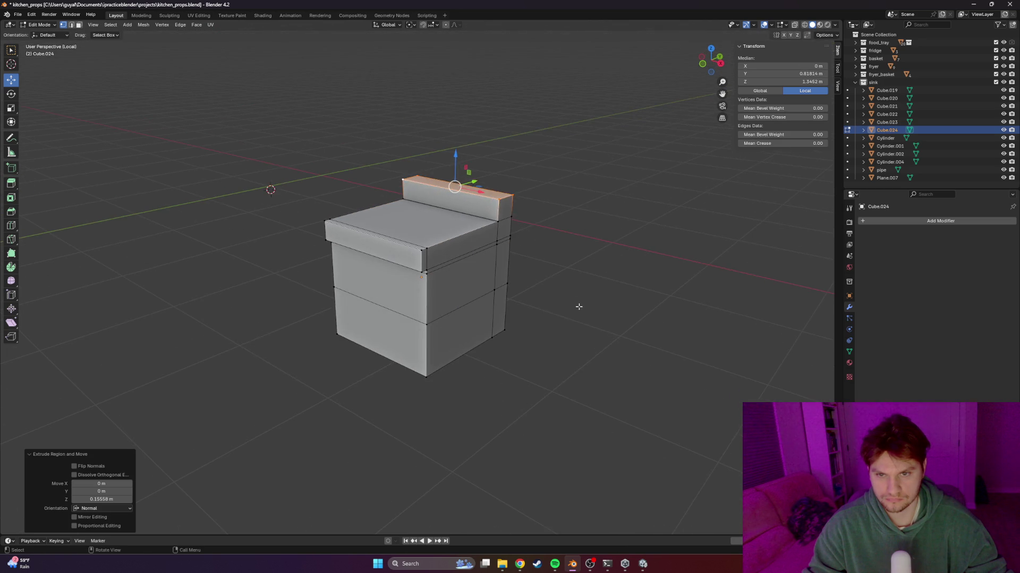
Check the reference photo, look down on the block and begin a loop cut across its top
key(alt+Tab)
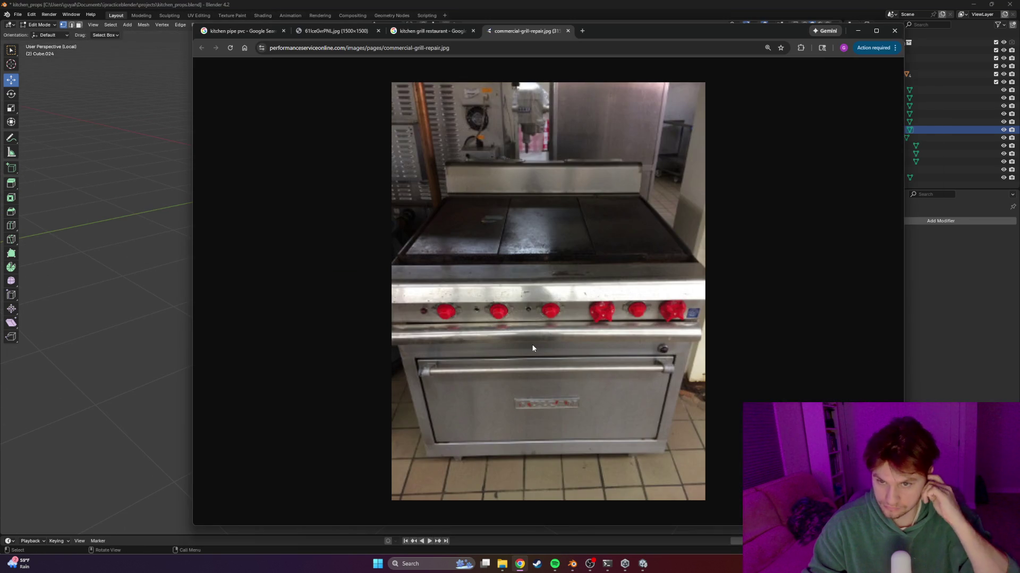
key(alt+Tab)
middle_drag(435, 281, 406, 304)
key(ctrl+r)
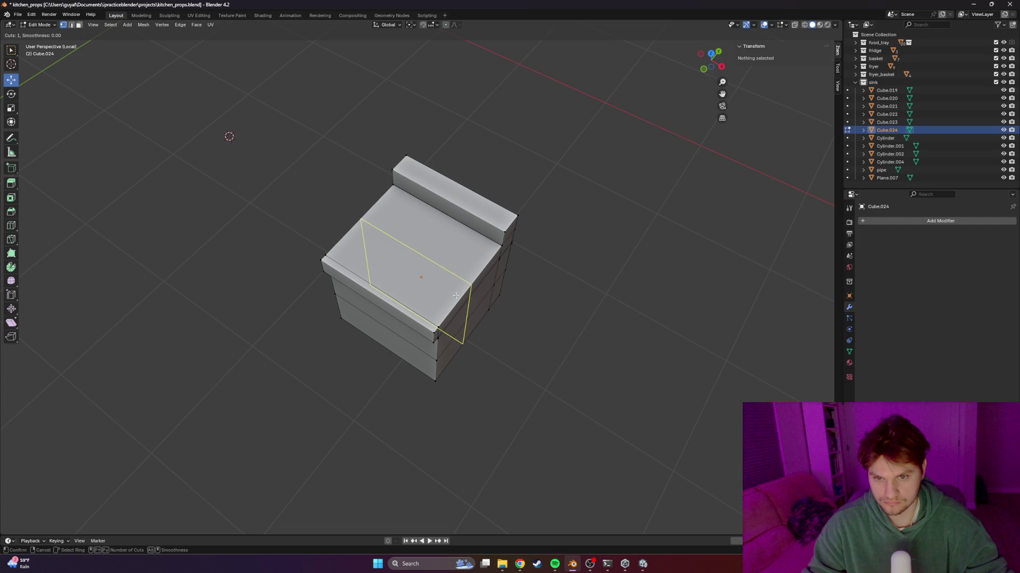
Slide the new loop toward the front, then inset and sink the front top strip into a groove
click(458, 287)
click(429, 318)
key(alt+a)
click(441, 321)
shift+click(336, 247)
key(i)
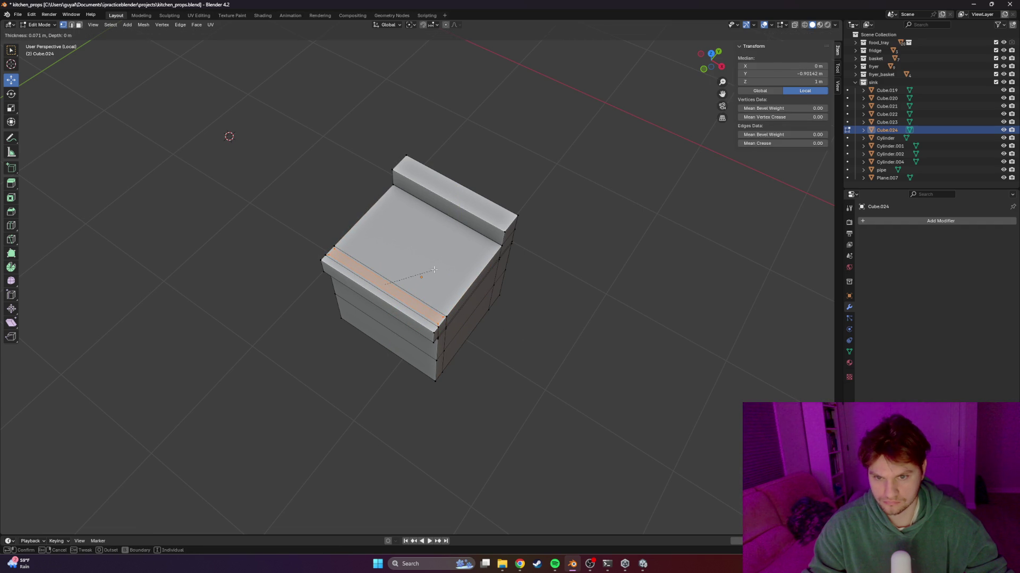
click(434, 269)
key(e)
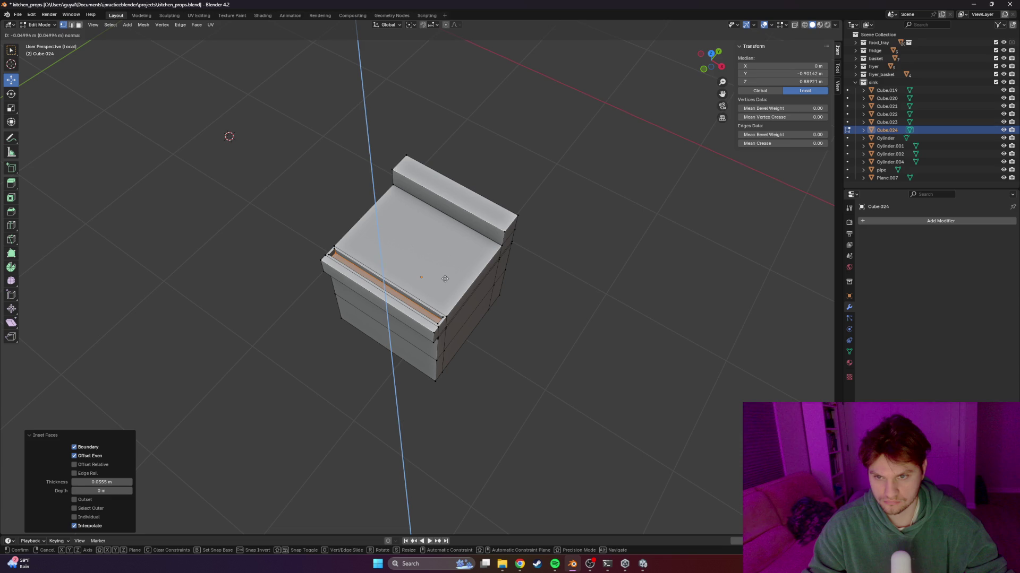
click(445, 279)
key(alt+a)
Inset the top face by about 0.057 m and push it down to recess the griddle
mouse_move(605, 326)
middle_down()
mouse_move(505, 308)
mouse_move(535, 293)
middle_up()
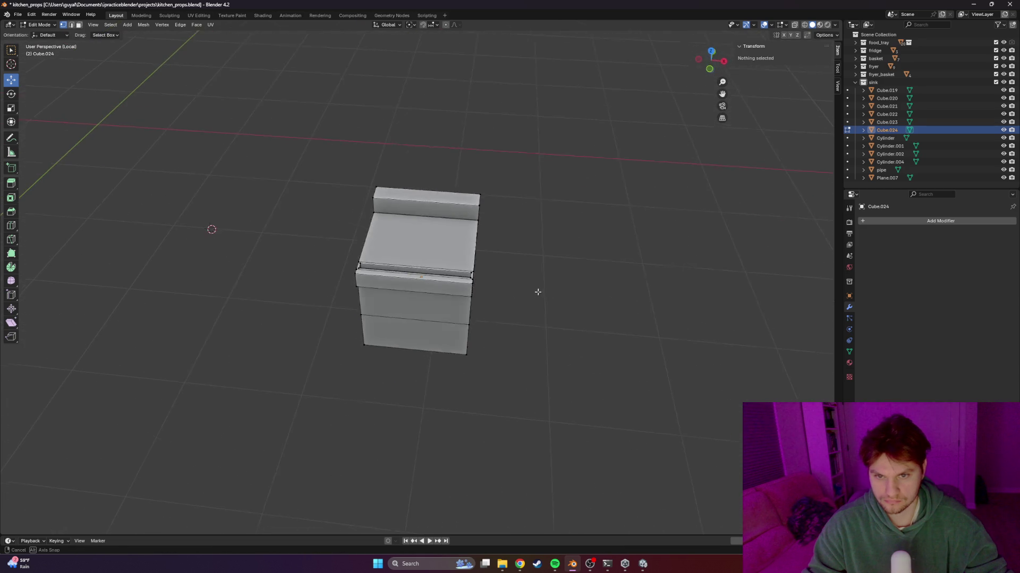
key(alt+Tab)
key(alt+Tab)
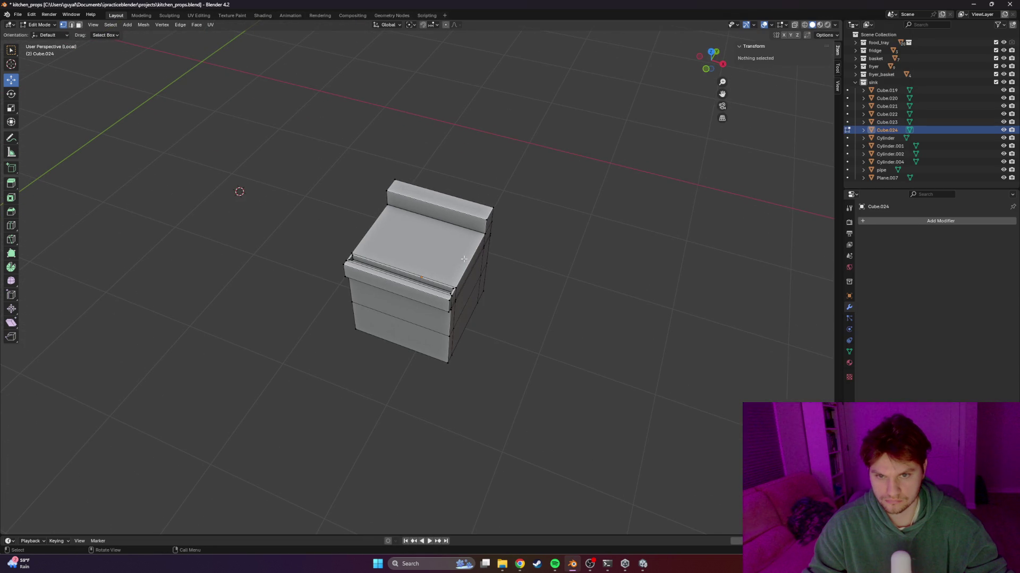
alt+click(486, 235)
scroll(486, 236, up, 2)
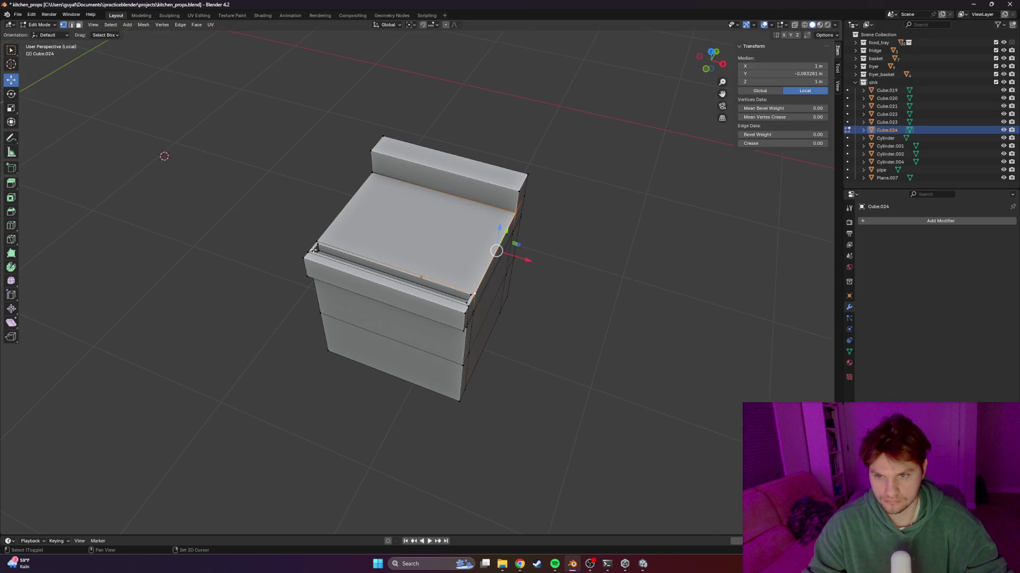
click(357, 249)
key(i)
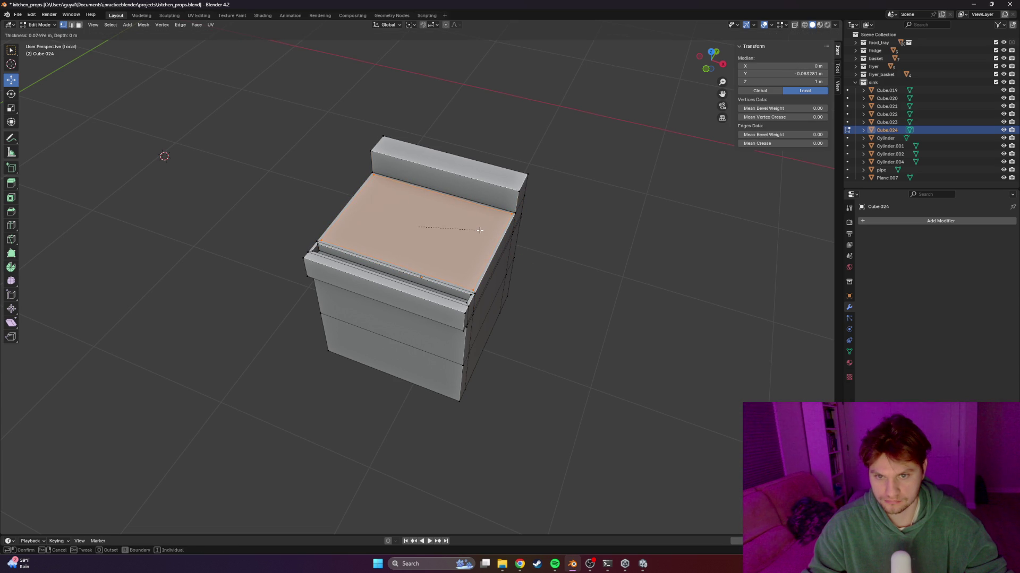
click(480, 230)
key(e)
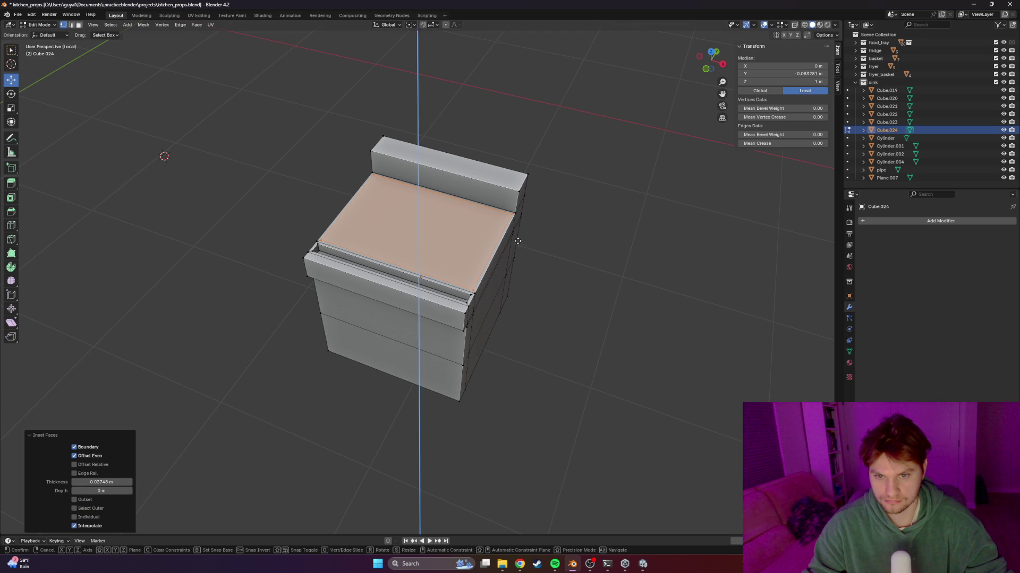
click(519, 242)
Compare the grill with the reference photo and select the backsplash's top edge
key(Tab)
mouse_move(518, 243)
middle_down()
mouse_move(590, 257)
mouse_move(505, 196)
mouse_move(559, 221)
mouse_move(547, 213)
middle_up()
key(Tab)
key(alt+Tab)
key(alt+Tab)
click(493, 220)
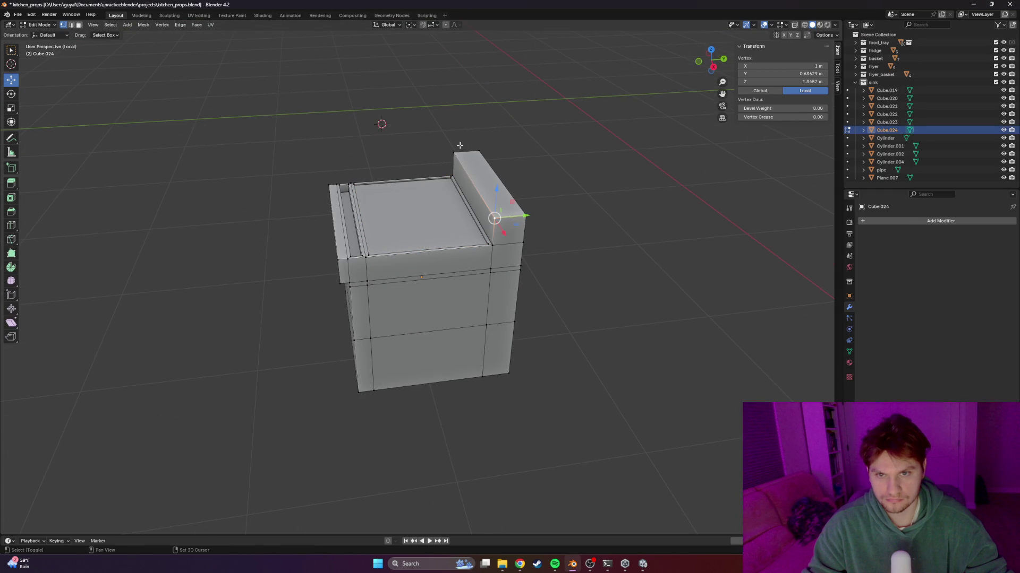
Bevel the backsplash's top edge with Ctrl+B
key(ctrl+b)
click(558, 222)
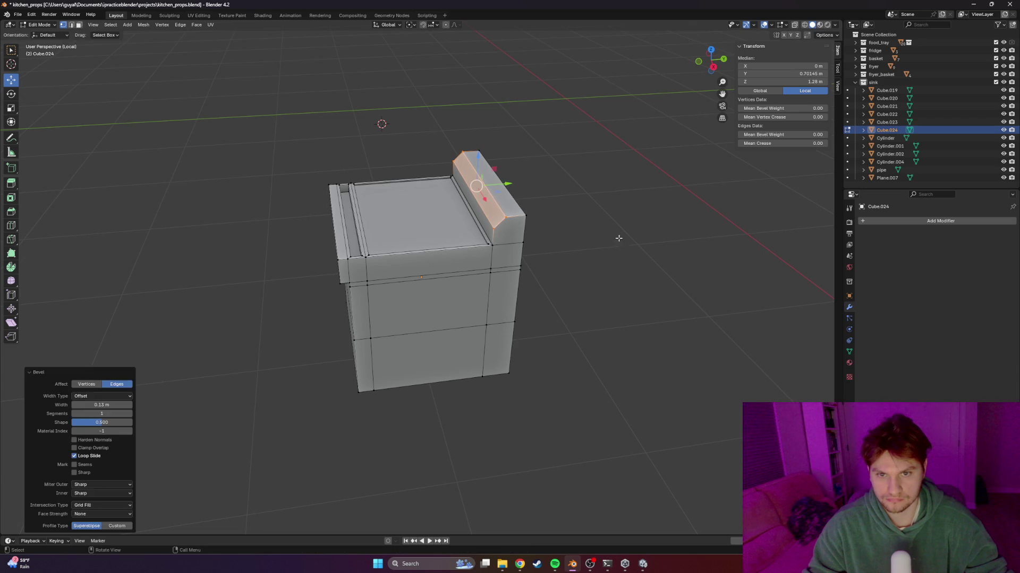
key(alt+a)
In right-side wireframe view, box-select the back edges and nudge them about 0.012 m along Y
key(shift+z)
middle_drag(603, 230, 615, 212)
key(KP_1)
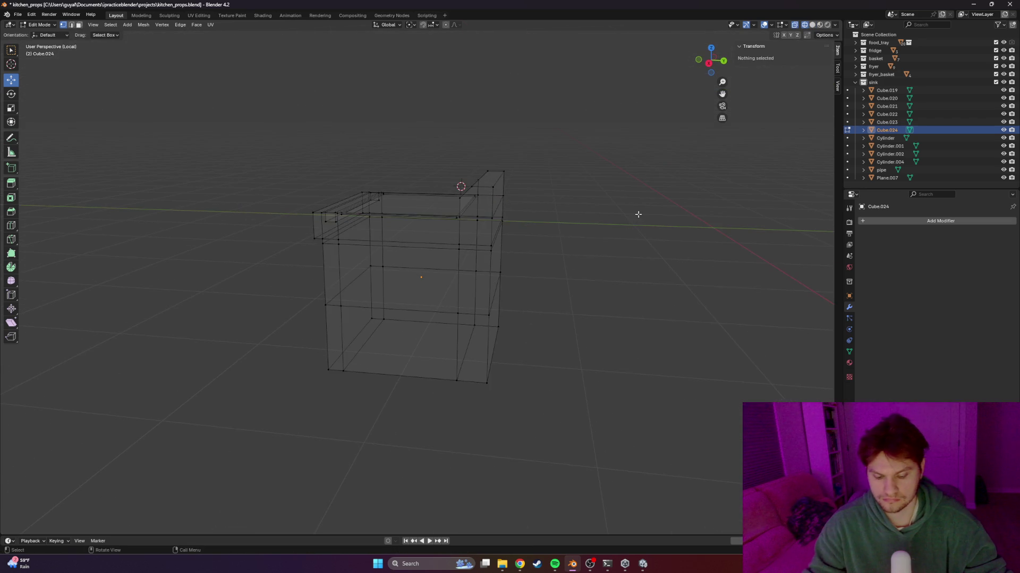
key(KP_3)
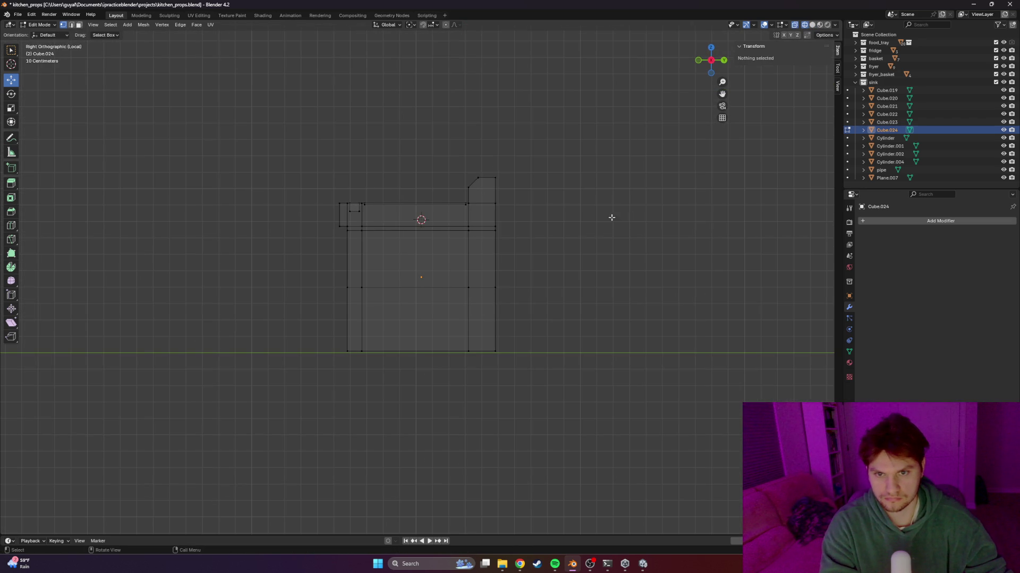
drag(538, 144, 496, 379)
drag(528, 265, 518, 265)
key(ctrl+Tab)
Compare the grill block with the reference photo and go back into Edit Mode
mouse_move(521, 269)
middle_down()
mouse_move(496, 252)
mouse_move(561, 271)
mouse_move(474, 296)
mouse_move(488, 291)
middle_up()
key(alt+Tab)
key(alt+Tab)
key(alt+Tab)
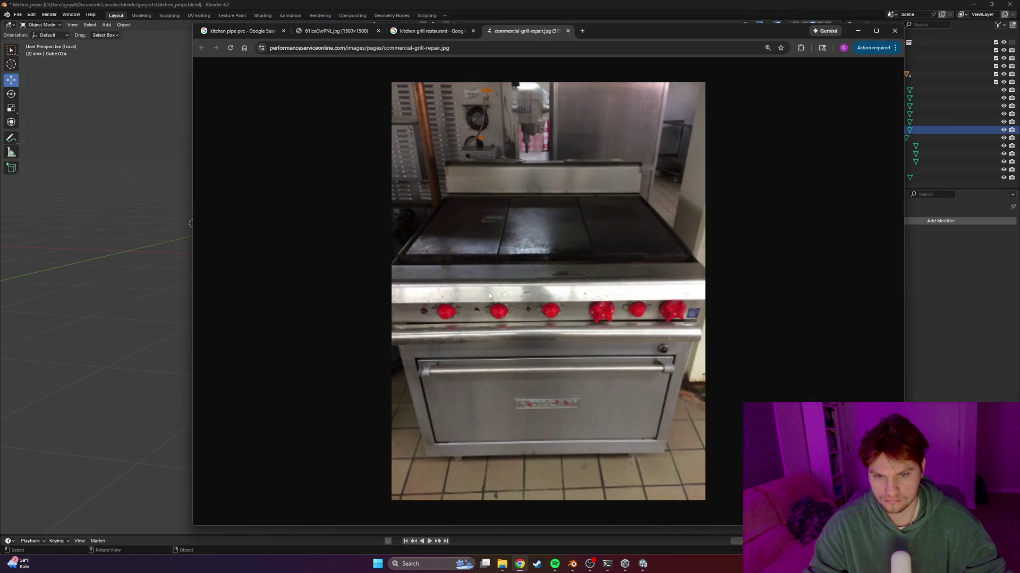
key(alt+Tab)
key(Tab)
Select the lower front face, inset it and push it inward as an oven door panel
click(466, 296)
middle_drag(467, 296, 465, 351)
shift+click(485, 400)
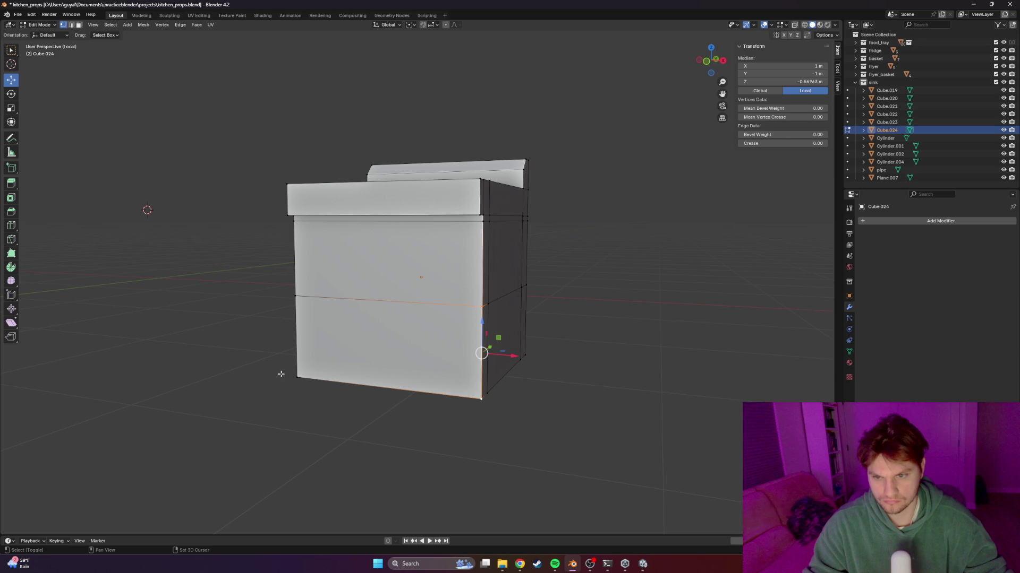
key(i)
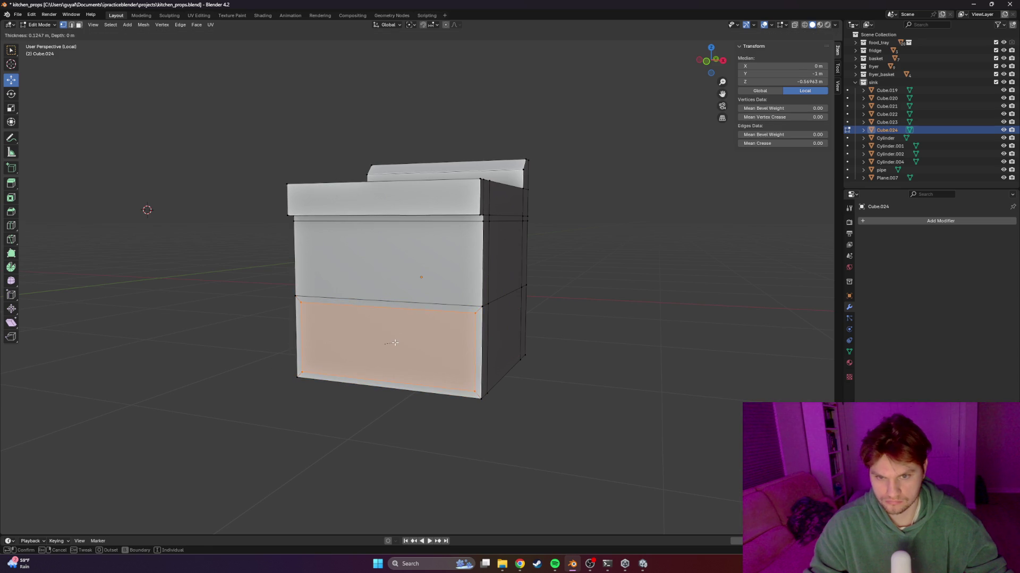
click(404, 340)
key(alt+Tab)
key(alt+Tab)
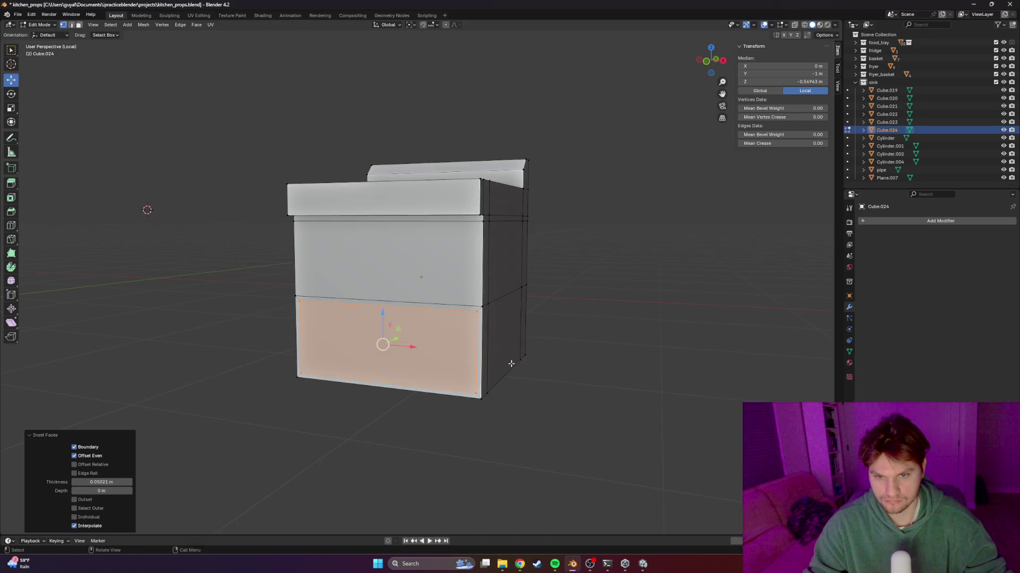
key(e)
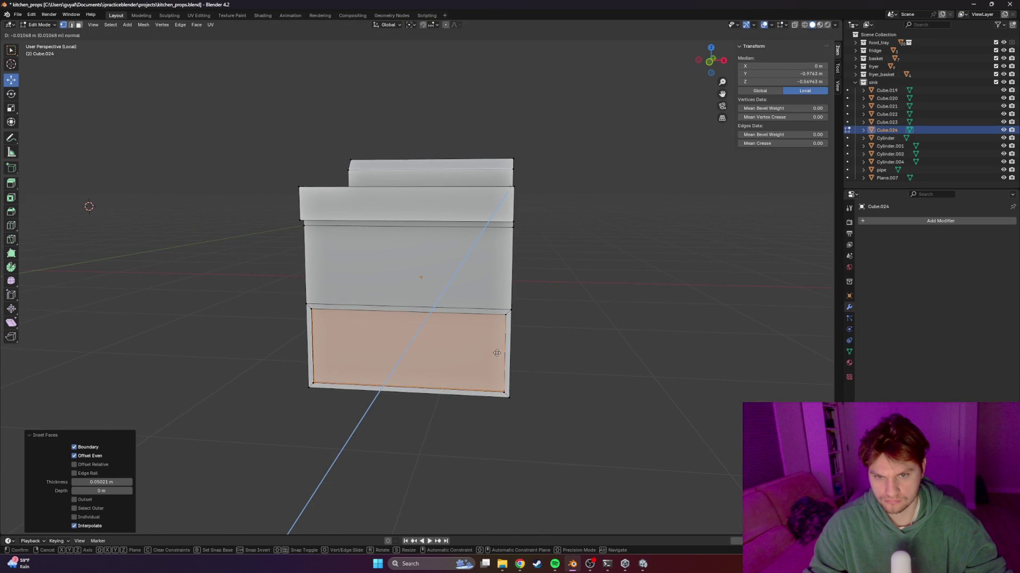
click(497, 353)
Shift the door's edge loop up about 0.010 m, then compare with the grill photo
key(Tab)
mouse_move(620, 352)
middle_down()
mouse_move(541, 375)
mouse_move(527, 365)
mouse_move(565, 371)
mouse_move(491, 325)
mouse_move(500, 324)
middle_up()
key(alt+Tab)
key(alt+Tab)
key(Tab)
click(502, 322)
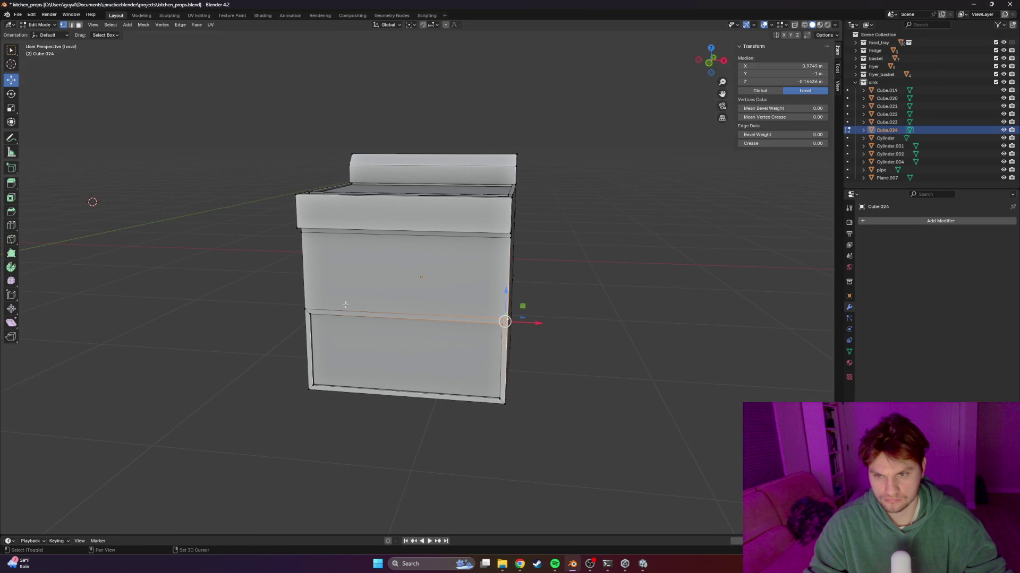
middle_drag(355, 308, 470, 302)
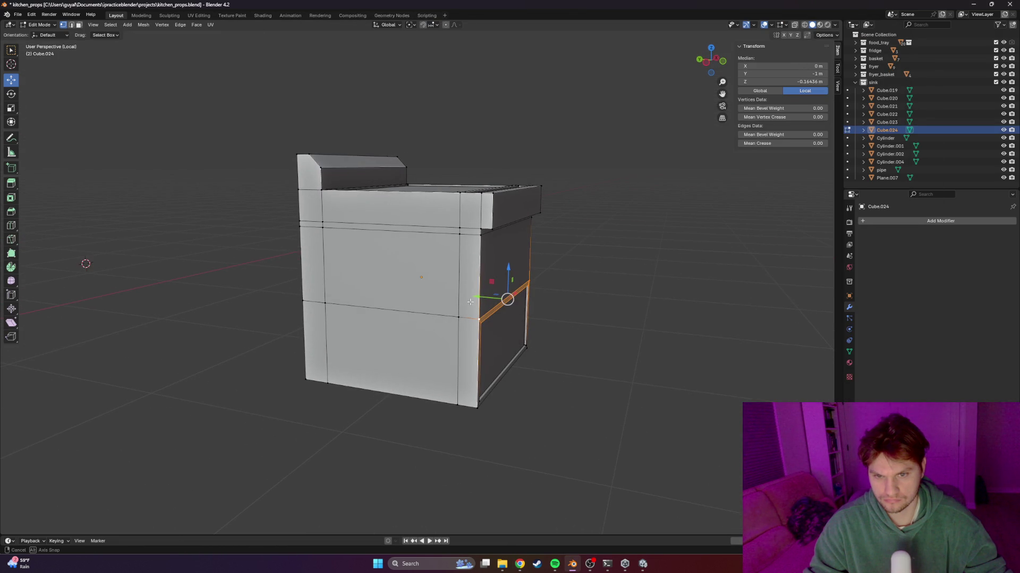
drag(508, 276, 512, 271)
key(Tab)
scroll(704, 294, down, 3)
mouse_move(588, 282)
middle_down()
mouse_move(463, 295)
mouse_move(526, 312)
mouse_move(338, 291)
mouse_move(241, 159)
mouse_move(454, 306)
middle_up()
key(alt+Tab)
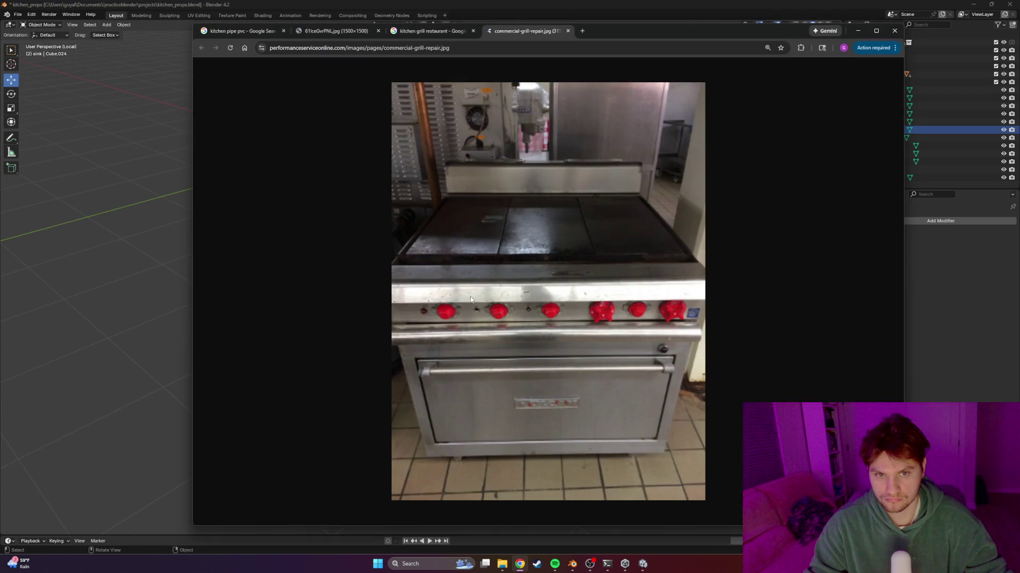
Round the backsplash's top ridge edge with a bevel, redoing the bevel once
key(alt+Tab)
scroll(424, 266, up, 2)
key(Tab)
mouse_move(424, 266)
middle_down()
mouse_move(478, 239)
mouse_move(494, 212)
middle_up()
click(494, 212)
key(ctrl+b)
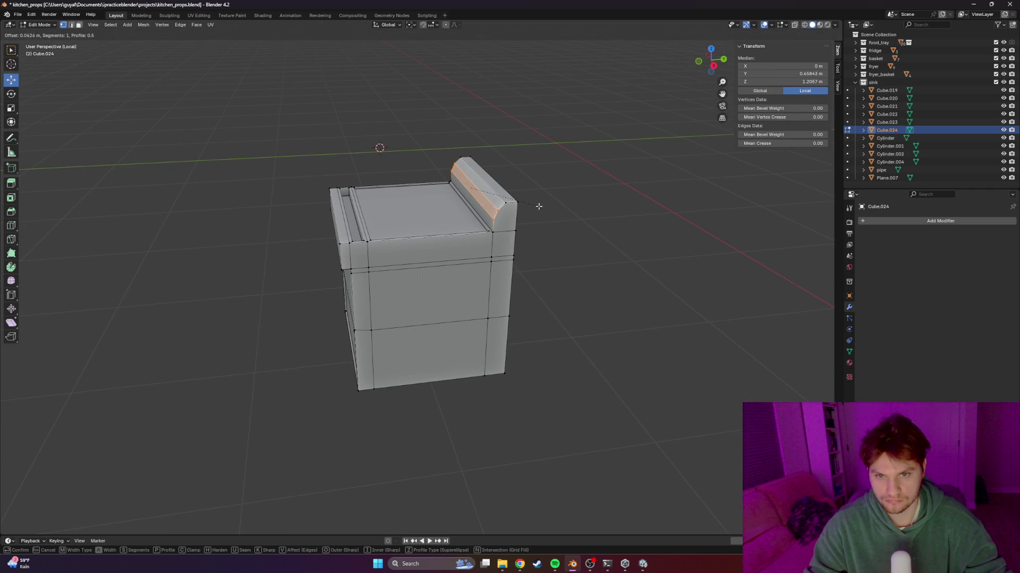
click(539, 207)
key(ctrl+z)
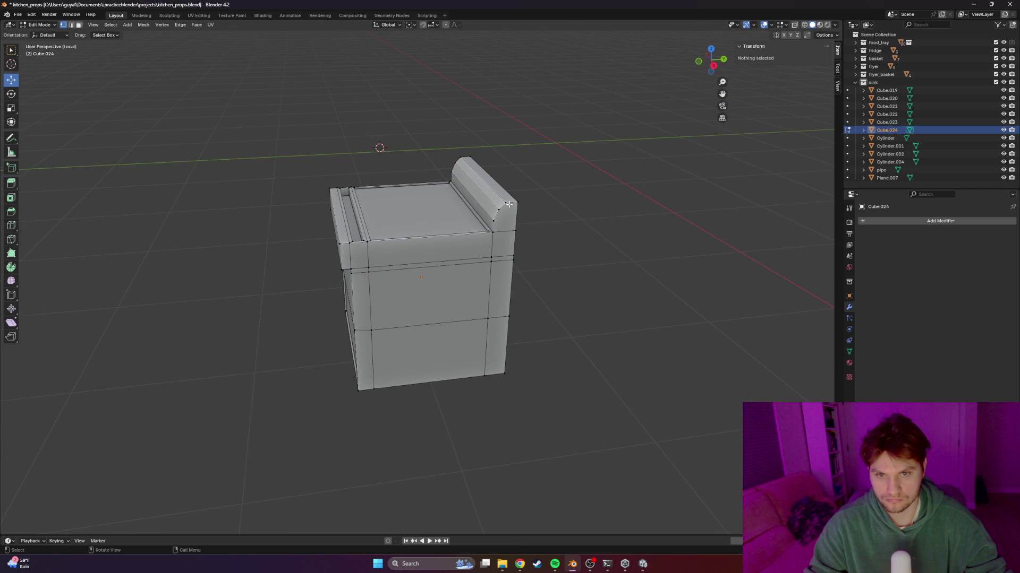
key(ctrl+b)
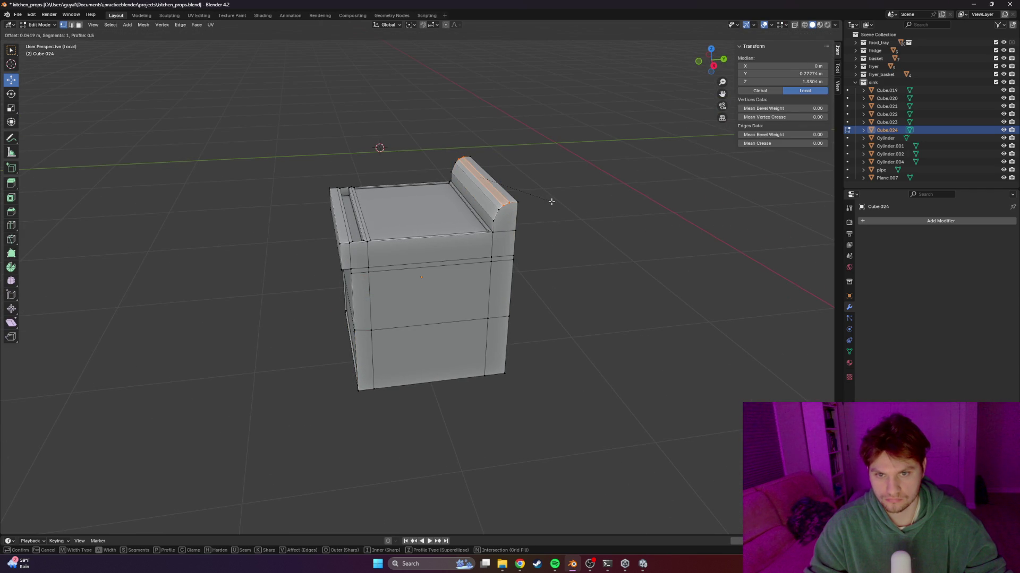
click(551, 202)
key(Tab)
Apply Shade Smooth to the grill object and inspect the result
middle_drag(685, 258, 463, 260)
click(464, 259)
right_click(463, 259)
click(445, 261)
mouse_move(526, 268)
middle_down()
mouse_move(572, 280)
mouse_move(651, 262)
mouse_move(558, 250)
mouse_move(660, 260)
middle_up()
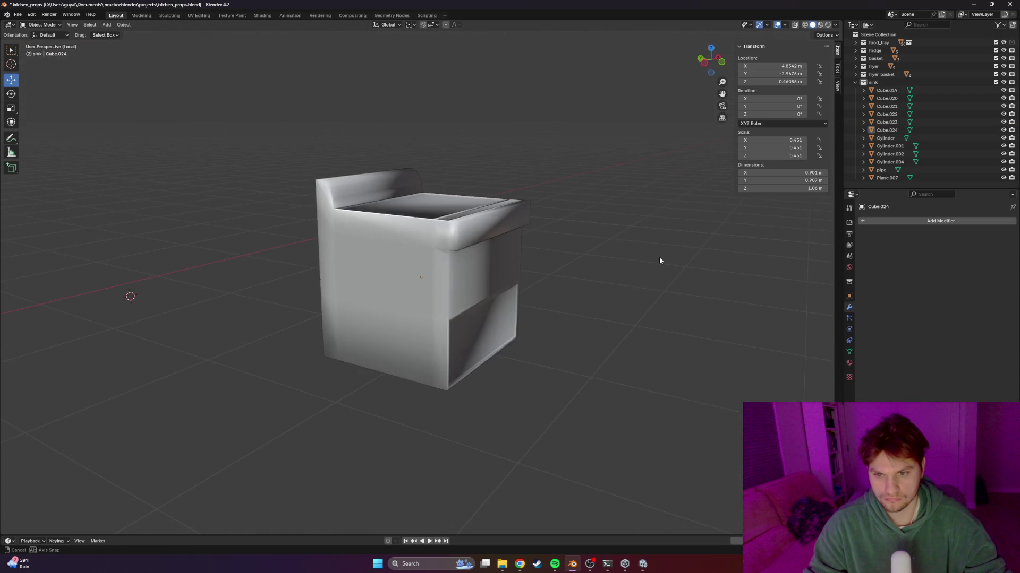
key(Tab)
mouse_move(457, 300)
middle_down()
mouse_move(606, 260)
mouse_move(340, 295)
mouse_move(404, 265)
mouse_move(506, 303)
middle_up()
key(Tab)
click(605, 260)
Check the grill in wireframe, then return to solid view and set it back to Shade Flat
key(z)
click(441, 277)
key(z)
click(584, 286)
click(419, 293)
right_click(419, 293)
click(420, 293)
click(591, 292)
mouse_move(591, 292)
middle_down()
mouse_move(418, 295)
mouse_move(528, 272)
mouse_move(451, 282)
mouse_move(511, 259)
middle_up()
Save kitchen_props.blend and add a 32-vertex cylinder, Cylinder.003
key(ctrl+s)
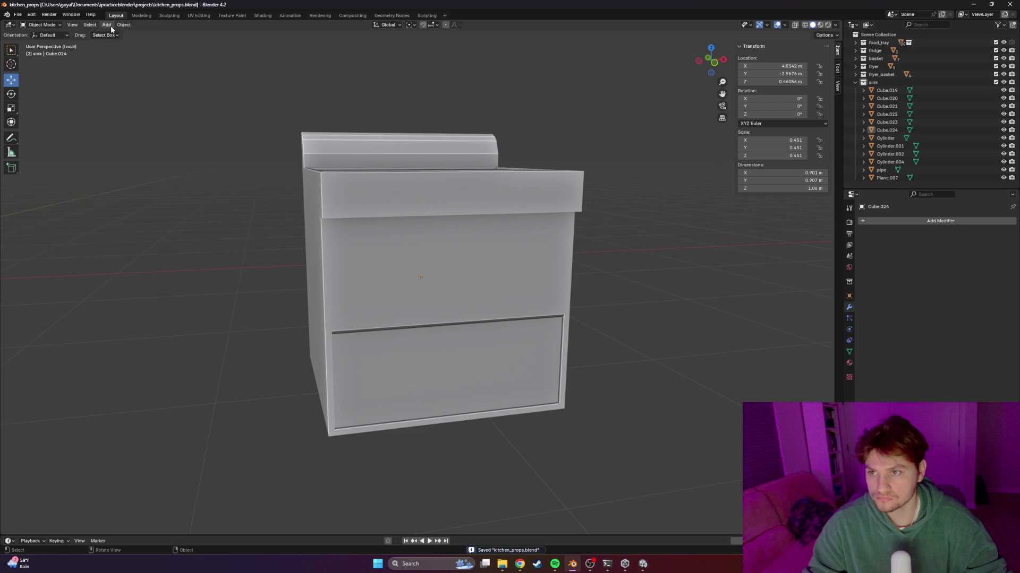
click(106, 25)
mouse_move(132, 34)
click(194, 73)
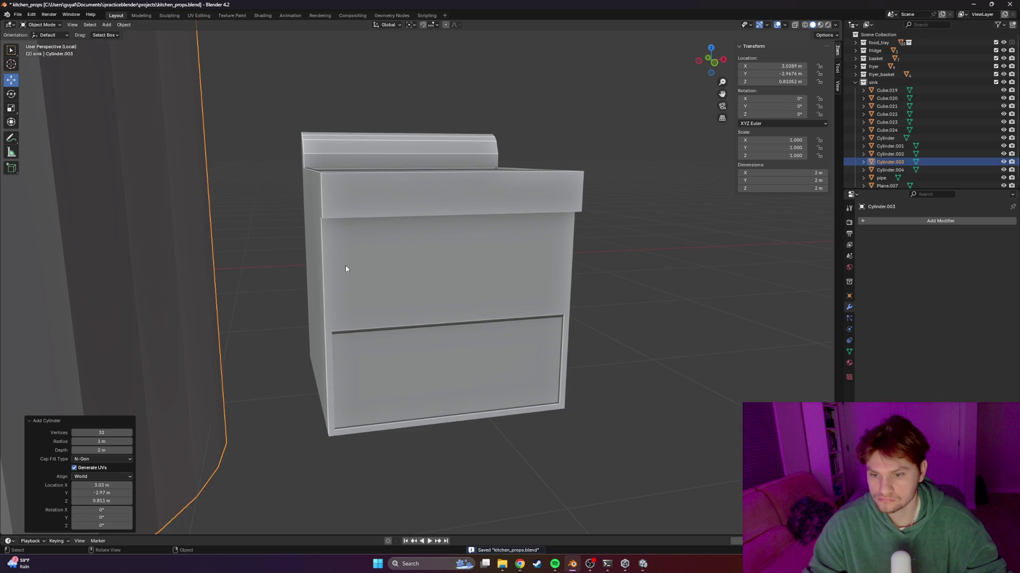
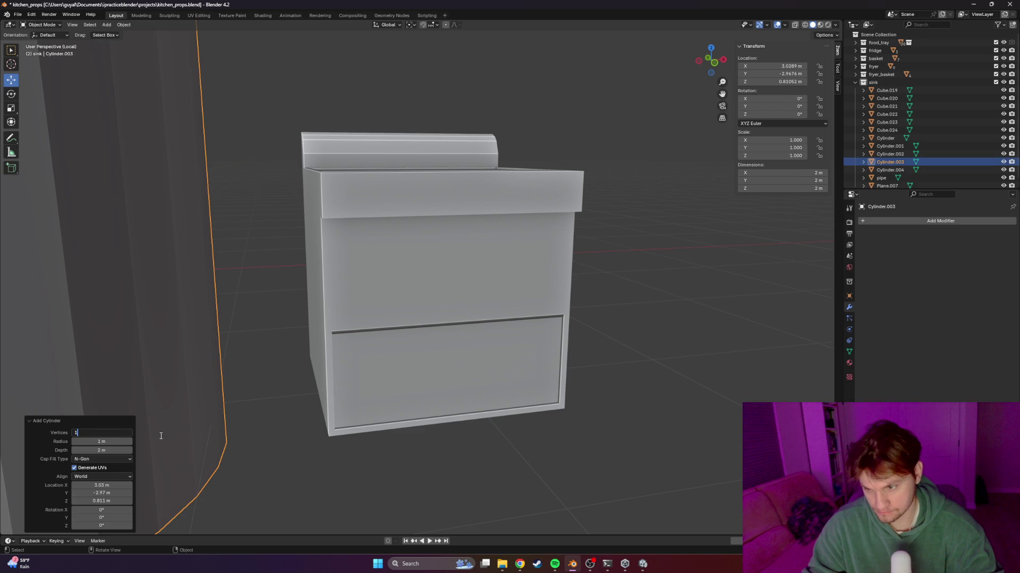
text(2)
Give the new cylinder 8 vertices and scale it down
key(Return)
scroll(178, 321, down, 3)
middle_drag(178, 321, 247, 340)
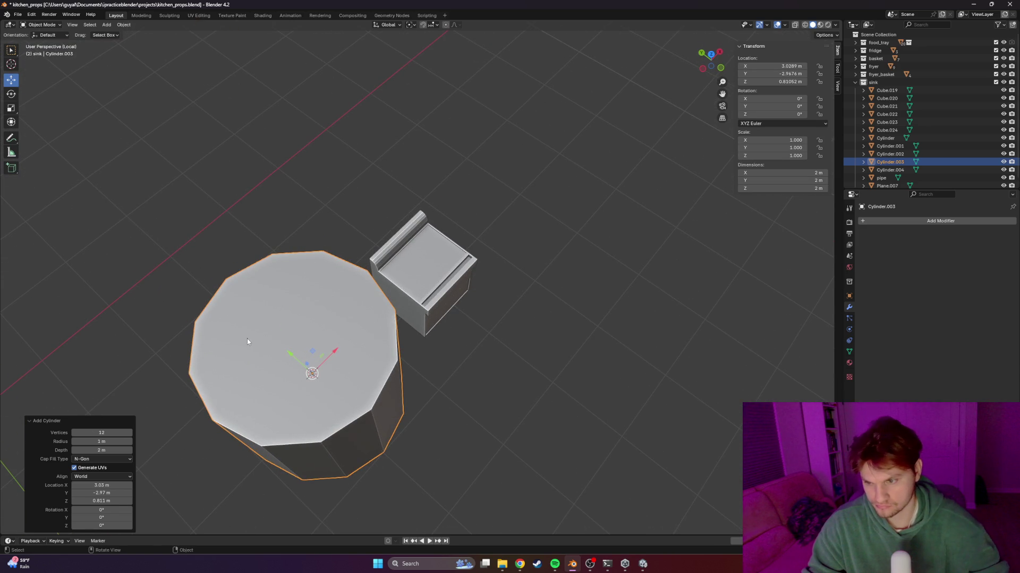
text(8)
key(Return)
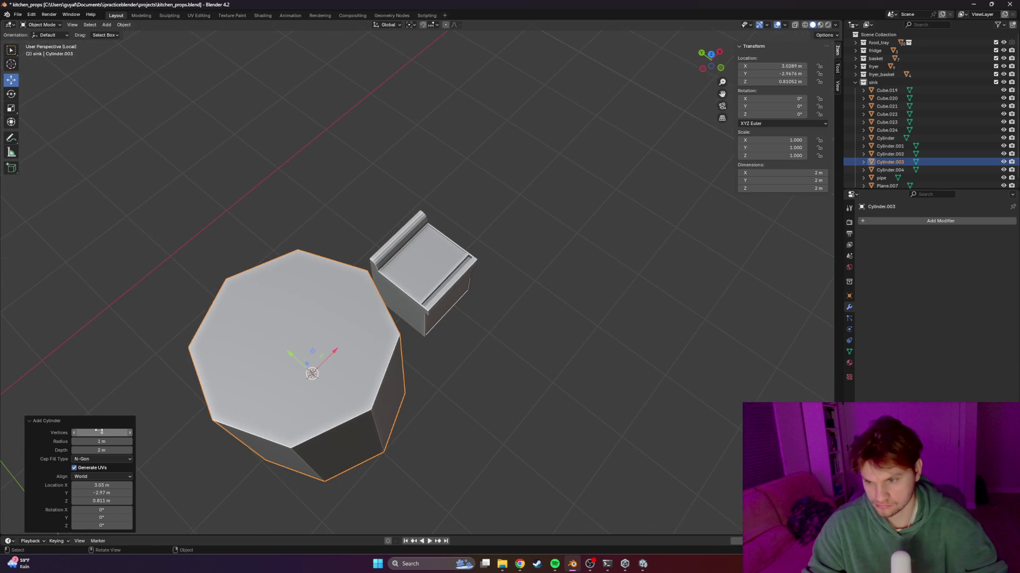
key(s)
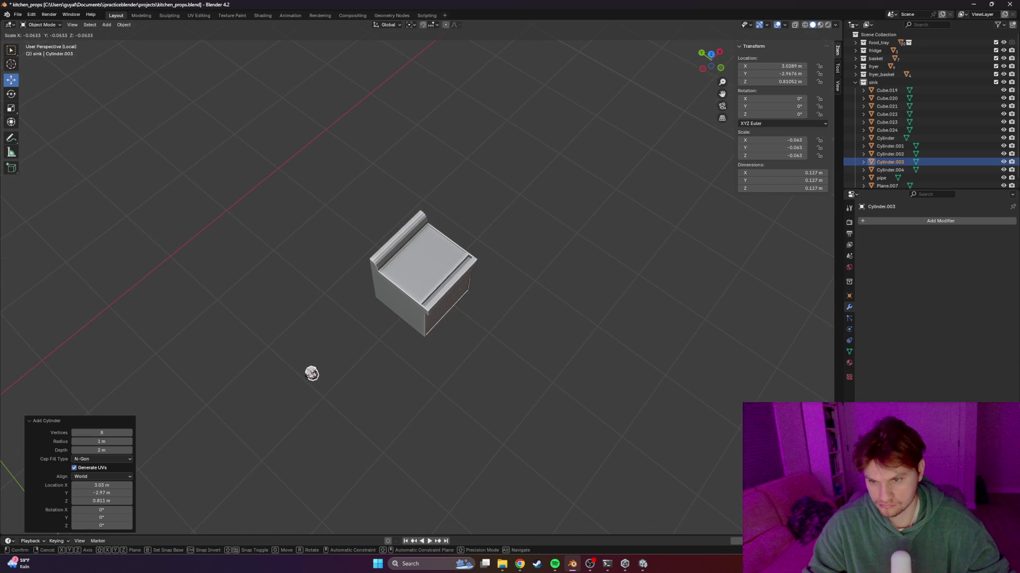
click(312, 373)
mouse_move(312, 373)
middle_down()
mouse_move(394, 386)
mouse_move(227, 210)
middle_up()
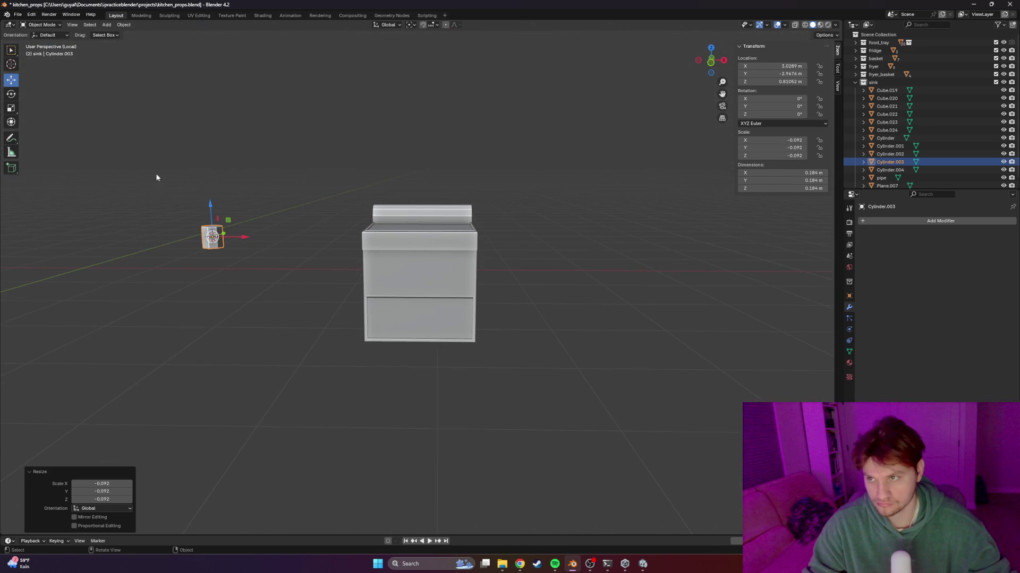
Rotate the cylinder 90° on X and move it onto the cabinet front
click(12, 93)
drag(212, 217, 206, 243)
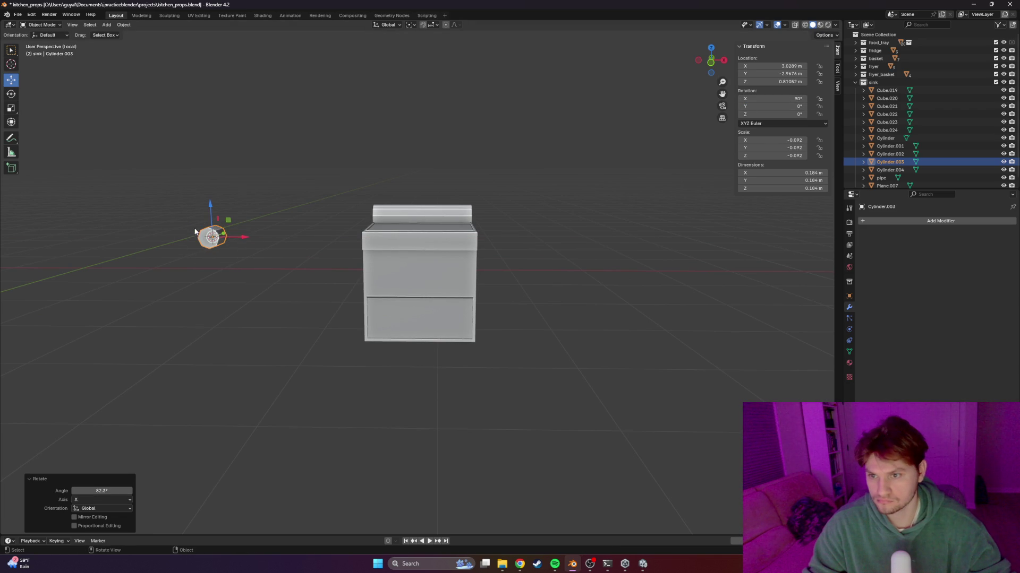
mouse_move(239, 240)
mouse_down()
mouse_move(418, 238)
mouse_move(391, 228)
mouse_up()
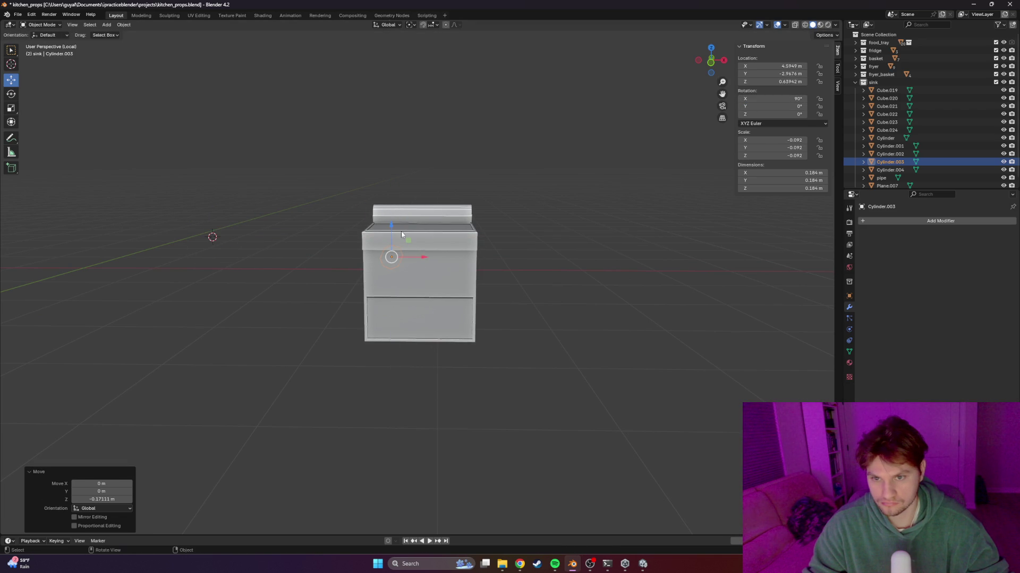
key(KP_1)
key(KP_3)
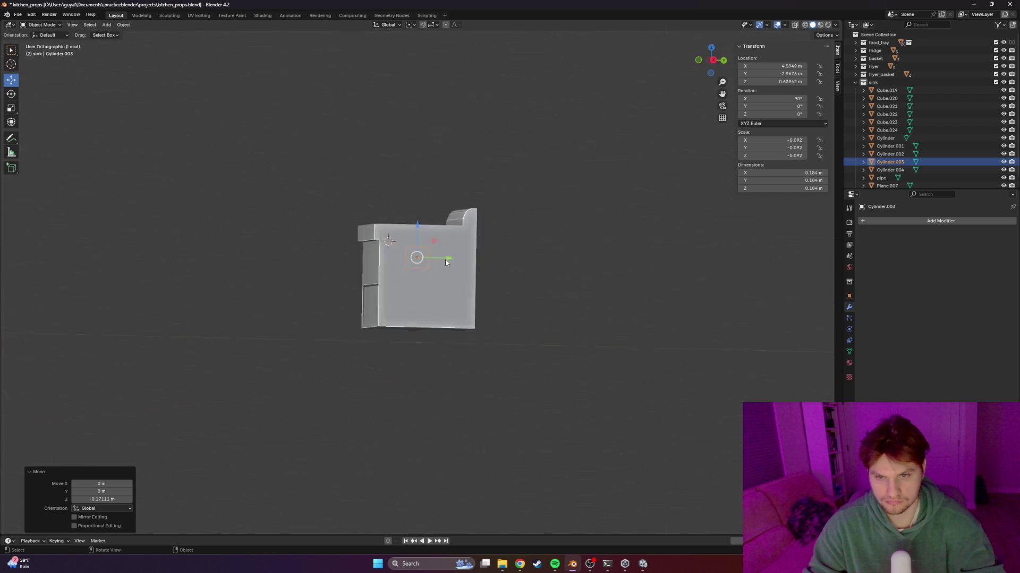
scroll(445, 262, up, 5)
drag(422, 234, 280, 236)
Shrink the cylinder further and nudge it flush against the cabinet front
key(s)
click(278, 230)
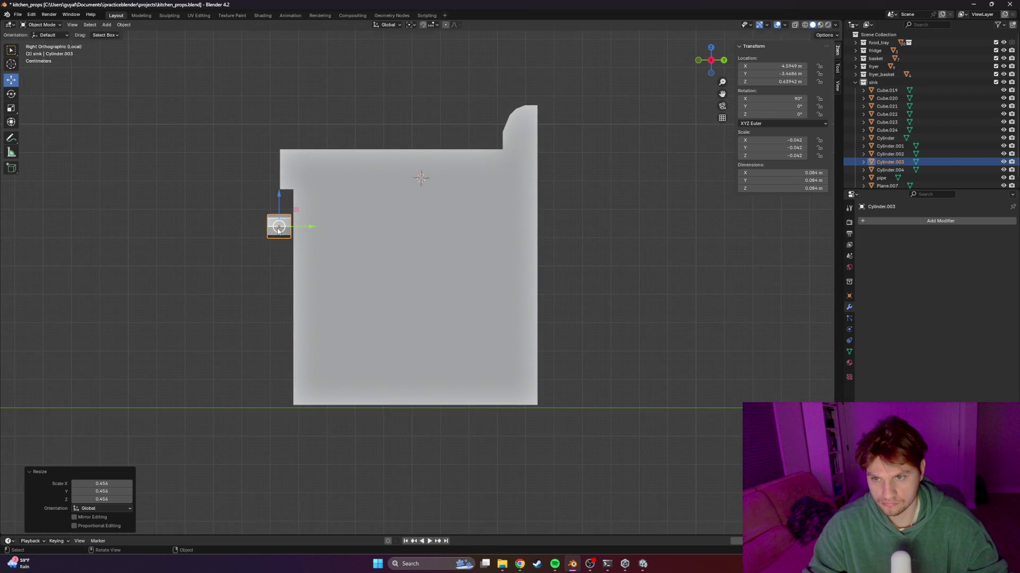
key(KP_1)
key(KP_3)
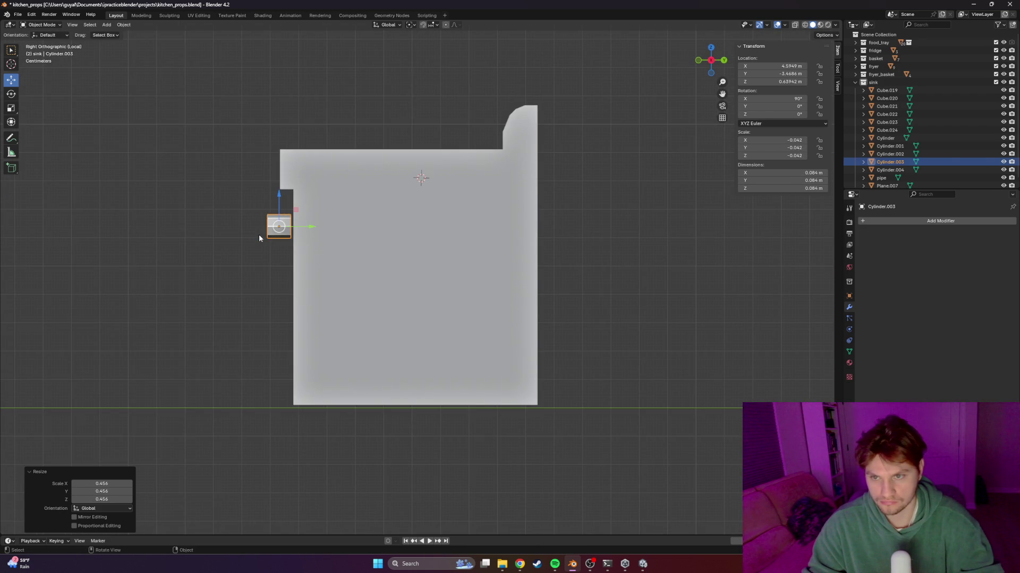
drag(311, 226, 315, 227)
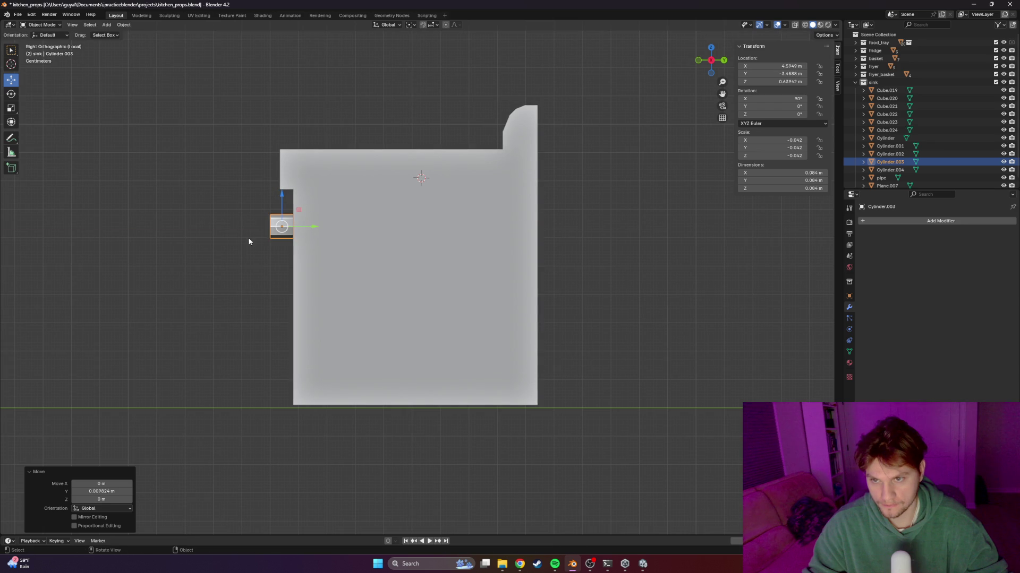
In wireframe Edit Mode, select all the cylinder's vertices and shift them along Y
key(shift+z)
key(Tab)
mouse_move(252, 193)
mouse_down()
mouse_move(290, 250)
mouse_move(316, 227)
mouse_up()
mouse_move(316, 227)
middle_down()
mouse_move(244, 234)
mouse_move(462, 266)
mouse_move(428, 261)
middle_up()
scroll(377, 259, up, 4)
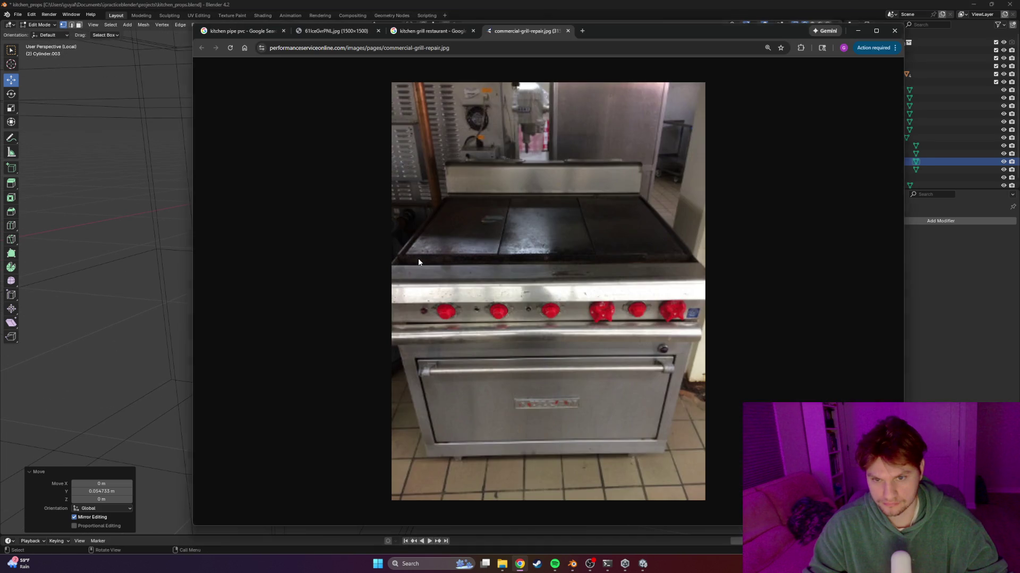
key(alt+Tab)
key(i)
Inset, extrude and scale the knob face into a tapered cap, then return to solid shading
click(390, 234)
key(e)
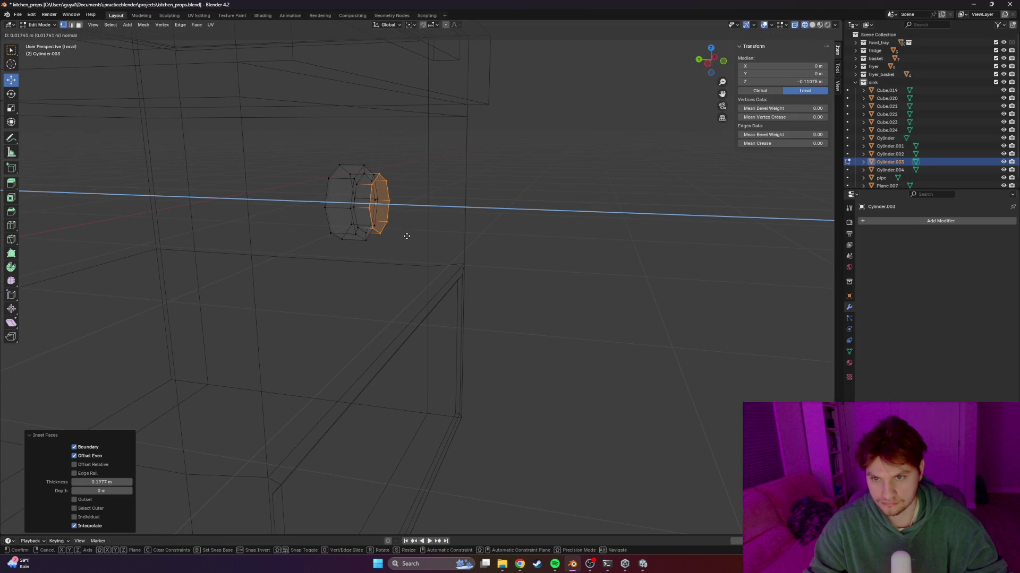
click(407, 237)
key(s)
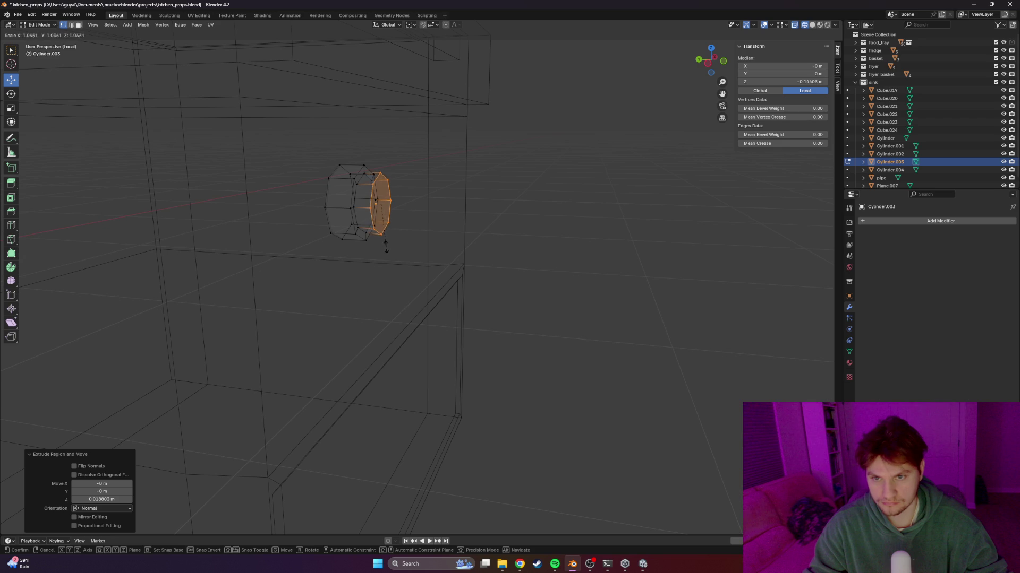
click(391, 234)
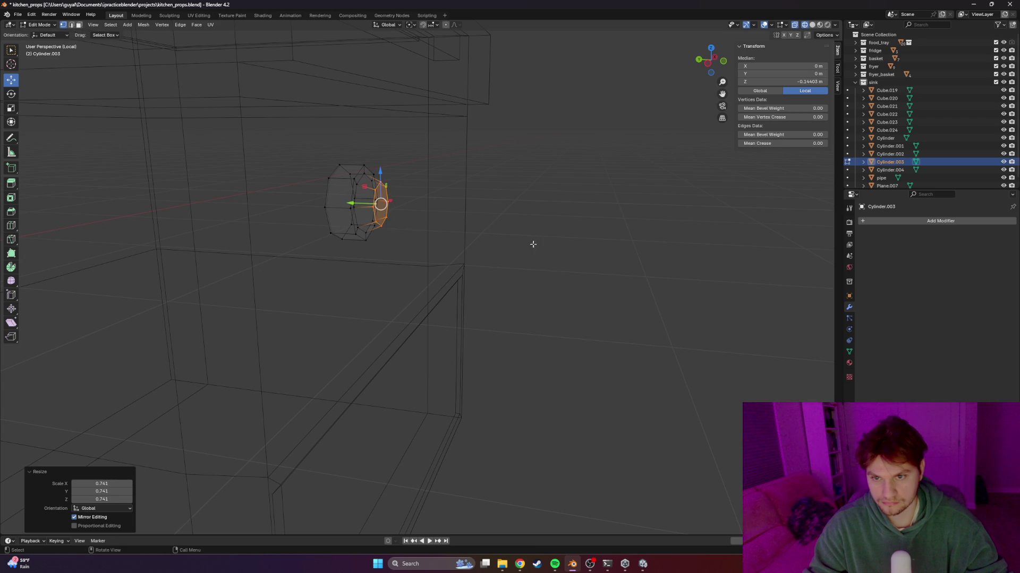
key(z)
click(688, 256)
key(Tab)
Apply Shade Smooth to the knob
scroll(532, 243, down, 5)
middle_drag(532, 243, 499, 231)
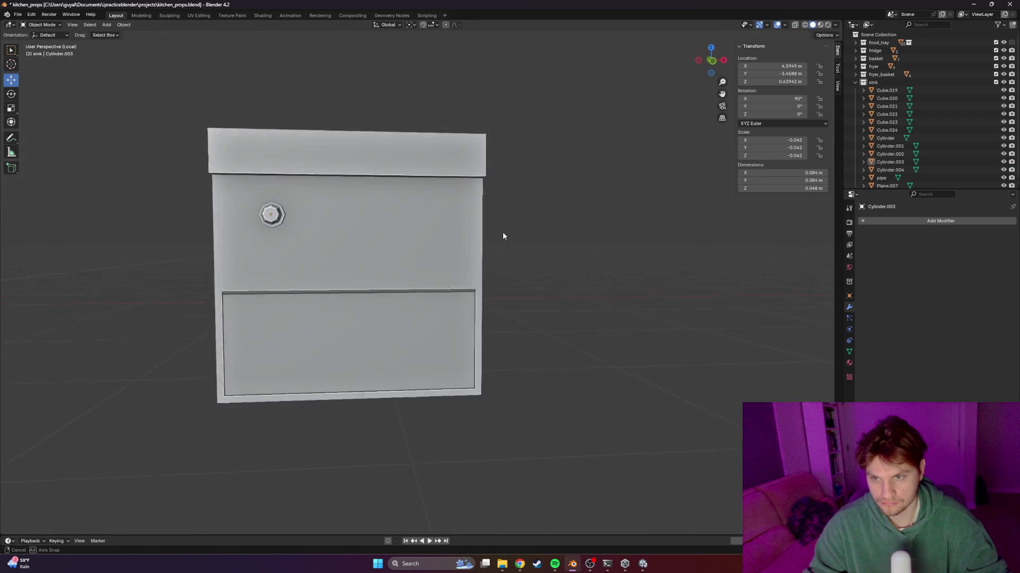
scroll(341, 227, up, 3)
middle_drag(341, 228, 296, 267)
click(289, 259)
right_click(266, 253)
click(244, 237)
scroll(440, 260, down, 5)
click(604, 250)
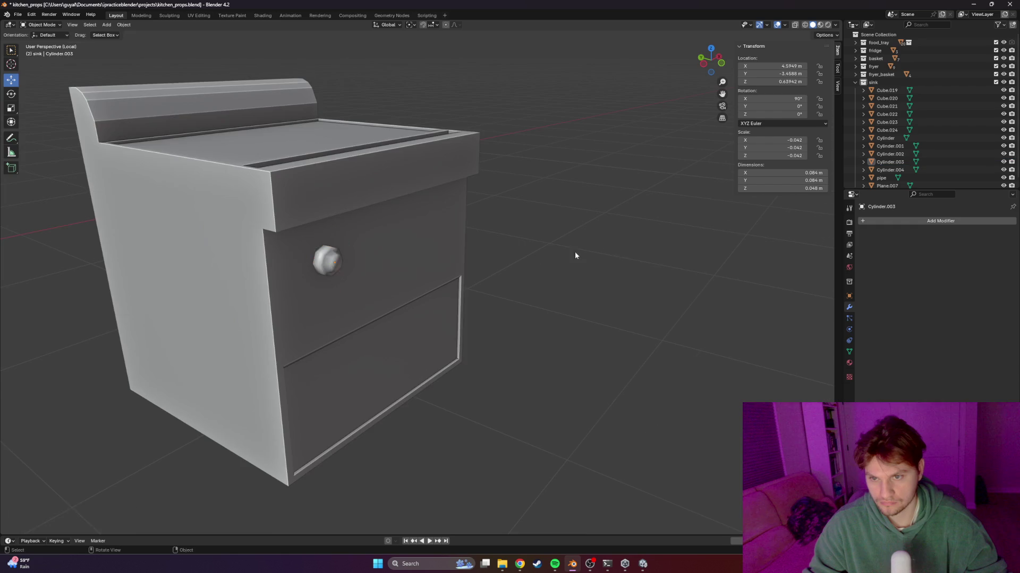
Add a Ctrl+R edge loop around the knob's sides
scroll(483, 269, up, 5)
middle_drag(482, 268, 483, 260)
scroll(483, 260, up, 2)
key(Tab)
middle_drag(391, 240, 428, 241)
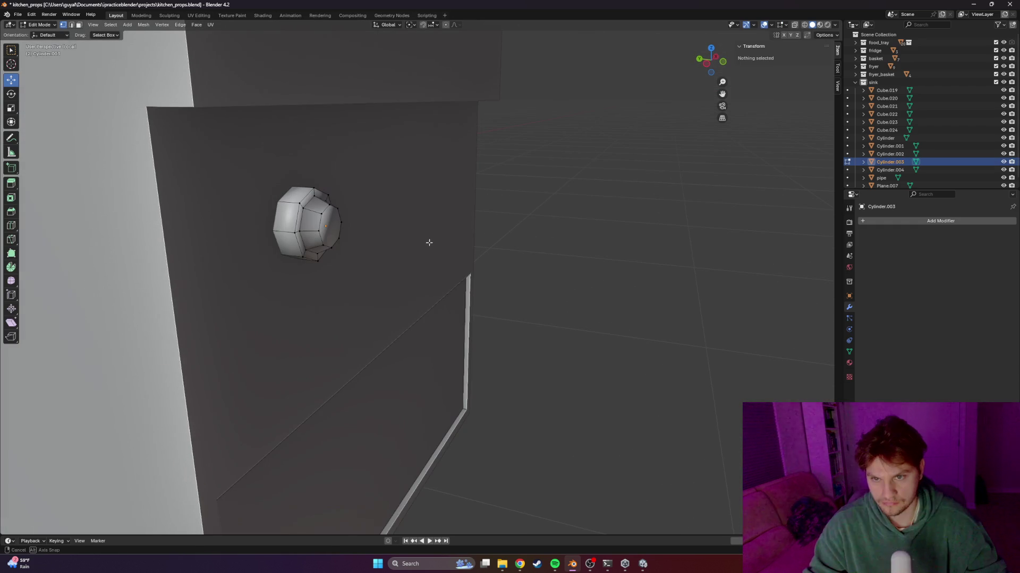
key(ctrl+r)
click(297, 201)
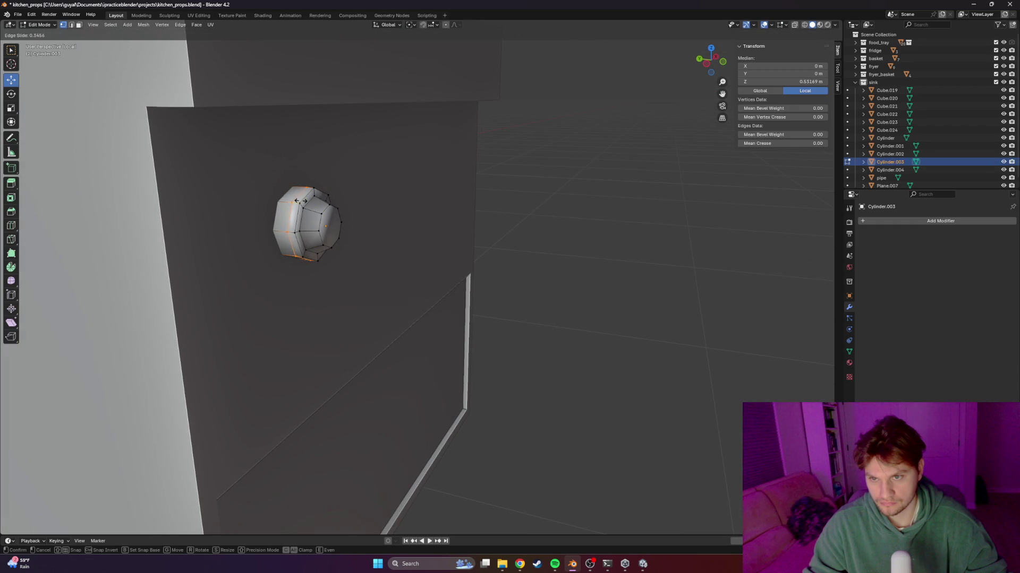
click(304, 202)
Add a second edge loop on the knob cap and return to Object Mode
click(356, 231)
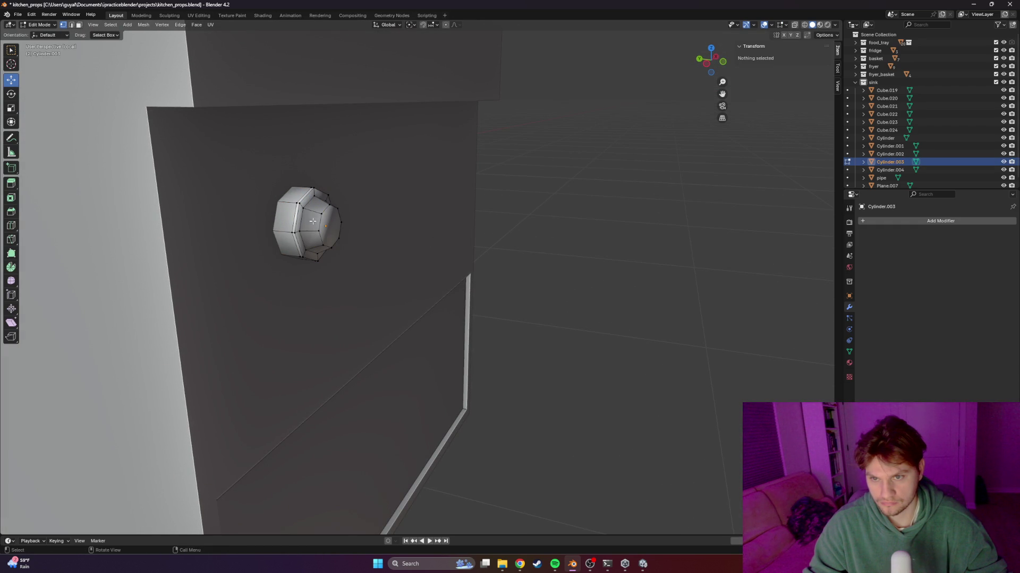
key(ctrl+r)
click(318, 212)
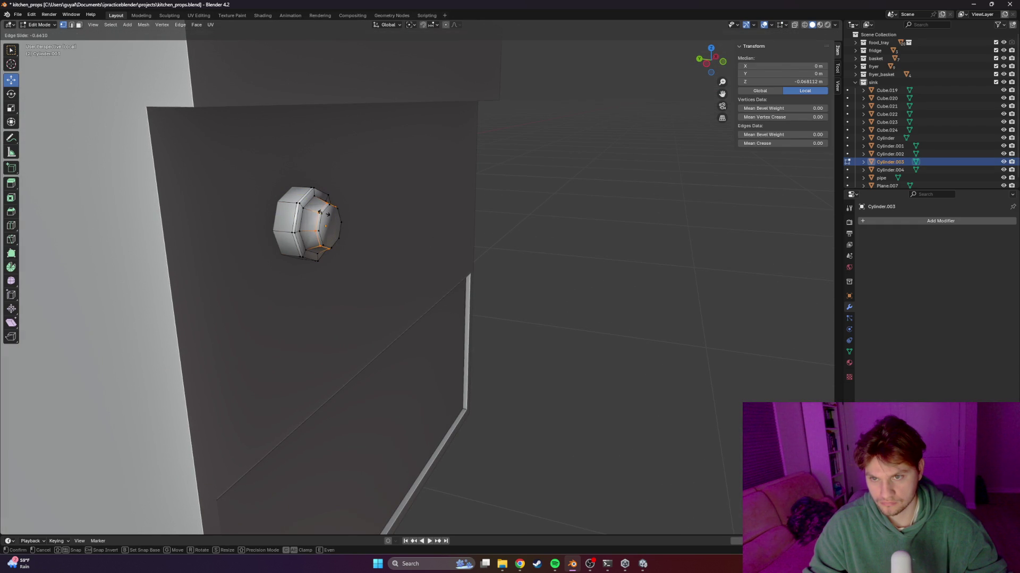
click(320, 212)
key(Tab)
Select the knob and raise it higher on the cabinet front
scroll(558, 241, down, 5)
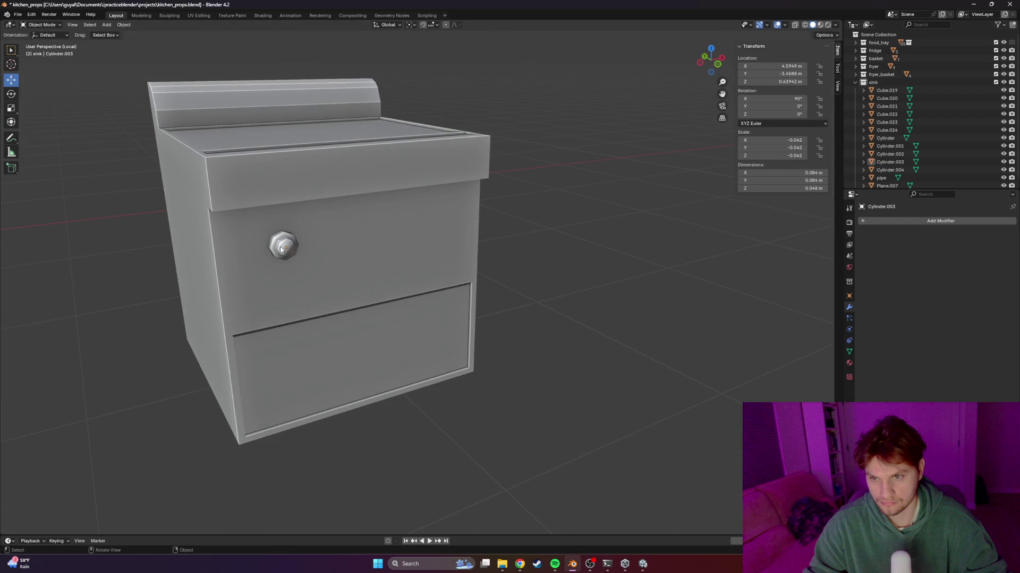
click(271, 248)
mouse_move(284, 216)
mouse_down()
mouse_move(277, 201)
mouse_move(300, 226)
mouse_up()
Fix the knob at its raised height and delete the extra pasted knob copies
click(300, 226)
mouse_move(300, 226)
middle_down()
mouse_move(483, 235)
mouse_move(450, 229)
middle_up()
key(alt+Tab)
key(alt+Tab)
key(ctrl+v)
key(g)
key(x)
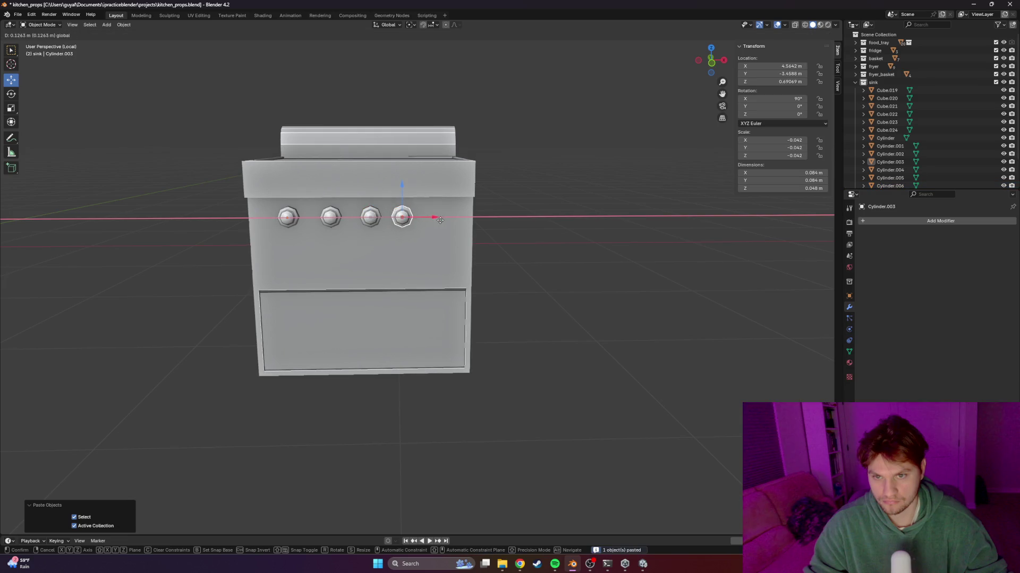
click(406, 219)
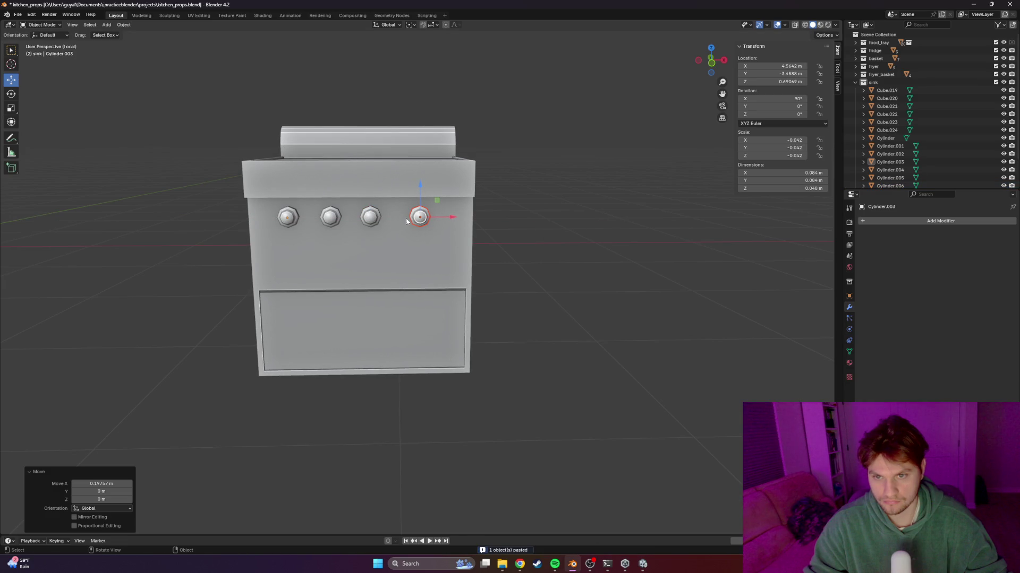
shift+click(371, 219)
shift+click(330, 217)
key(Delete)
click(285, 215)
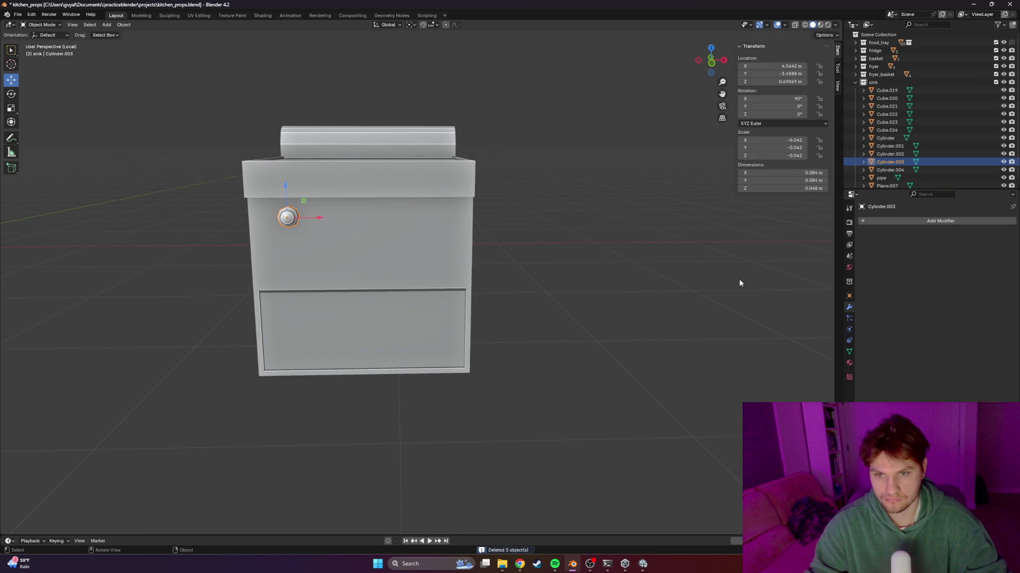
Add an Array modifier with count 4 and Relative Offset X -2.1
click(902, 221)
text(ar)
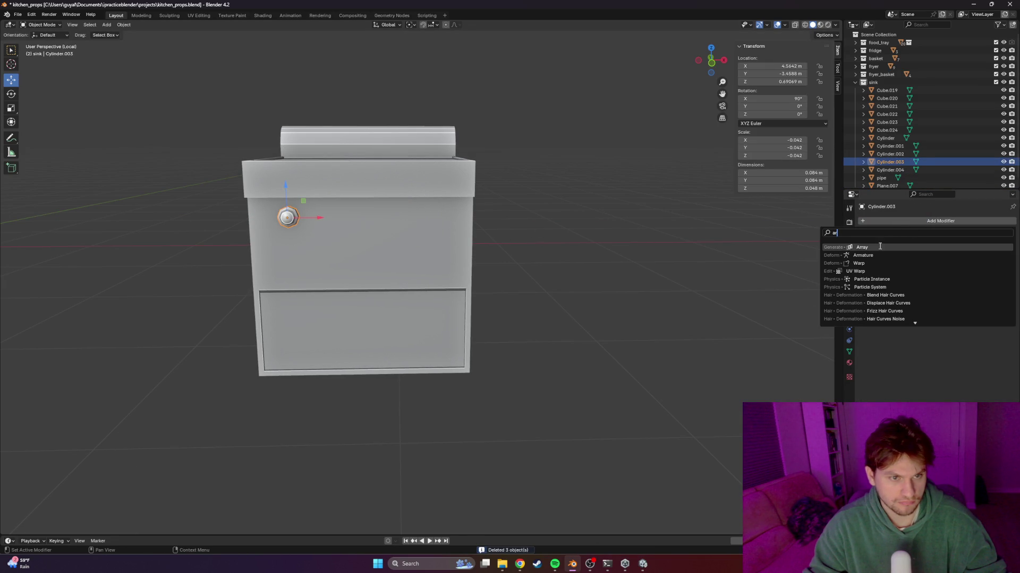
key(Return)
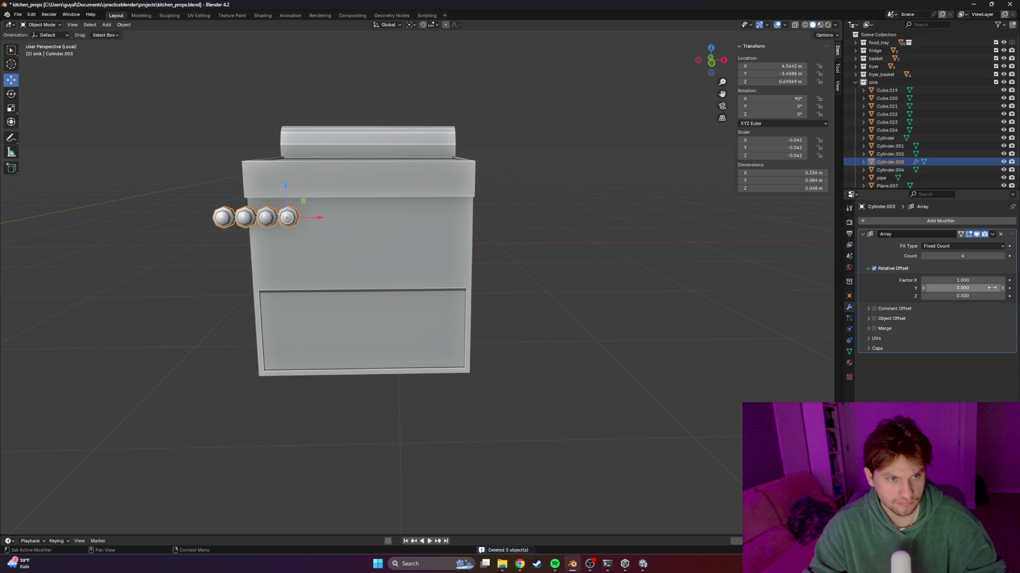
drag(954, 280, 812, 280)
drag(962, 280, 955, 280)
Nudge the row of four knobs to centre it on the front panel
key(Tab)
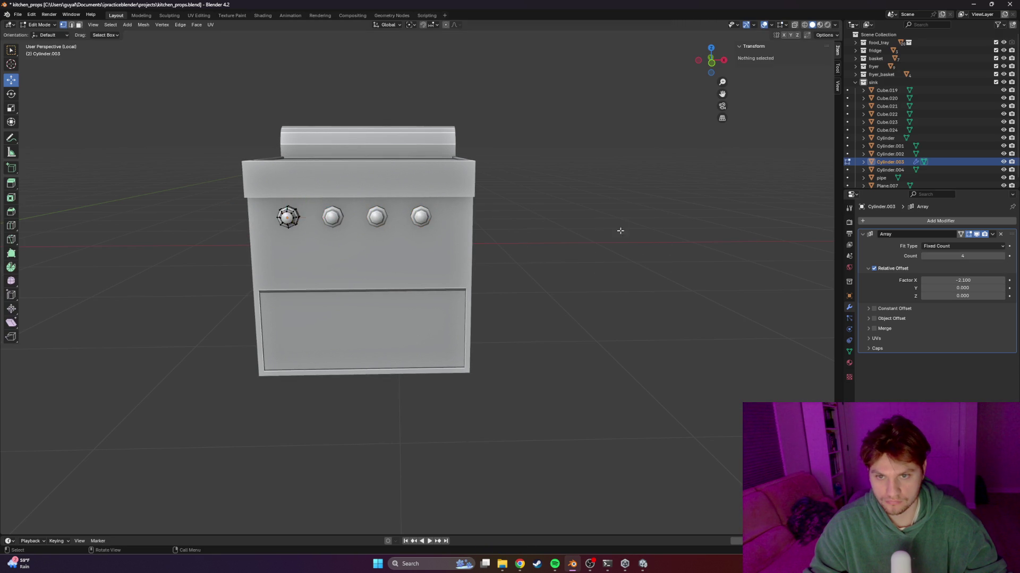
key(Tab)
click(531, 247)
mouse_move(485, 256)
middle_down()
mouse_move(524, 282)
mouse_move(526, 244)
mouse_move(473, 262)
mouse_move(489, 257)
mouse_move(424, 247)
middle_up()
click(425, 247)
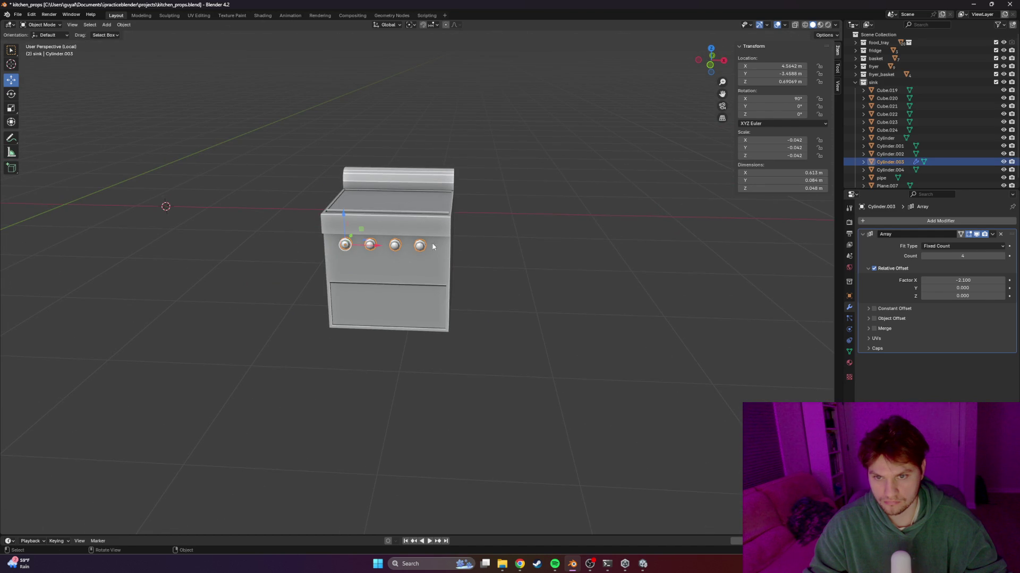
drag(374, 246, 380, 245)
click(499, 240)
mouse_move(499, 240)
middle_down()
mouse_move(495, 225)
mouse_move(410, 226)
mouse_move(419, 224)
mouse_move(506, 231)
mouse_move(476, 249)
mouse_move(391, 240)
mouse_move(467, 243)
middle_up()
Shade the stove body flat, then apply auto-smooth shading
click(507, 171)
right_click(508, 171)
click(494, 194)
right_click(503, 190)
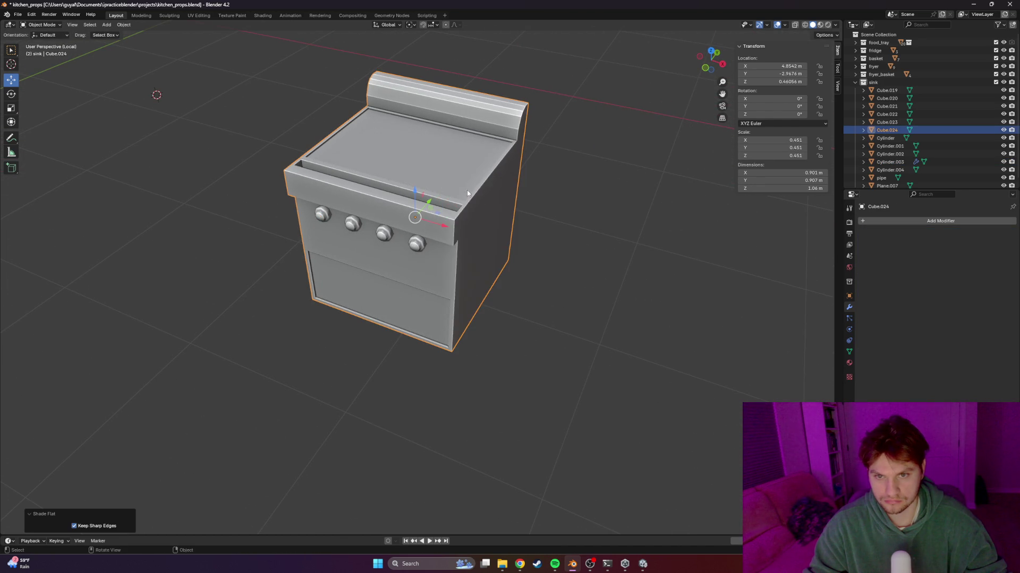
click(498, 179)
mouse_move(498, 177)
middle_down()
mouse_move(480, 232)
mouse_move(423, 257)
mouse_move(553, 205)
mouse_move(434, 266)
mouse_move(488, 278)
mouse_move(382, 289)
middle_up()
scroll(482, 227, down, 5)
Add a Ctrl+R edge loop around the stove's lower oven opening
key(Tab)
key(ctrl+r)
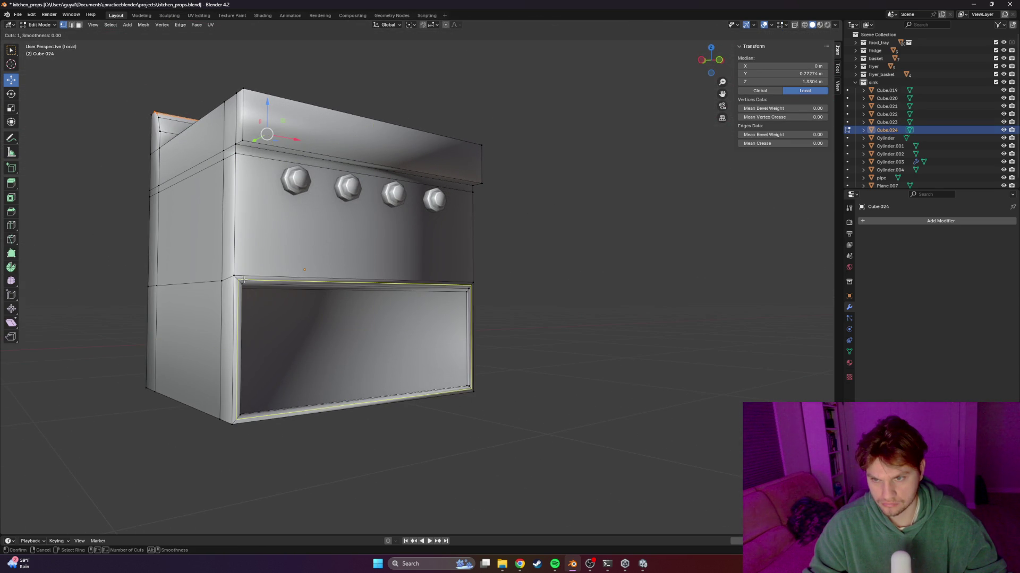
click(240, 277)
click(247, 282)
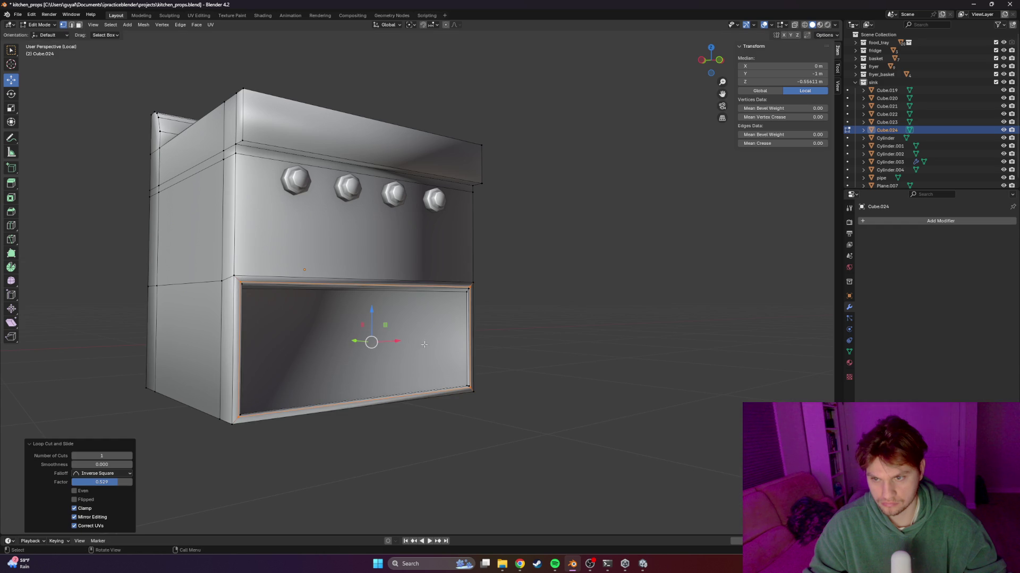
key(Tab)
Select all of the stove's geometry in Edit Mode and save kitchen_props.blend
mouse_move(543, 330)
middle_down()
mouse_move(319, 334)
mouse_move(346, 330)
mouse_move(368, 293)
mouse_move(331, 301)
middle_up()
click(368, 295)
scroll(381, 296, down, 3)
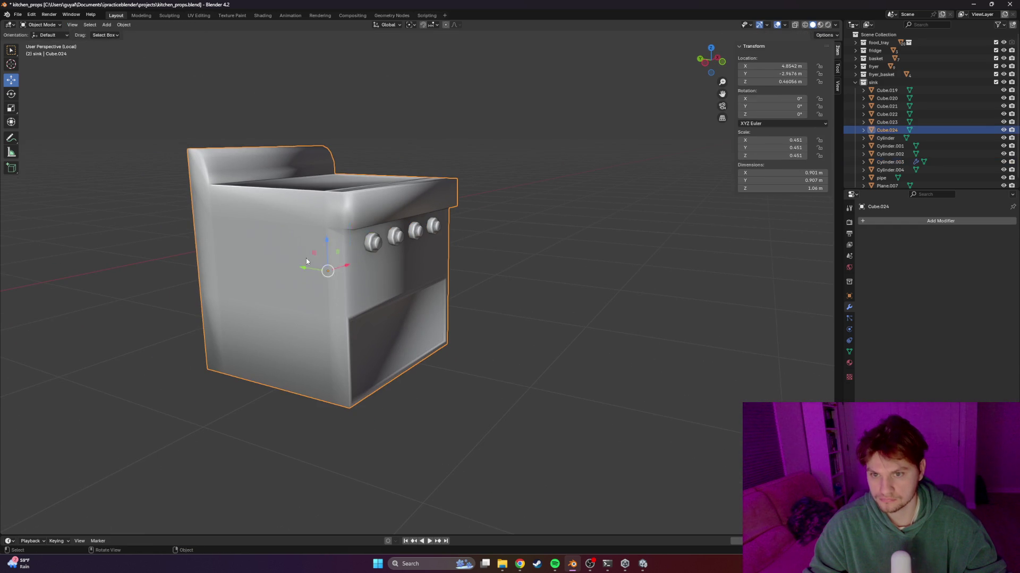
key(Tab)
key(a)
key(ctrl+s)
Recalculate the stove's normals outside via Mesh > Normals > Recalculate Outside
middle_drag(306, 260, 154, 166)
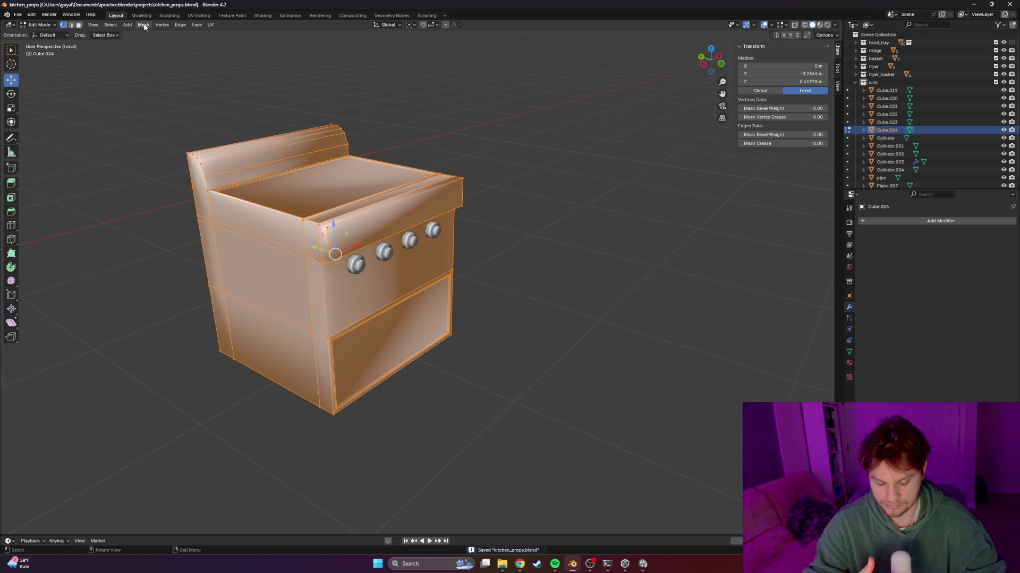
click(111, 25)
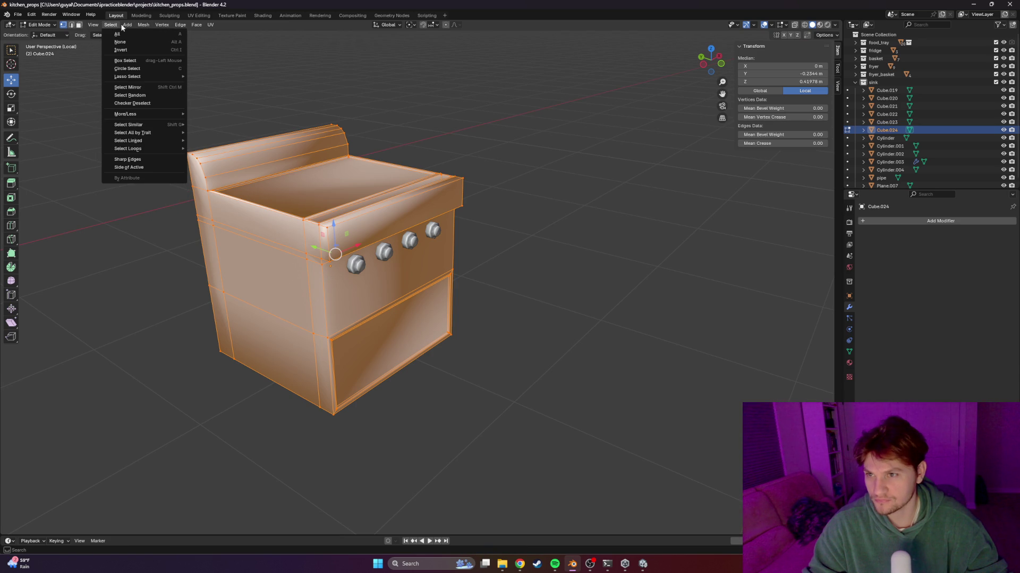
mouse_move(141, 26)
mouse_move(166, 161)
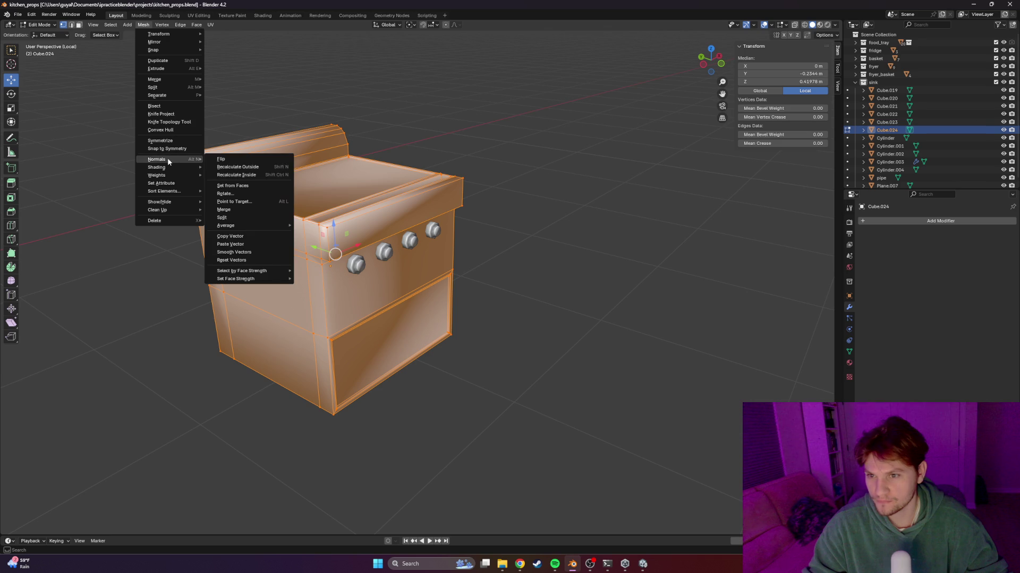
click(245, 168)
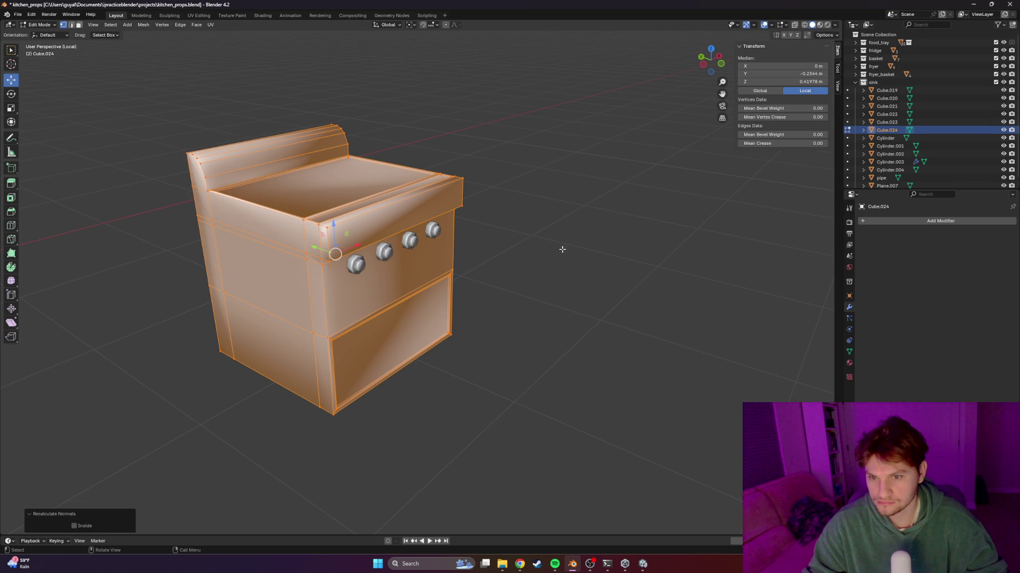
key(Tab)
Begin a new Ctrl+R loop cut across the stove's lower body
mouse_move(439, 256)
middle_down()
mouse_move(388, 281)
mouse_move(463, 244)
mouse_move(306, 318)
mouse_move(314, 322)
middle_up()
key(Tab)
key(ctrl+r)
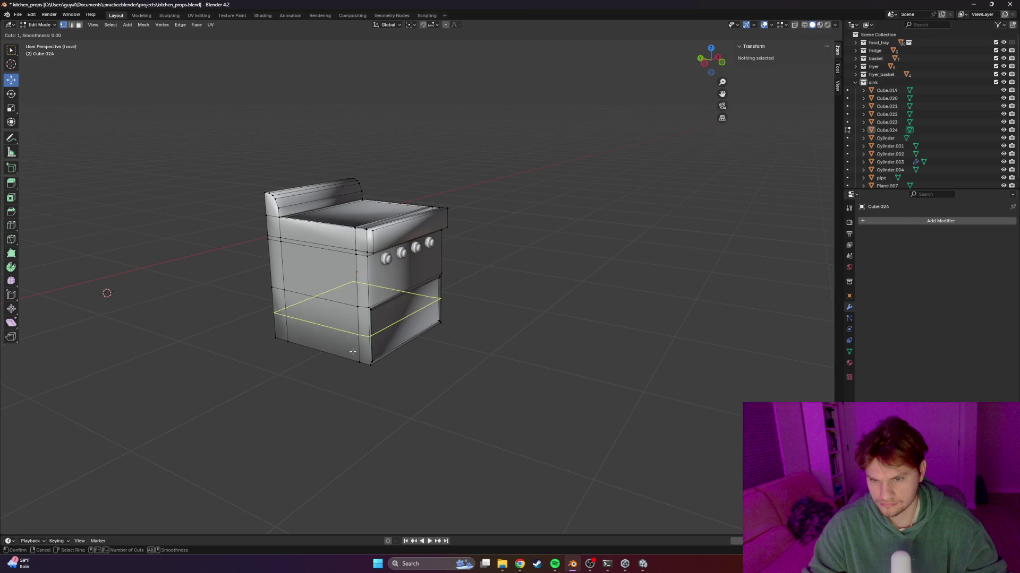
Place an edge loop near the stove's base, discarding a second loop cut attempt
click(354, 357)
click(371, 377)
key(Tab)
mouse_move(529, 370)
middle_down()
mouse_move(297, 326)
mouse_move(473, 330)
middle_up()
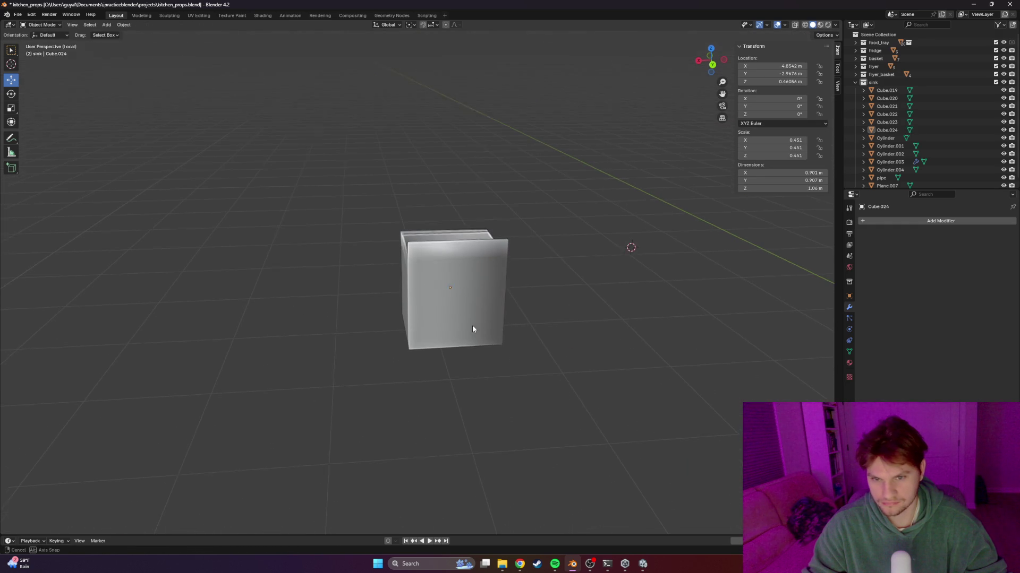
key(Tab)
key(ctrl+r)
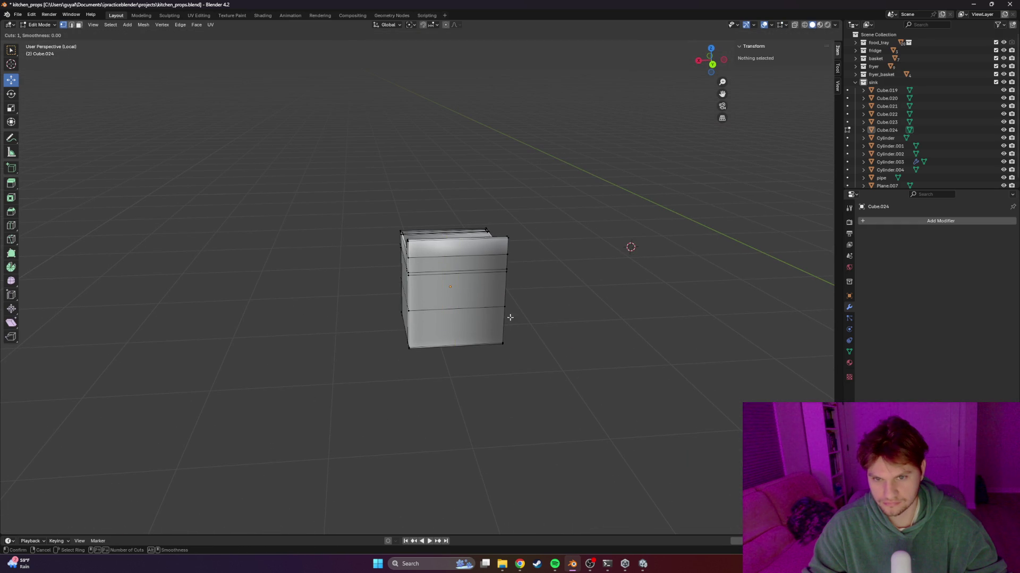
key(Escape)
scroll(319, 359, down, 3)
key(Tab)
Compare the stove's front against the grill reference photo in Chrome
mouse_move(318, 359)
middle_down()
mouse_move(396, 362)
mouse_move(489, 344)
mouse_move(428, 380)
mouse_move(444, 374)
mouse_move(473, 231)
mouse_move(382, 375)
mouse_move(443, 358)
mouse_move(422, 354)
middle_up()
scroll(441, 252, up, 5)
scroll(423, 353, down, 4)
key(alt+Tab)
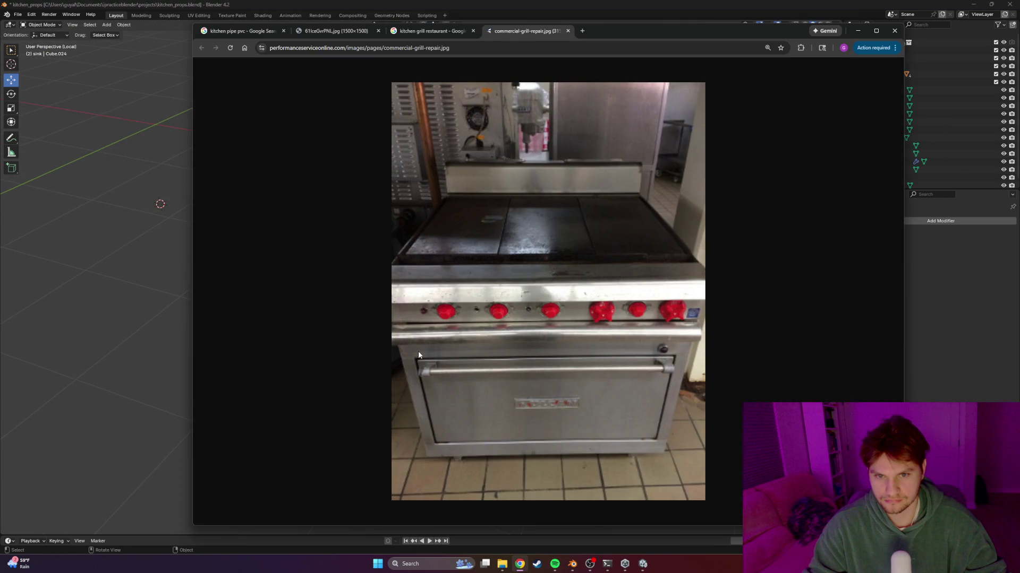
key(alt+Tab)
Select the stove body and knobs and return the viewport to Solid shading
mouse_move(429, 336)
middle_down()
mouse_move(472, 352)
mouse_move(411, 316)
mouse_move(452, 319)
mouse_move(540, 295)
mouse_move(459, 187)
middle_up()
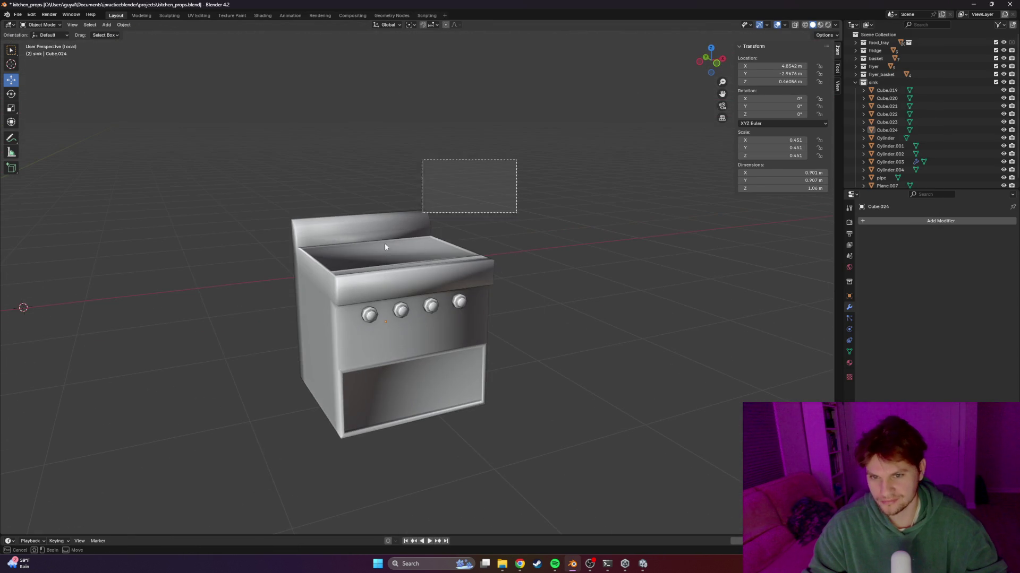
key(a)
key(shift+z)
scroll(568, 336, down, 1)
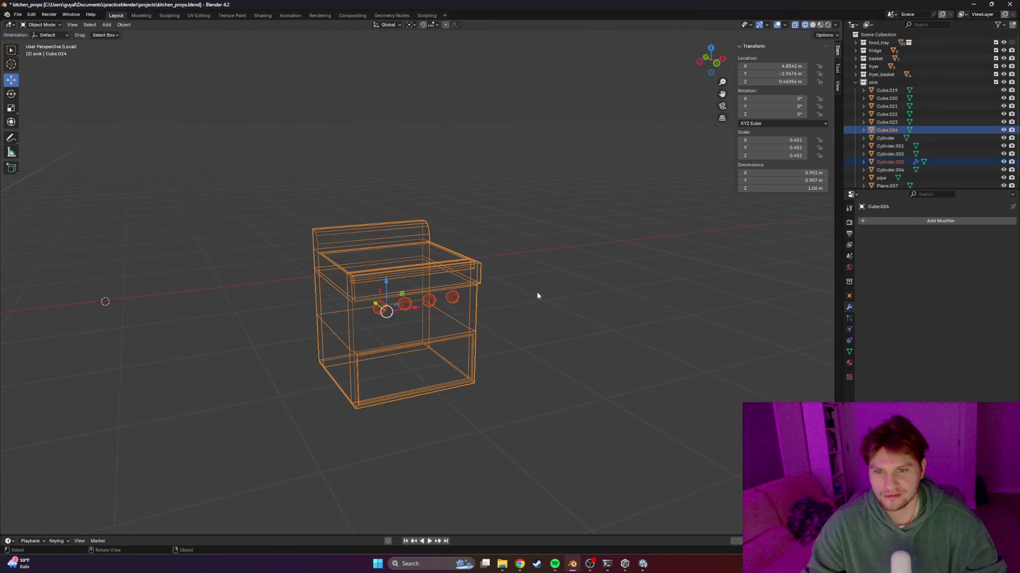
key(z)
click(608, 314)
Exit Local View to show all kitchen props and enter the UV Editing workspace
key(slash)
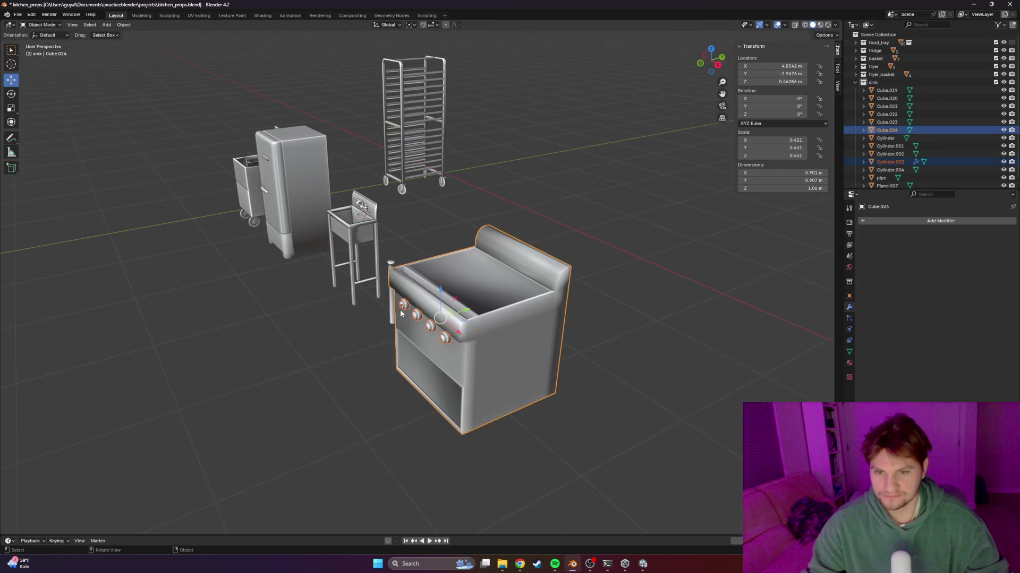
click(206, 18)
scroll(595, 214, down, 8)
Isolate the stove, select all its geometry and Smart UV Project it into packed UV islands
key(KP_Divide)
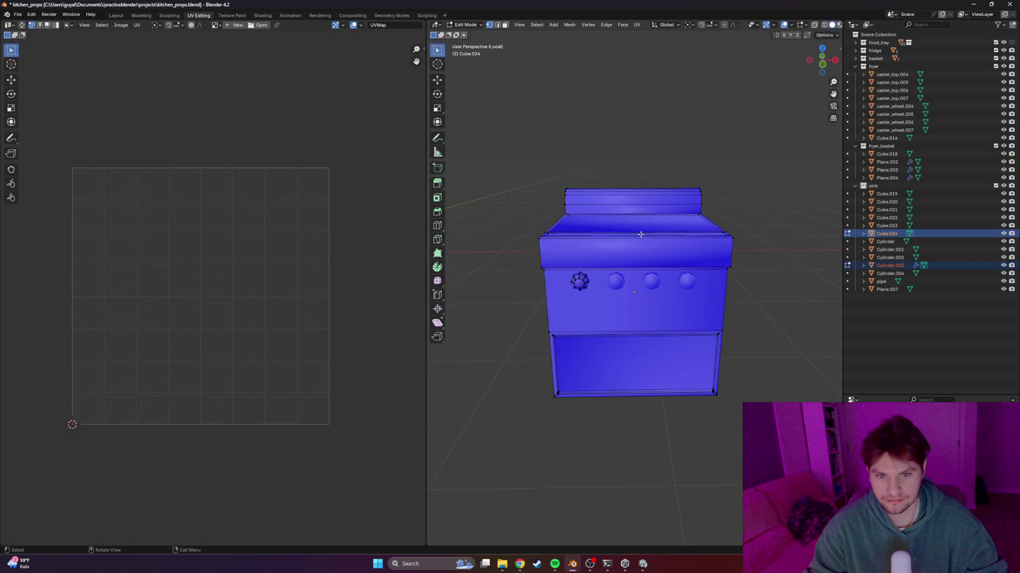
key(a)
key(ctrl+s)
key(u)
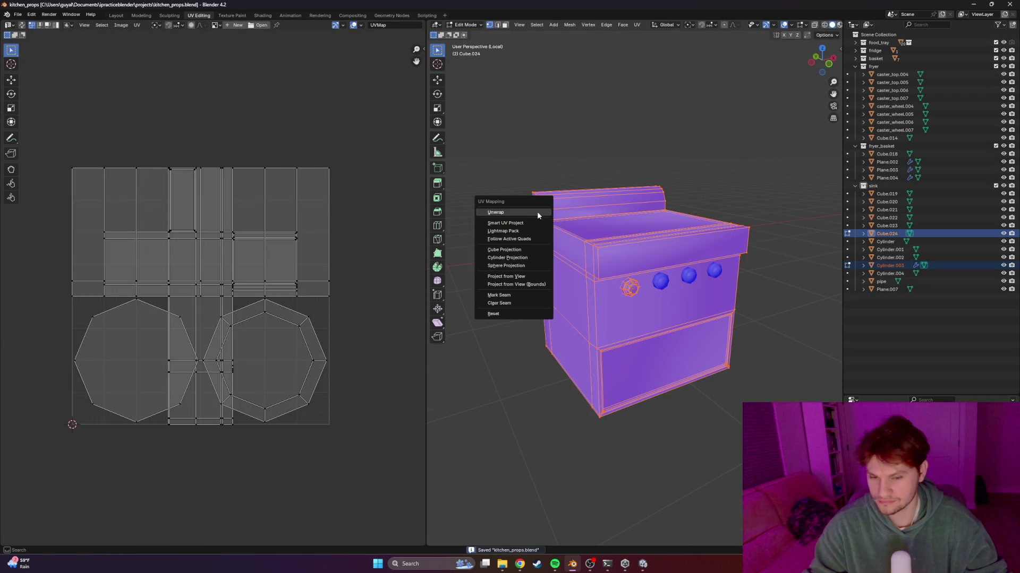
click(514, 222)
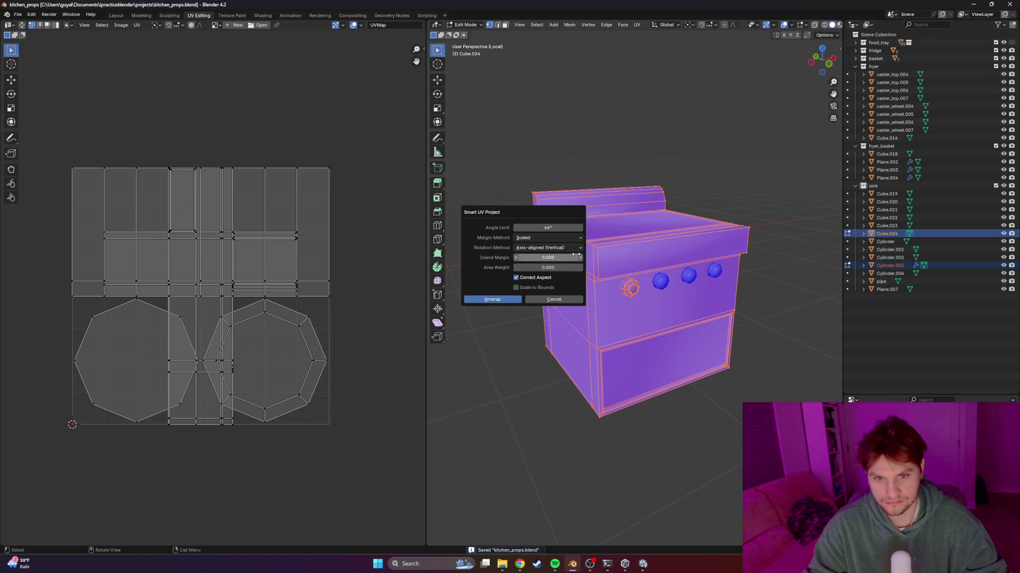
click(492, 301)
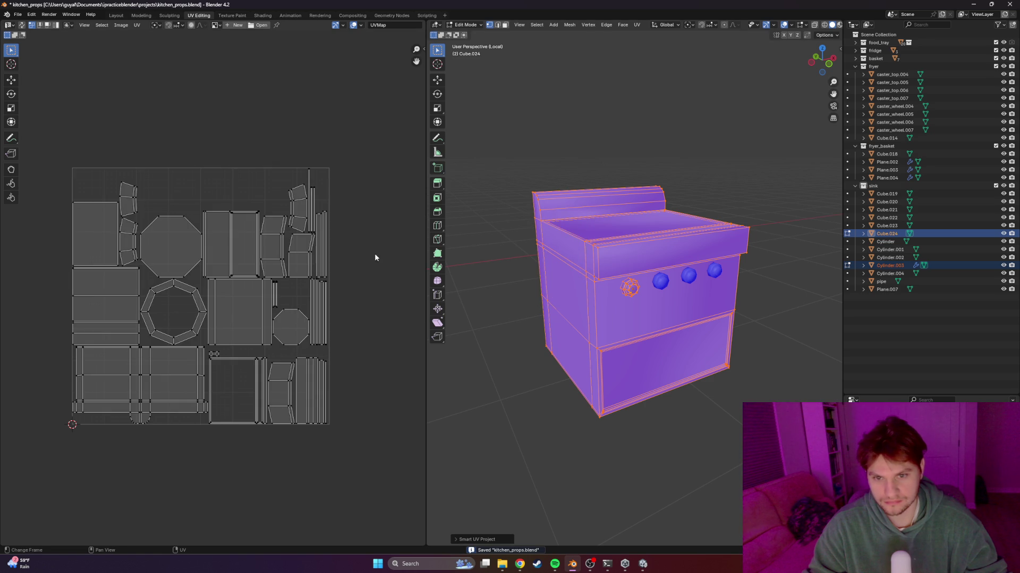
click(18, 15)
Back in object mode, box-select the stove and its knobs and save the blend file
key(Tab)
drag(477, 135, 740, 403)
key(ctrl+s)
click(17, 15)
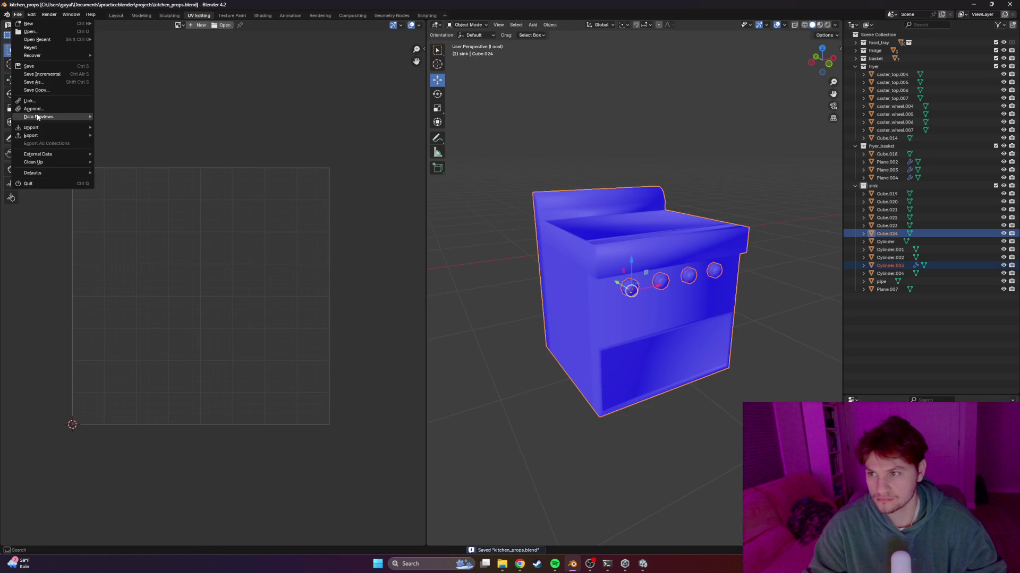
Export the selected stove and knobs as grill.fbx into the fbx folder
mouse_move(30, 135)
click(133, 201)
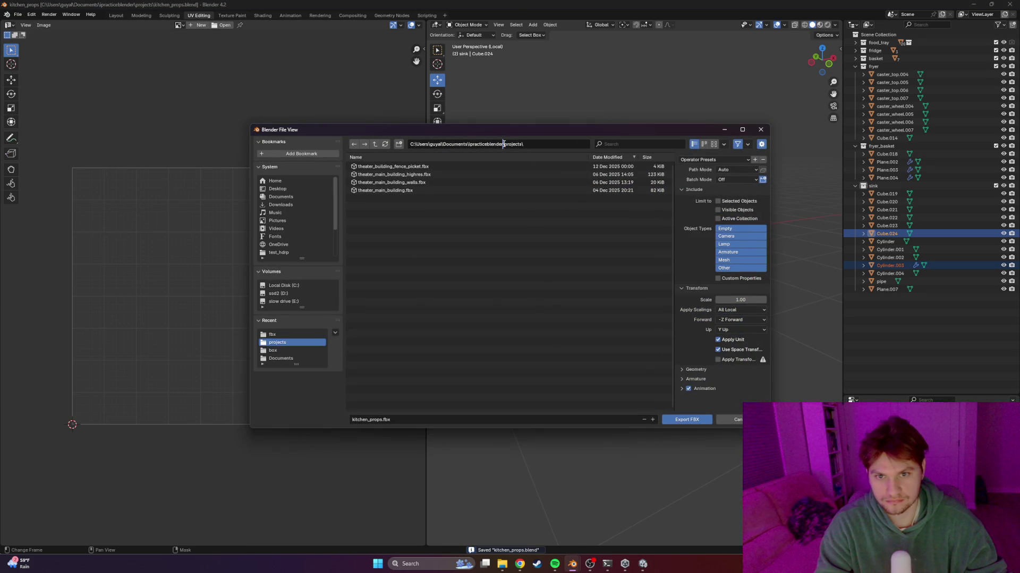
click(374, 143)
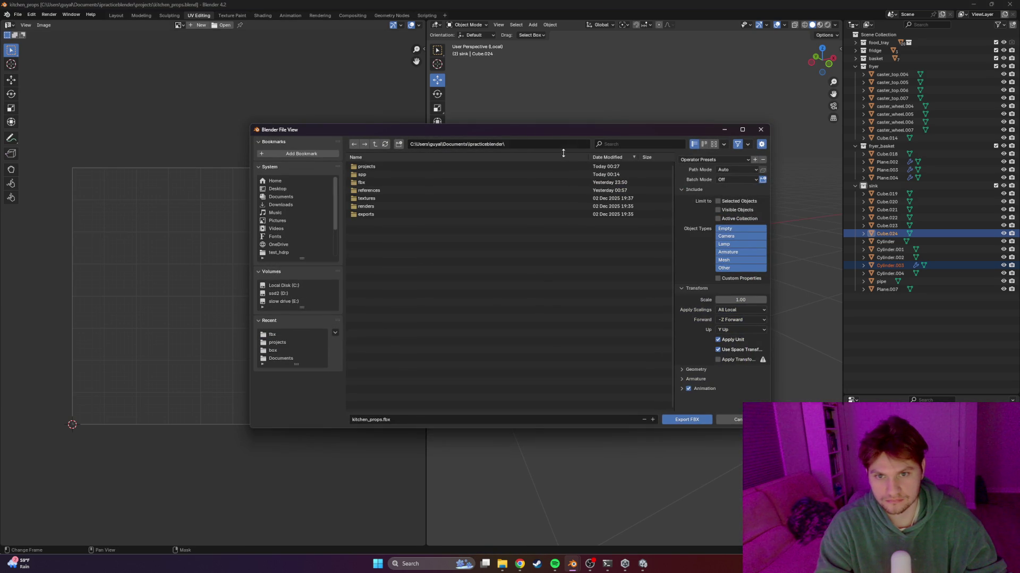
click(371, 183)
click(380, 420)
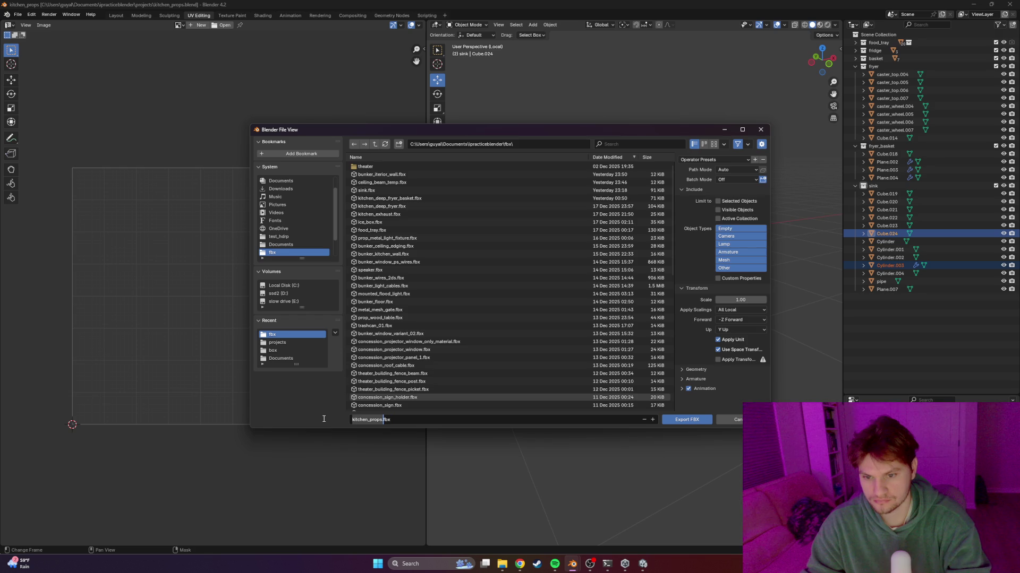
key(BackSpace)
text(grill)
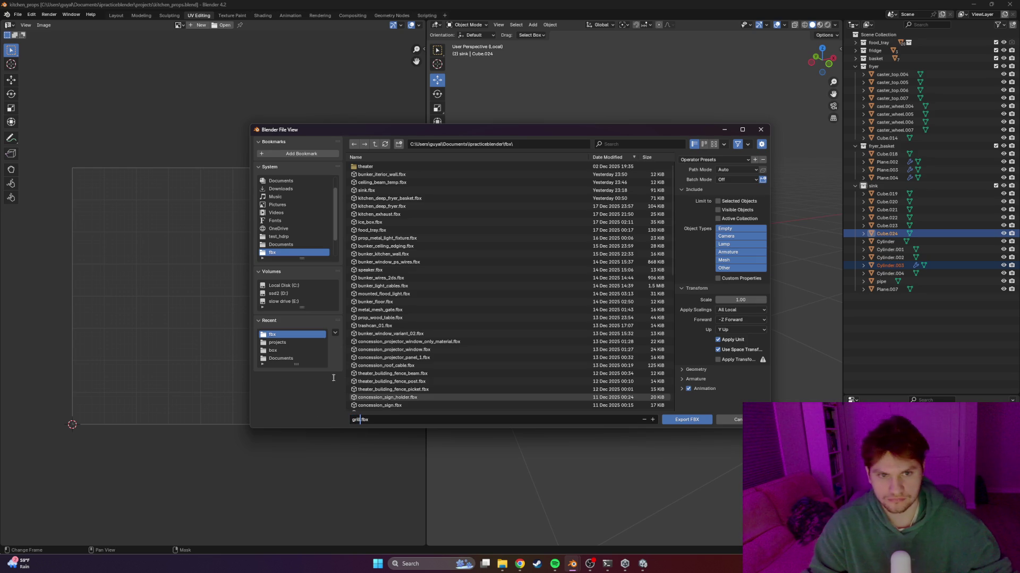
click(687, 420)
key(alt+Tab)
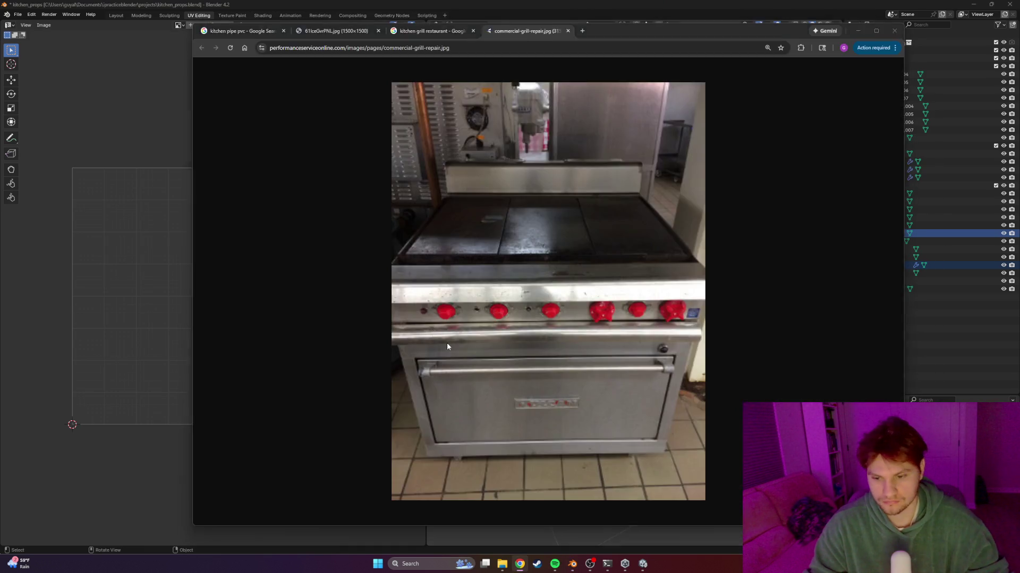
Search 'sub' in the Start menu and launch Substance 3D Painter 2025
key(alt+Tab)
key(super)
text(sub)
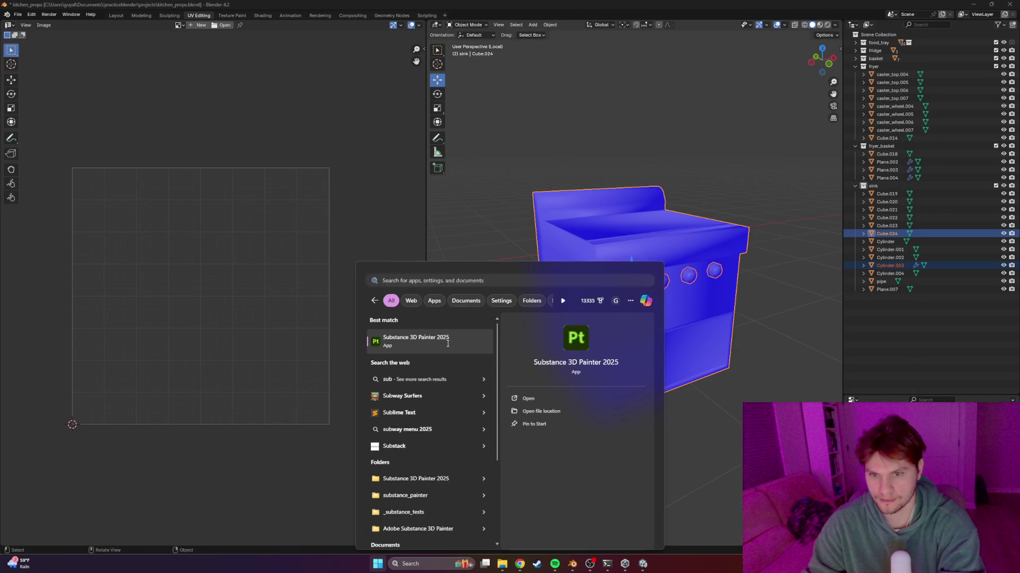
click(447, 343)
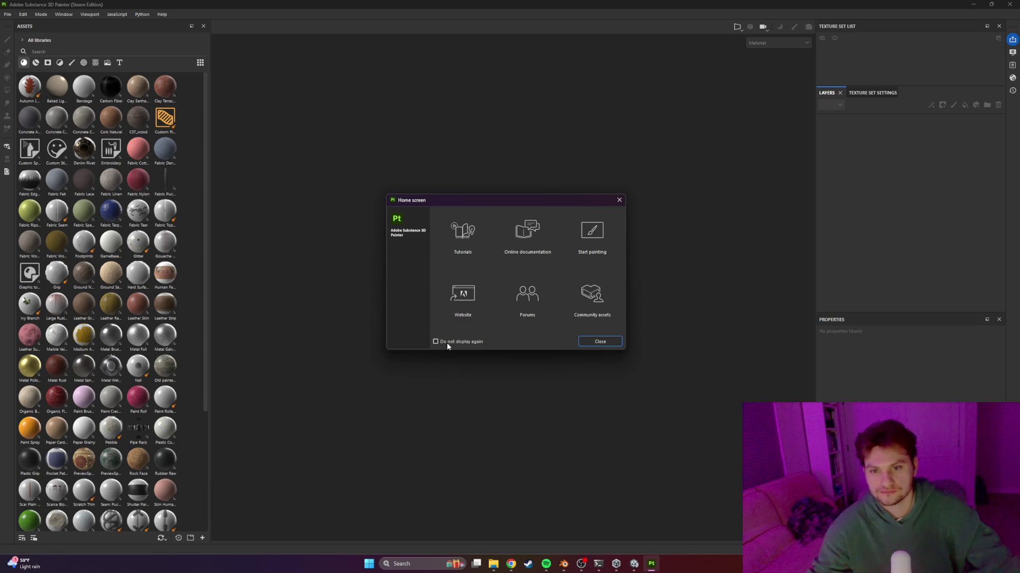
Dismiss the Home screen and create a new project with grill.fbx as the mesh
click(604, 342)
click(8, 14)
click(37, 26)
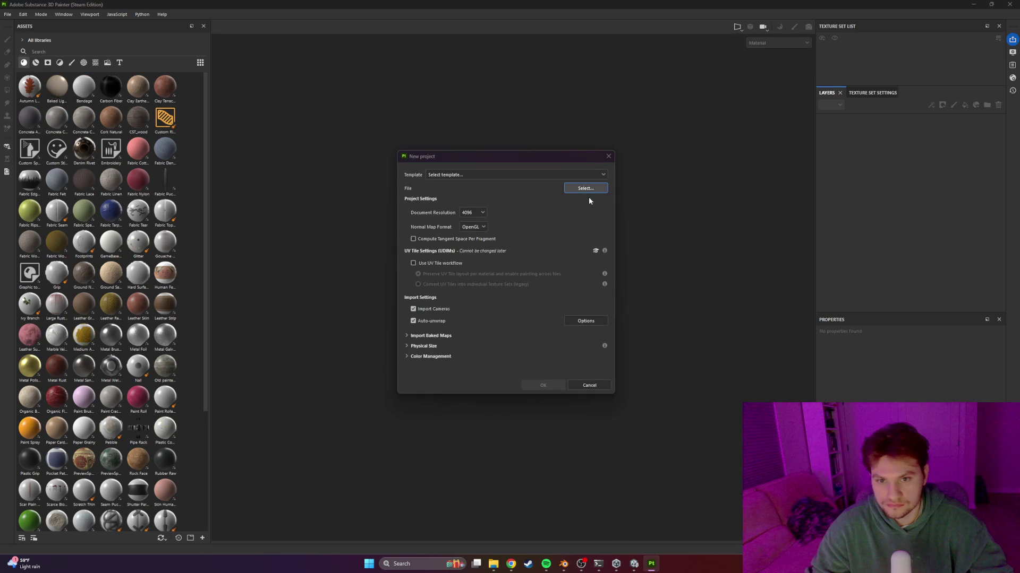
click(591, 190)
double_click(552, 232)
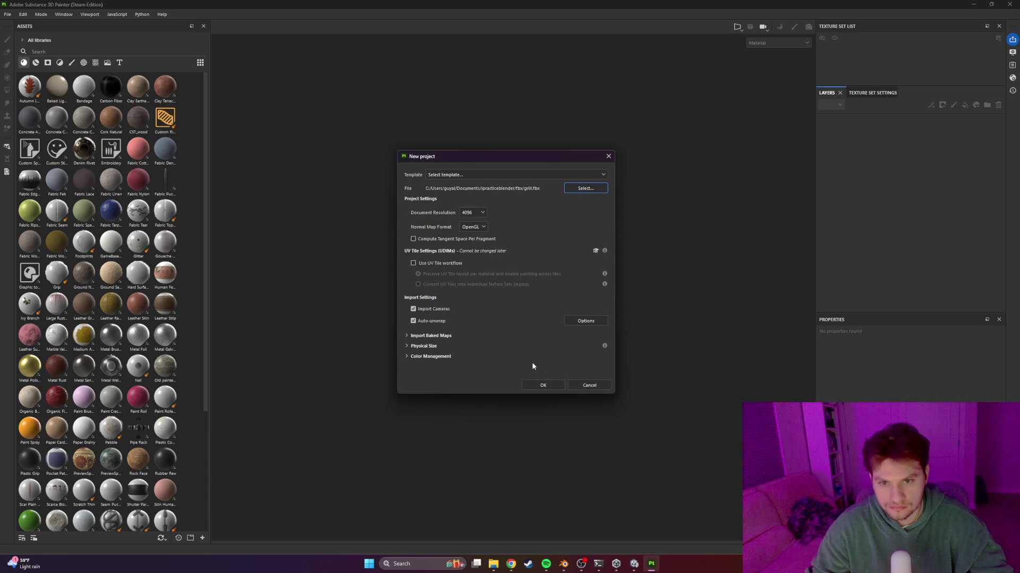
click(542, 385)
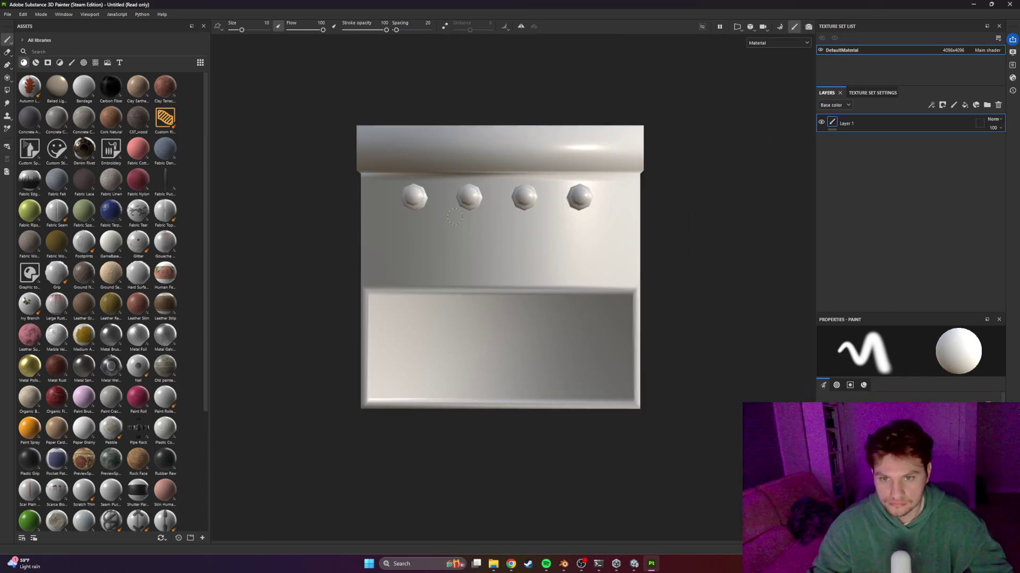
Bake the grill's mesh maps with Bake selected textures, then return to painting mode
alt+drag(485, 214, 527, 205)
key(f)
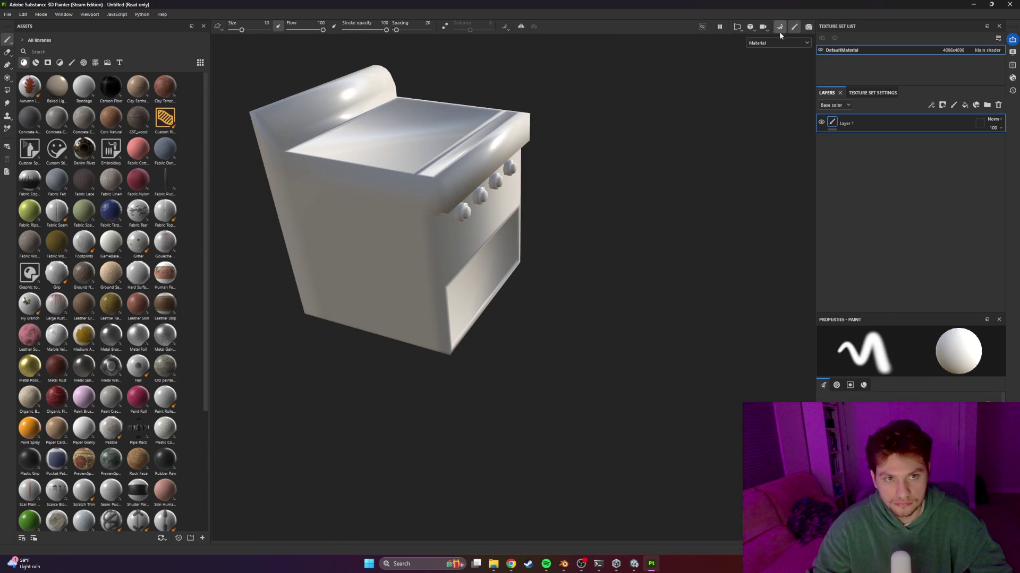
click(779, 31)
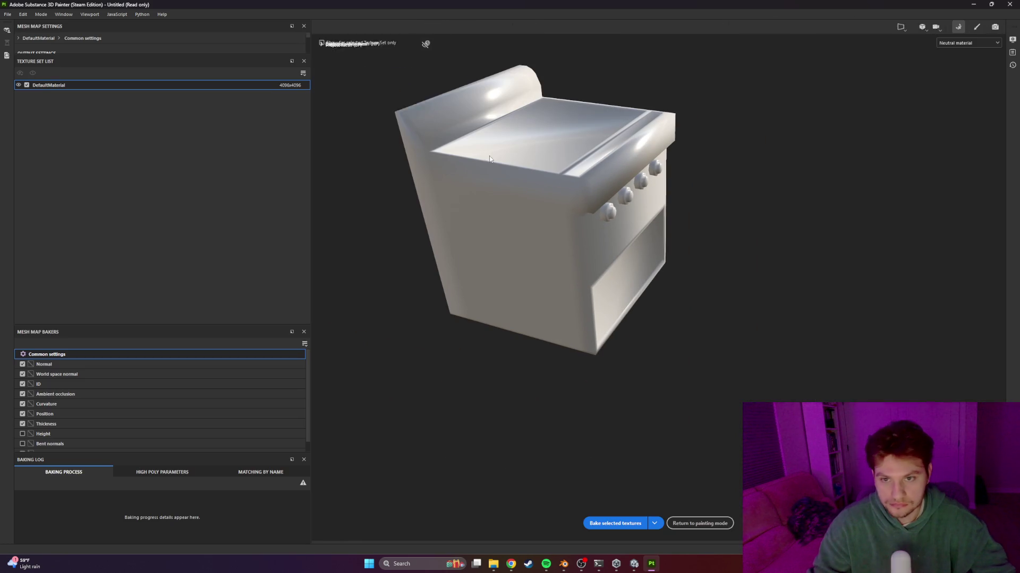
click(614, 525)
mouse_move(610, 266)
alt+mouse_down()
mouse_move(623, 221)
mouse_move(569, 170)
mouse_move(599, 168)
alt+mouse_up()
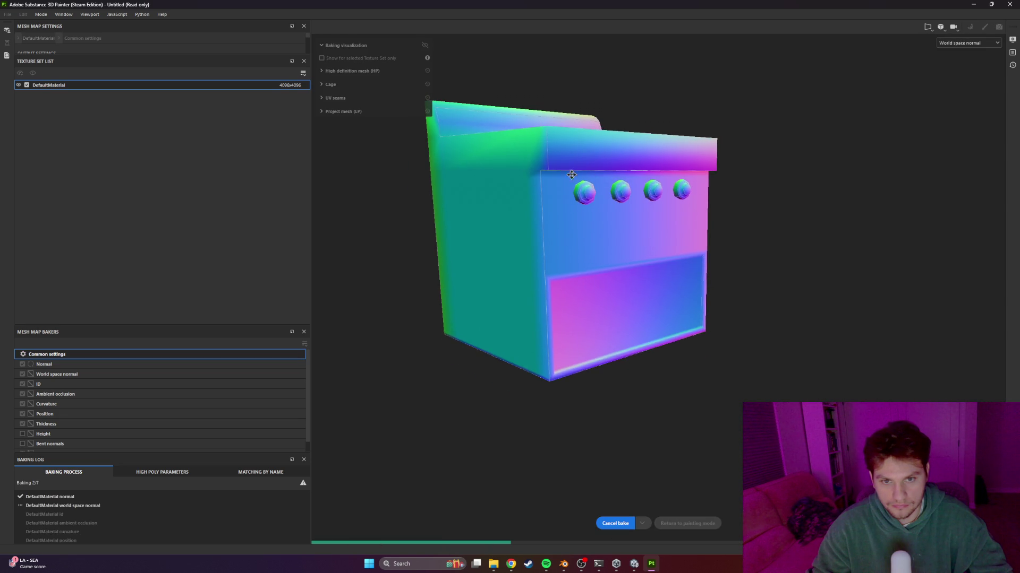
alt+drag(587, 132, 581, 200)
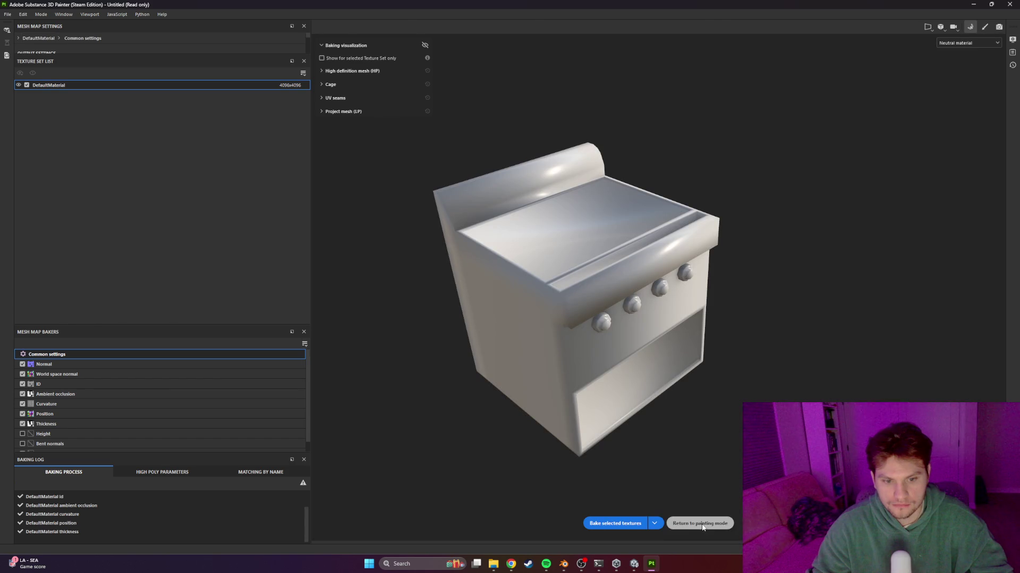
click(699, 523)
mouse_move(648, 459)
alt+mouse_down()
mouse_move(553, 340)
mouse_move(510, 308)
mouse_move(531, 273)
mouse_move(657, 306)
alt+mouse_up()
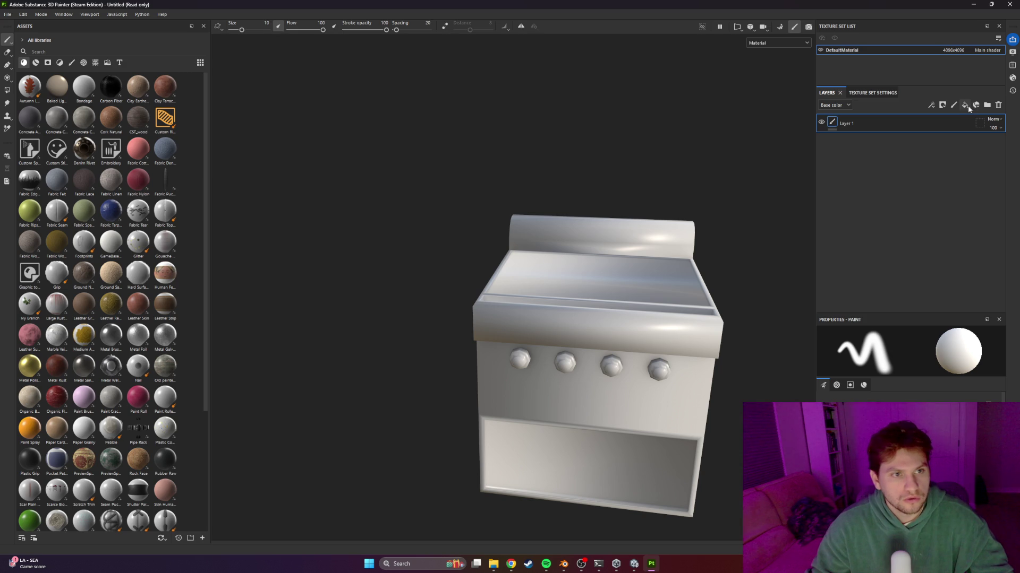
Replace the leftover paint layer with a fill layer and save the project as 'grill'
click(964, 105)
click(875, 148)
key(Delete)
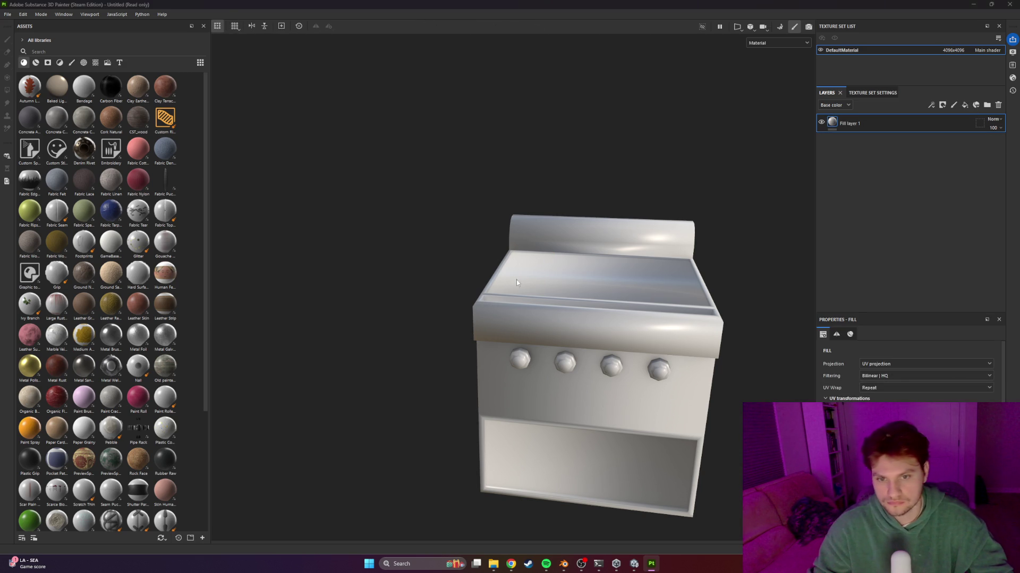
key(ctrl+s)
text(grill)
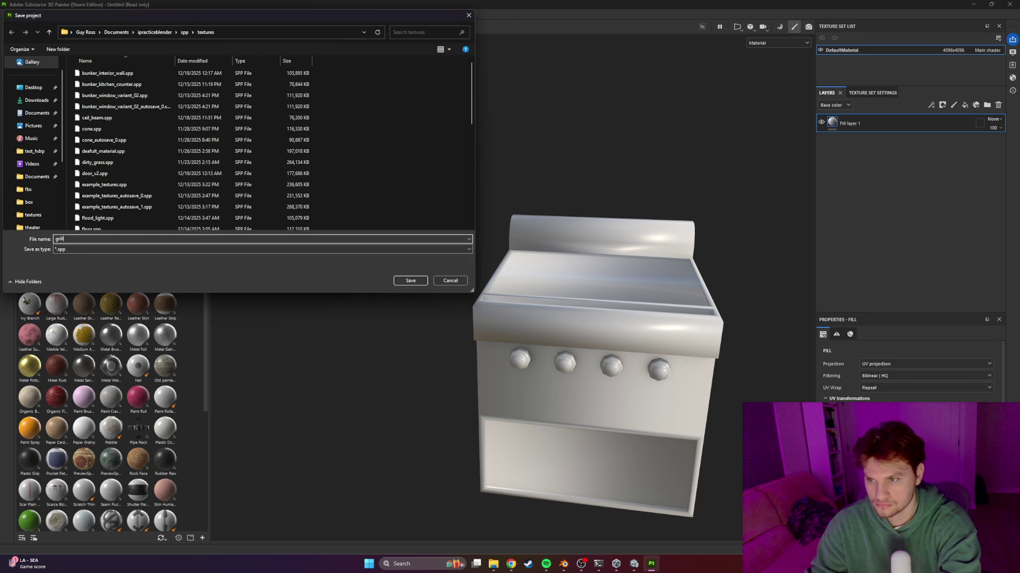
key(Return)
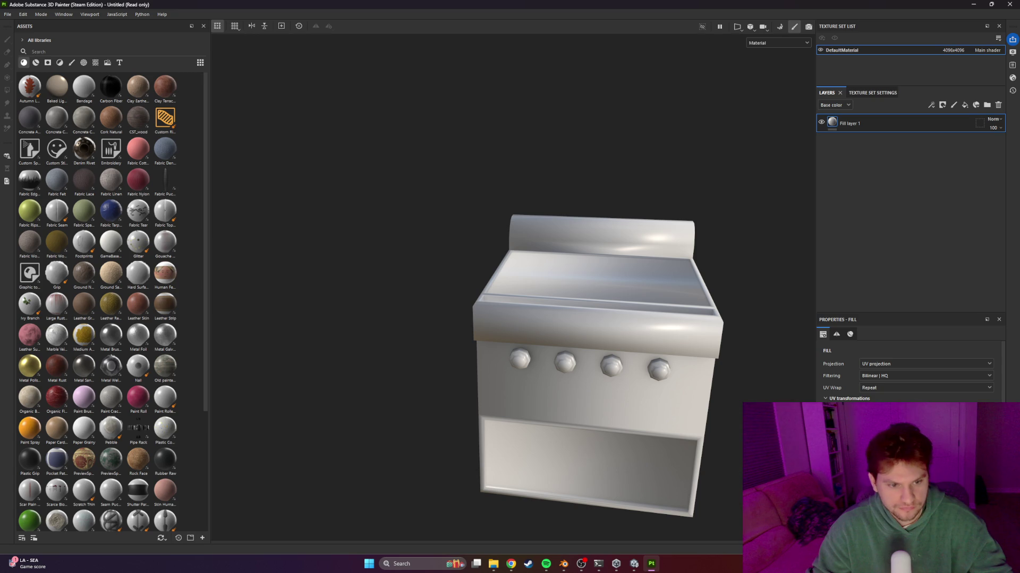
Re-dock the Layers panel above Properties and make it taller
scroll(908, 425, down, 3)
drag(888, 313, 887, 302)
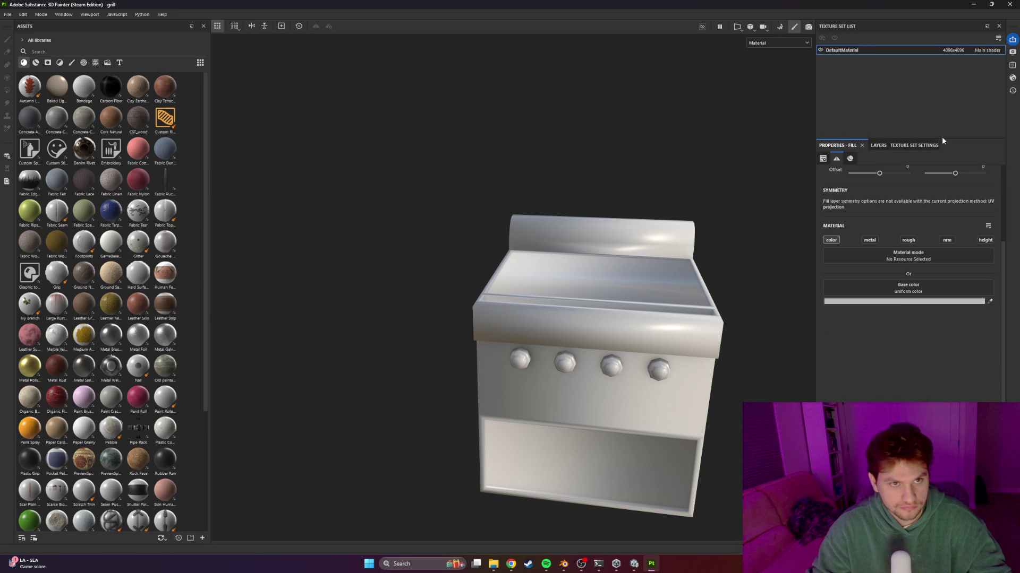
click(877, 146)
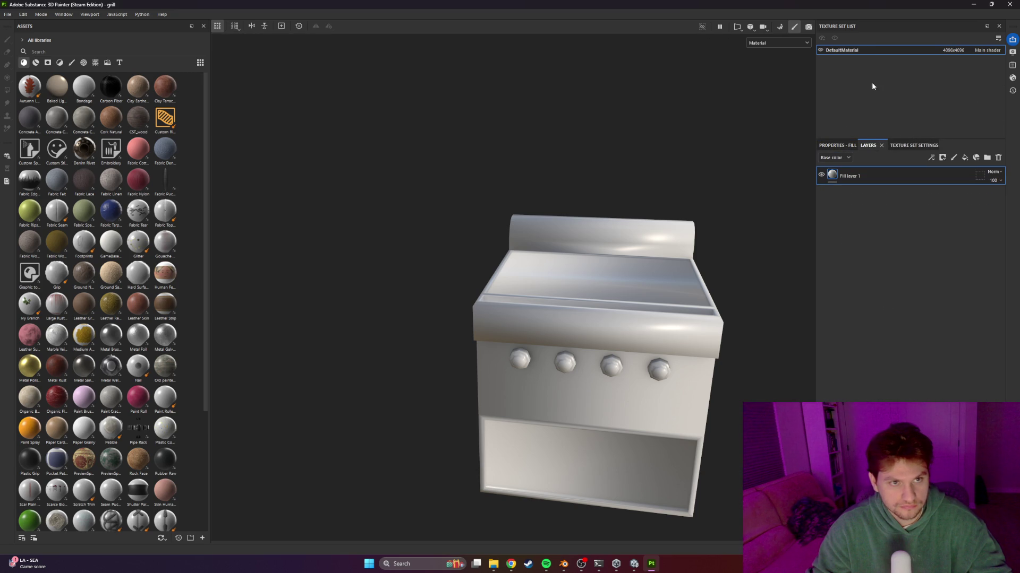
mouse_move(869, 147)
mouse_down()
mouse_move(846, 56)
mouse_move(847, 139)
mouse_up()
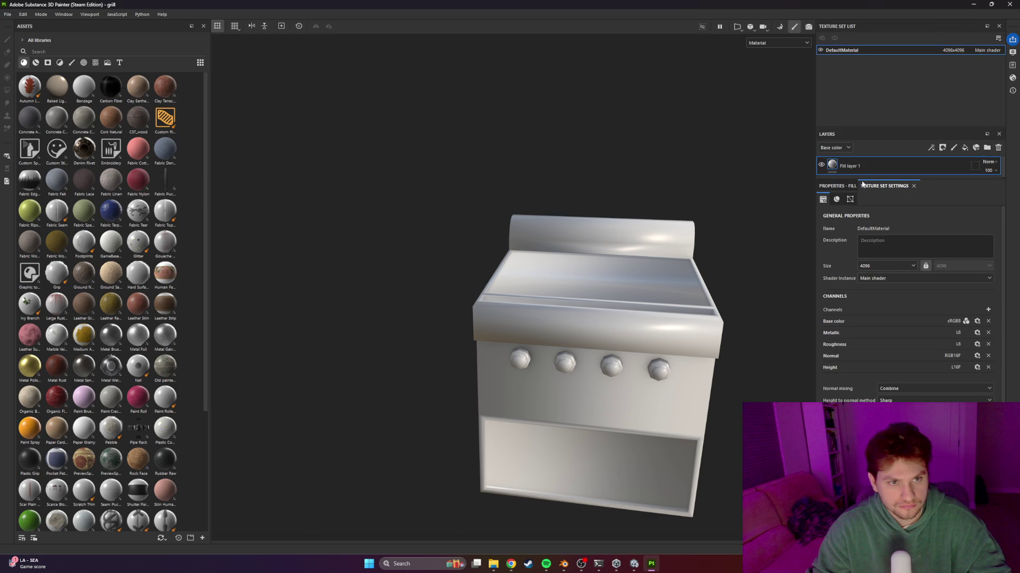
drag(862, 182, 865, 266)
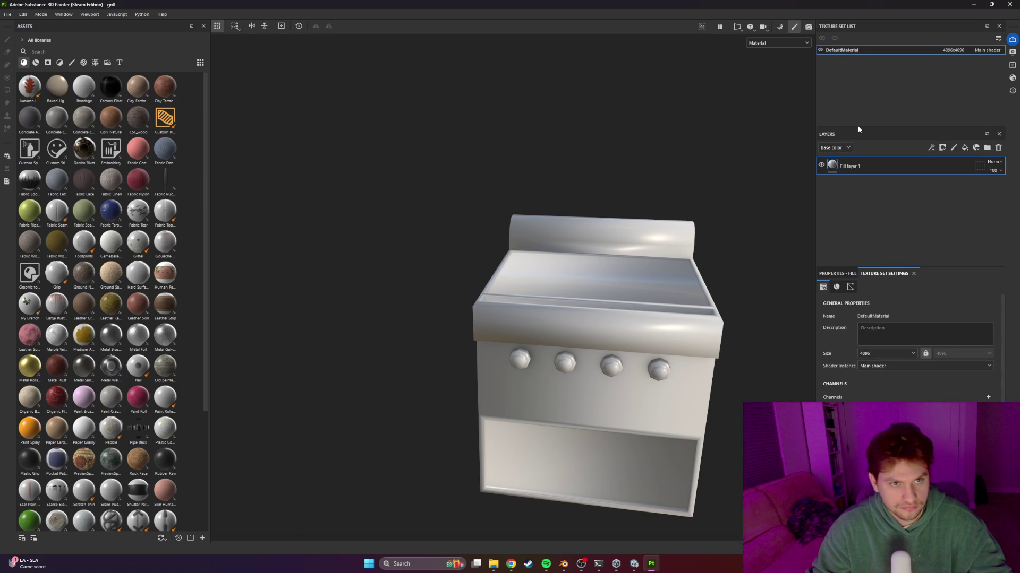
drag(857, 127, 857, 71)
Review Fill layer 1's properties, then add a second fill layer on top
click(848, 274)
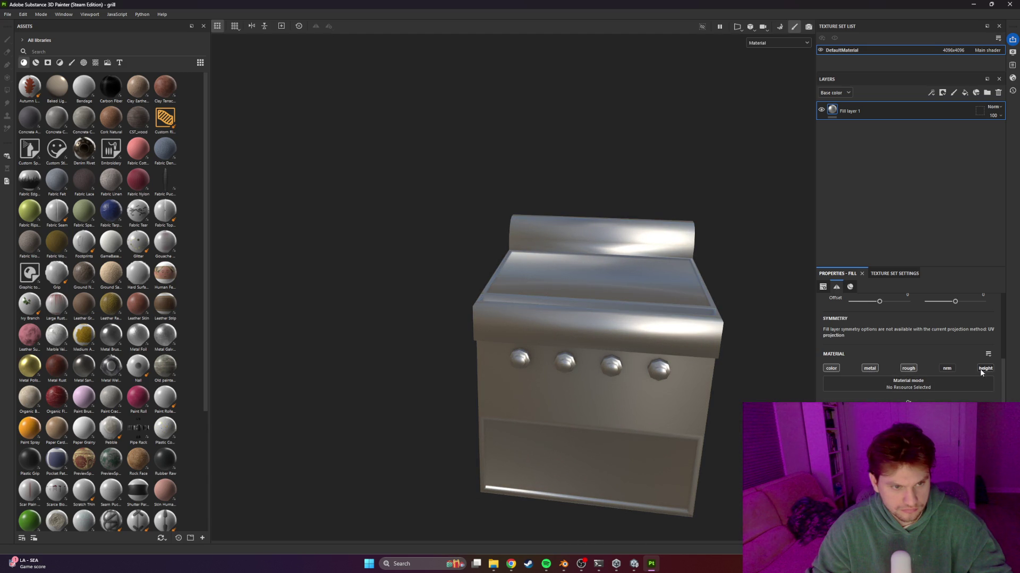
scroll(981, 373, down, 1)
scroll(644, 257, up, 2)
mouse_move(627, 257)
alt+mouse_down()
mouse_move(753, 257)
mouse_move(615, 223)
mouse_move(707, 321)
alt+mouse_up()
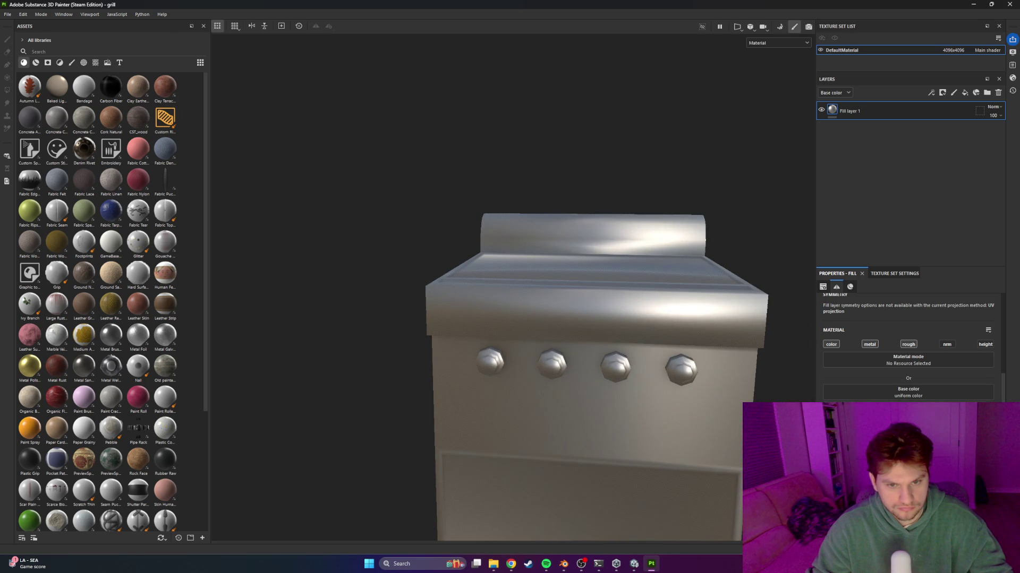
click(967, 94)
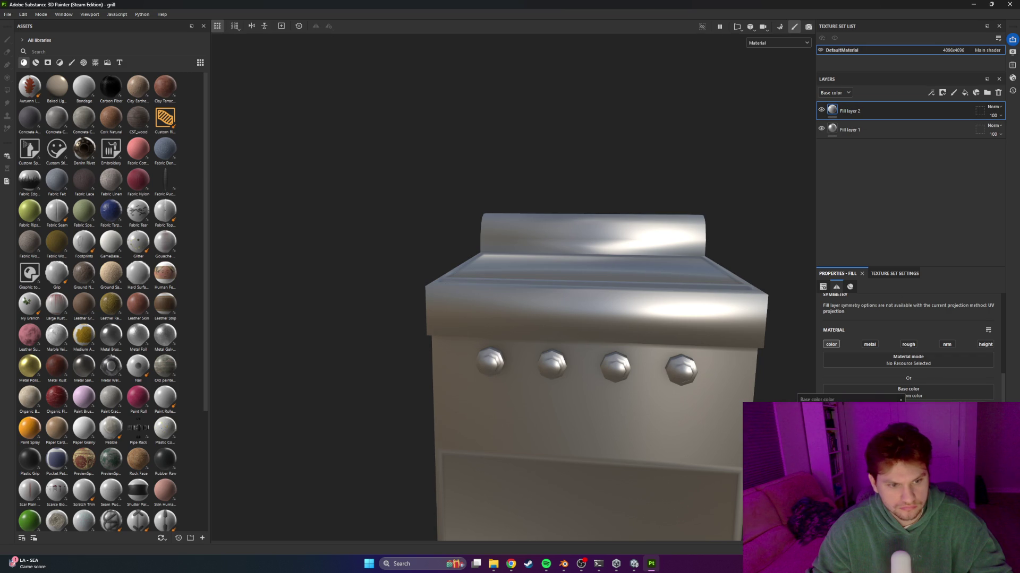
Give Fill layer 2 a black mask driven by a Metal Edge Wear generator
click(901, 400)
right_click(873, 106)
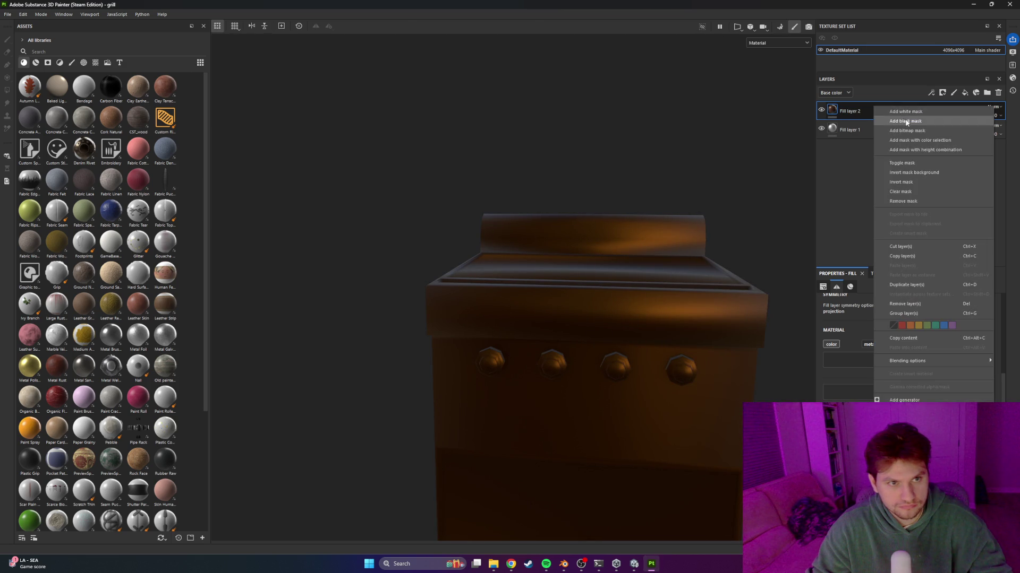
click(905, 122)
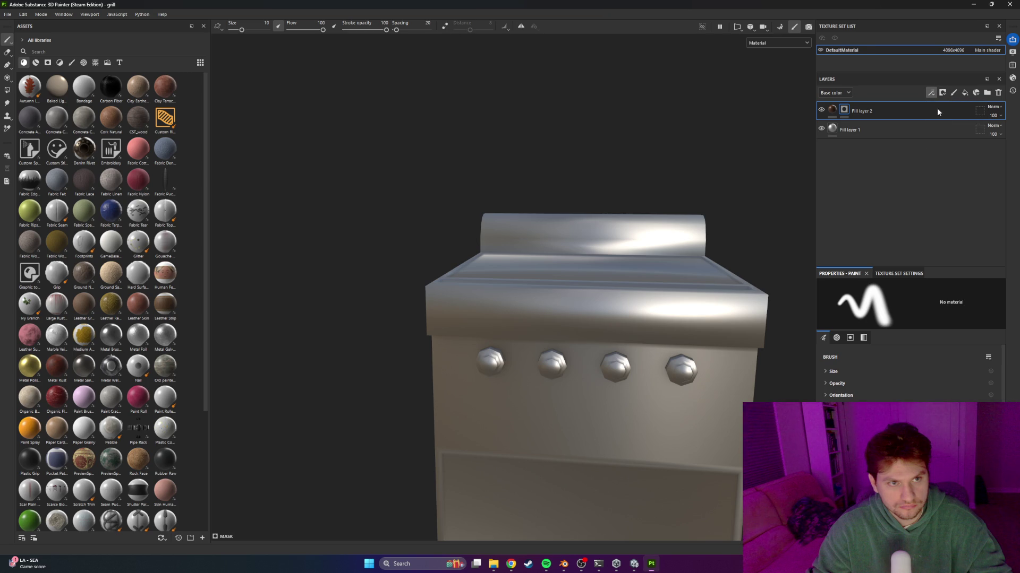
click(887, 307)
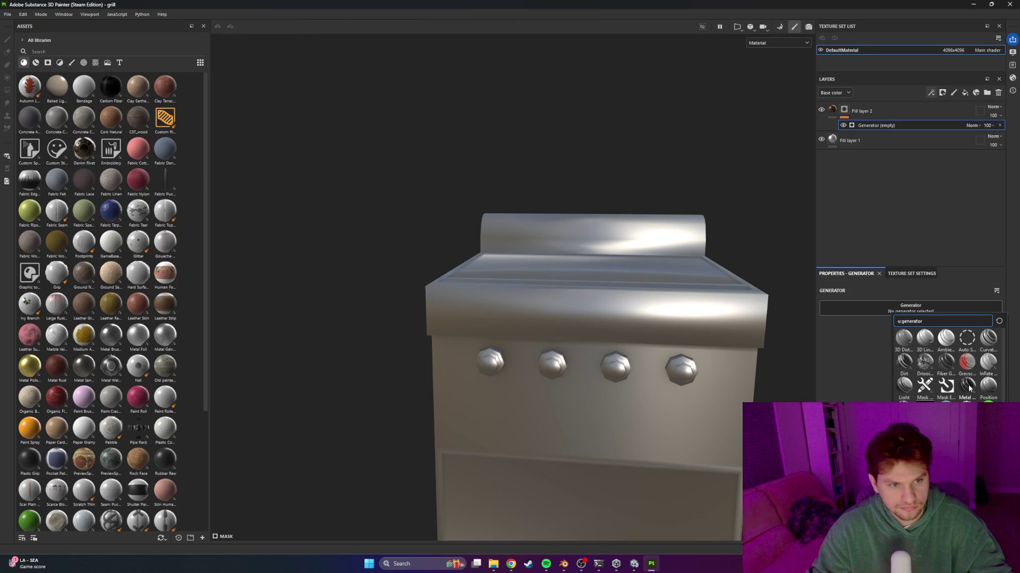
mouse_move(969, 388)
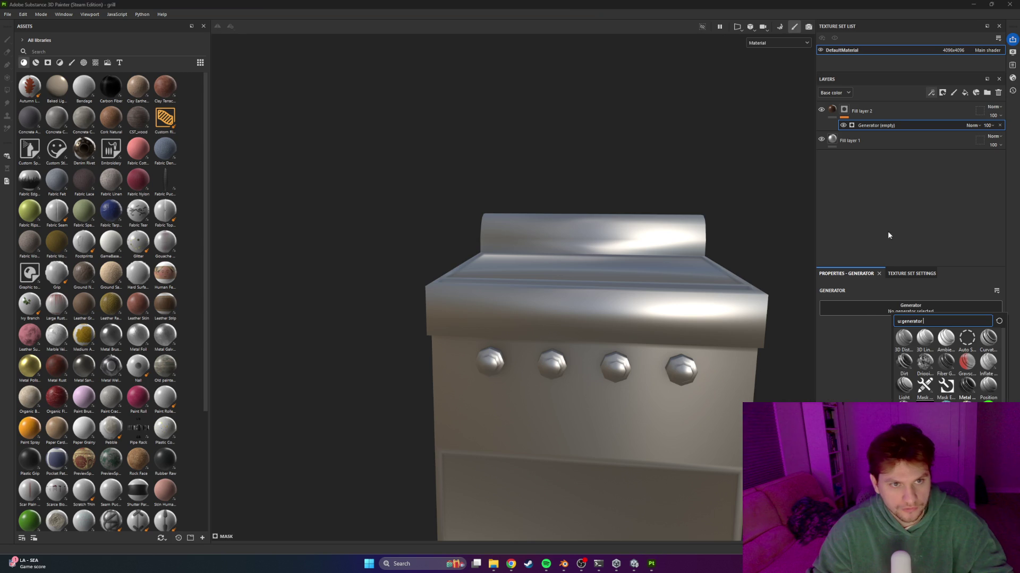
click(968, 386)
click(833, 109)
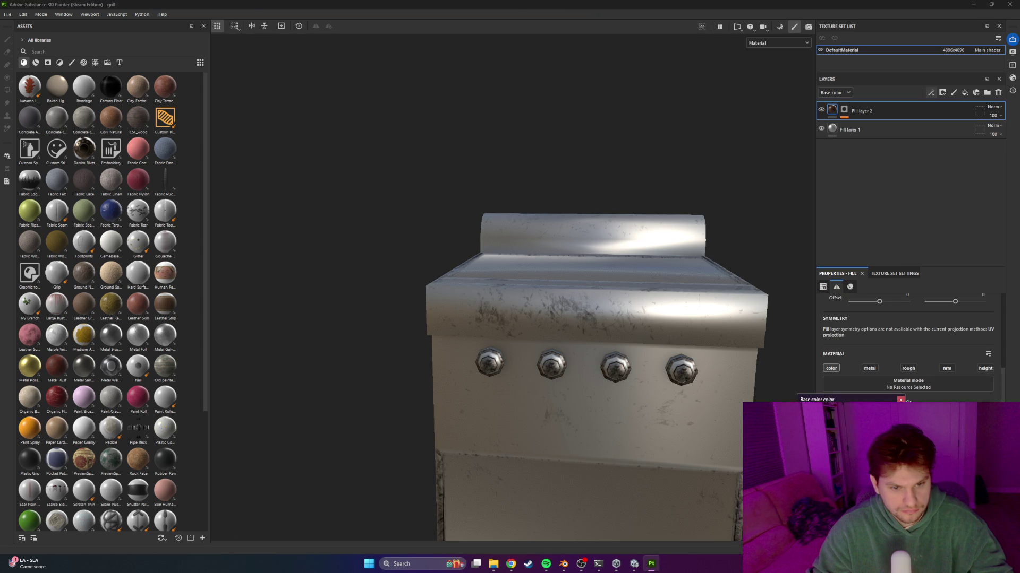
click(901, 399)
Inspect the grill top from above and check the mask's Metal Edge Wear generator
mouse_move(653, 260)
alt+mouse_down()
mouse_move(713, 318)
mouse_move(850, 267)
alt+mouse_up()
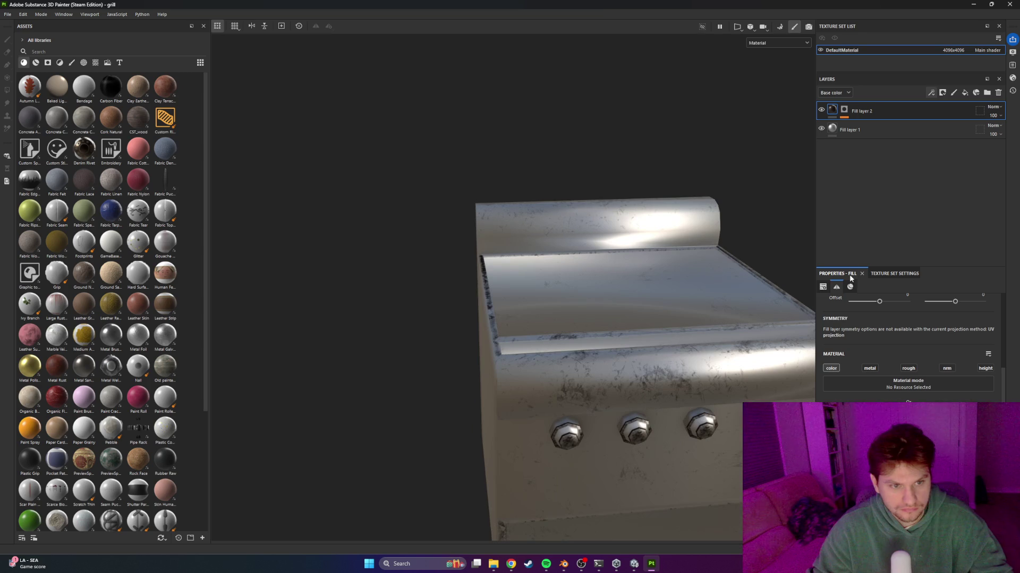
scroll(911, 371, up, 4)
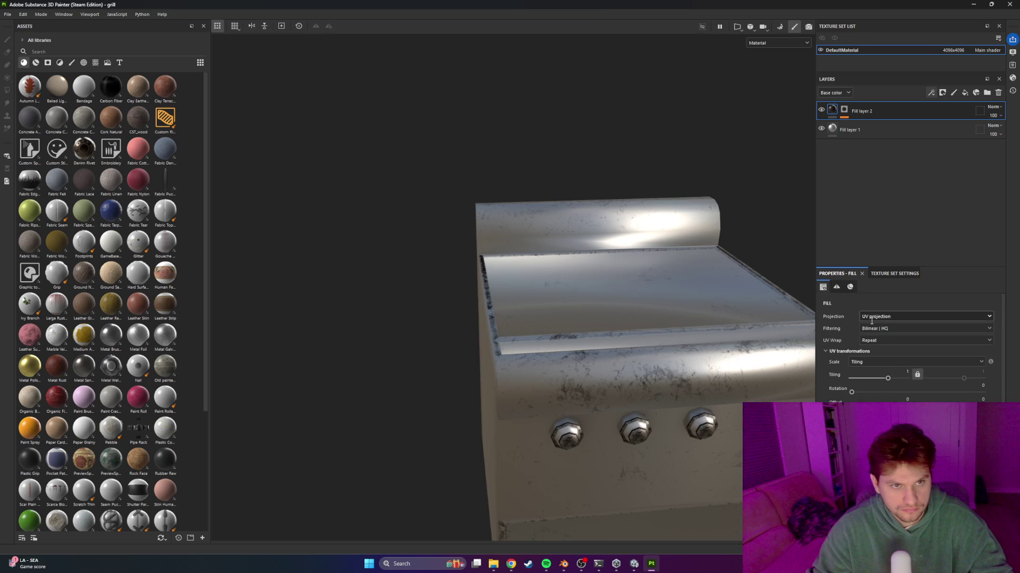
scroll(900, 365, down, 2)
click(853, 130)
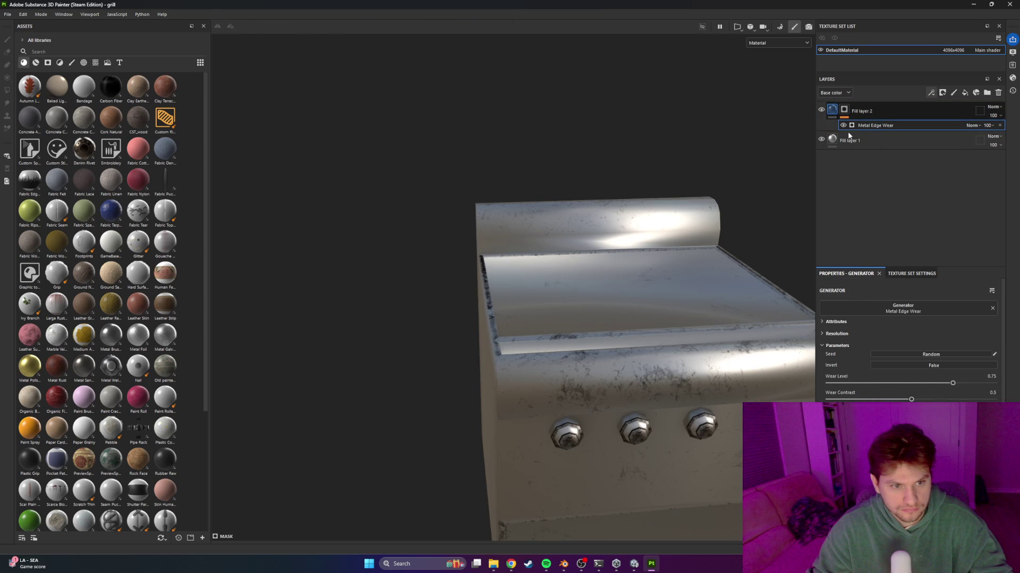
key(ctrl+z)
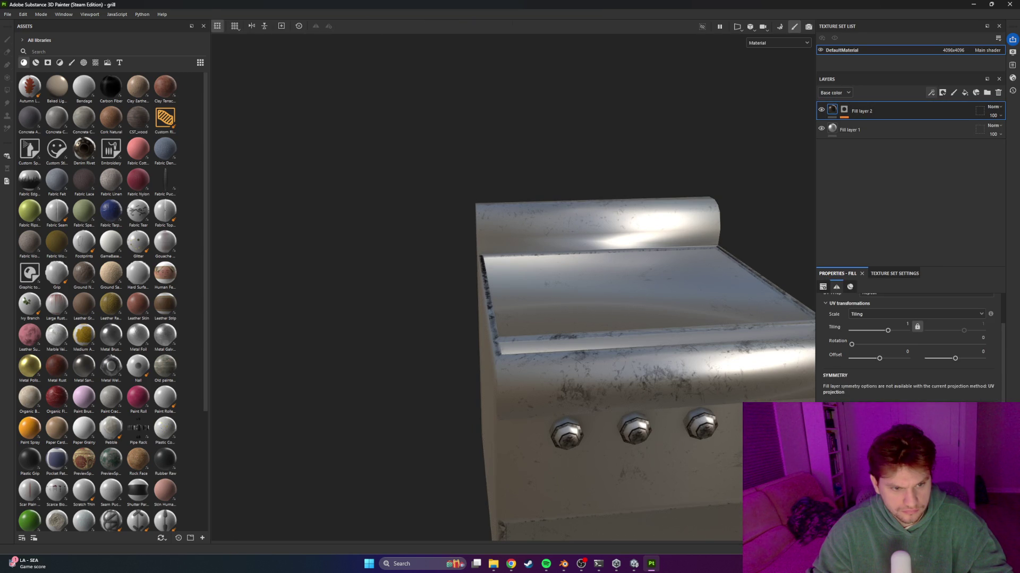
scroll(908, 345, down, 2)
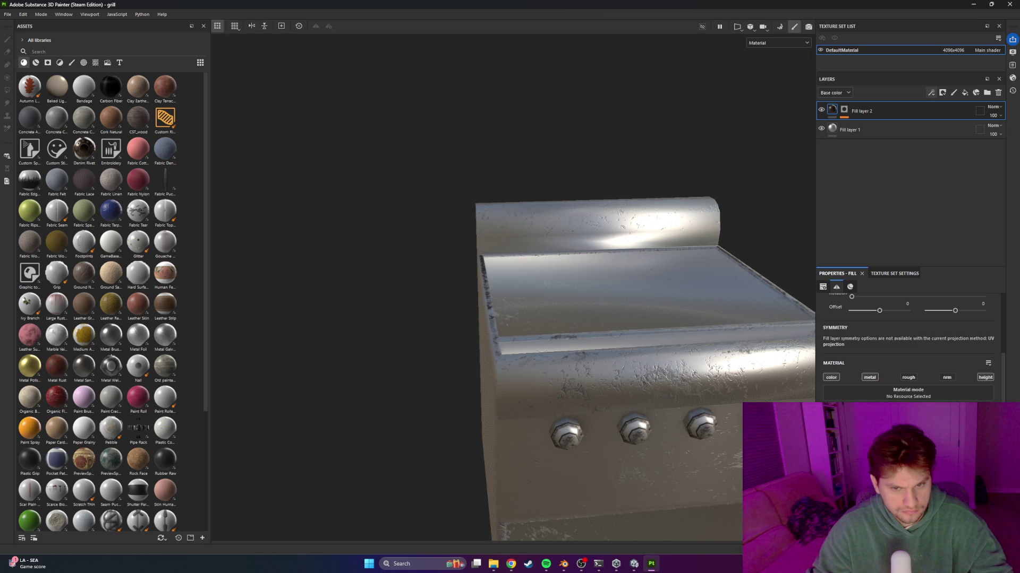
mouse_move(696, 419)
alt+mouse_down()
mouse_move(566, 384)
mouse_move(583, 429)
mouse_move(591, 422)
alt+mouse_up()
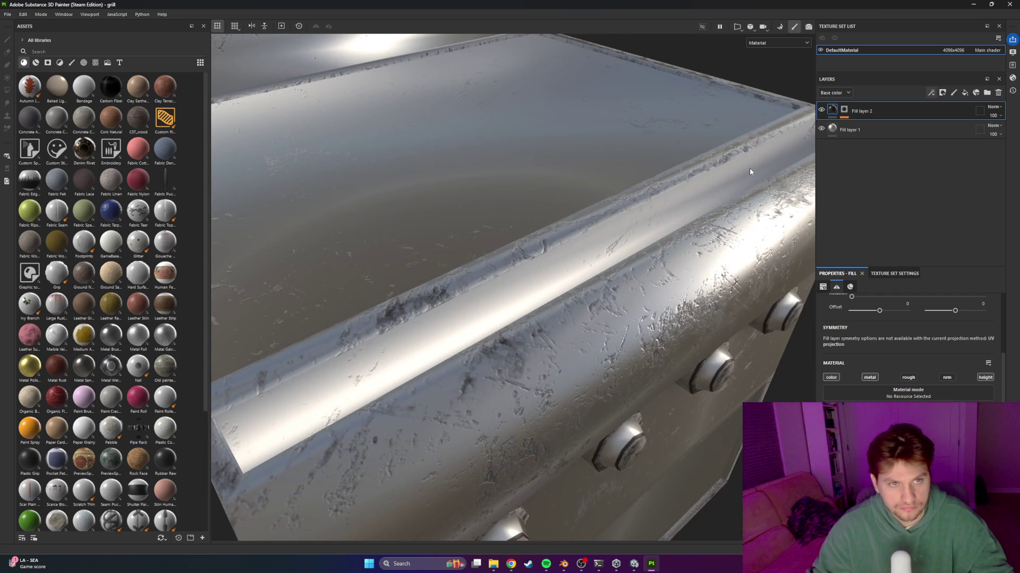
Tune the Metal Edge Wear level to about 0.65 while checking the worn edges up close
click(844, 110)
scroll(908, 372, down, 2)
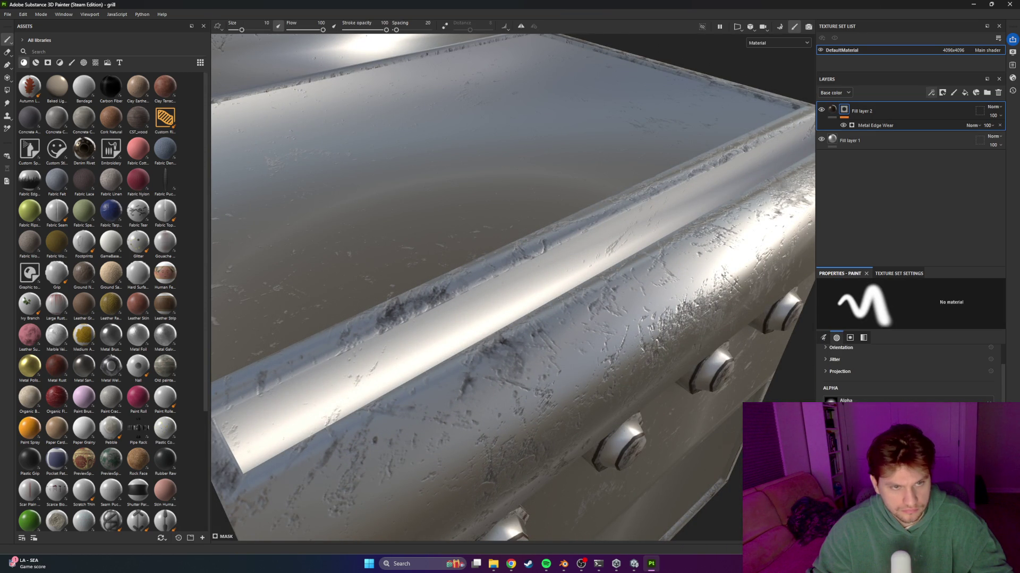
click(902, 126)
mouse_move(950, 386)
mouse_down()
mouse_move(921, 386)
mouse_move(905, 399)
mouse_up()
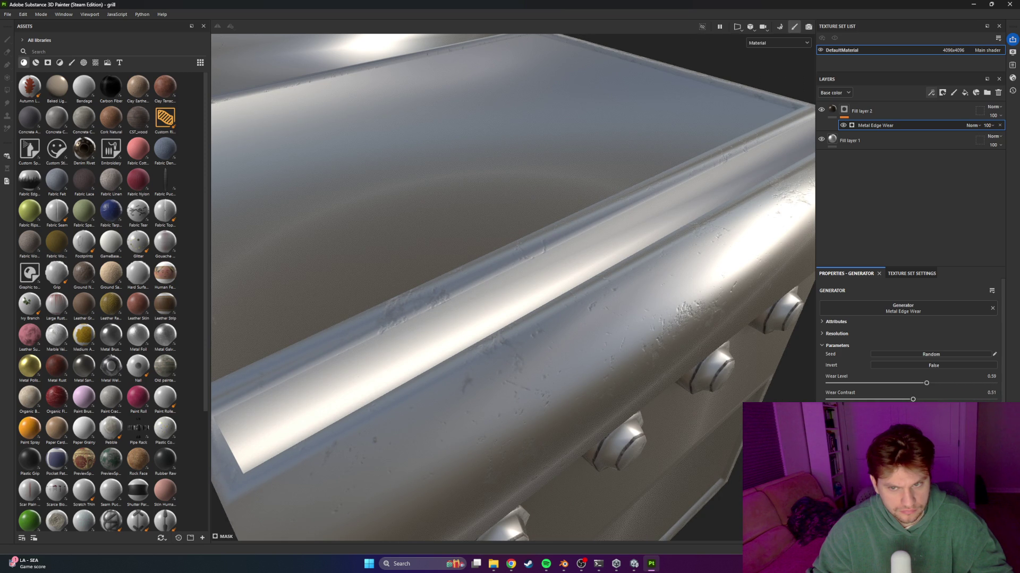
key(f)
mouse_move(634, 400)
alt+mouse_down()
mouse_move(467, 351)
mouse_move(632, 341)
mouse_move(623, 330)
mouse_move(576, 355)
mouse_move(632, 380)
alt+mouse_up()
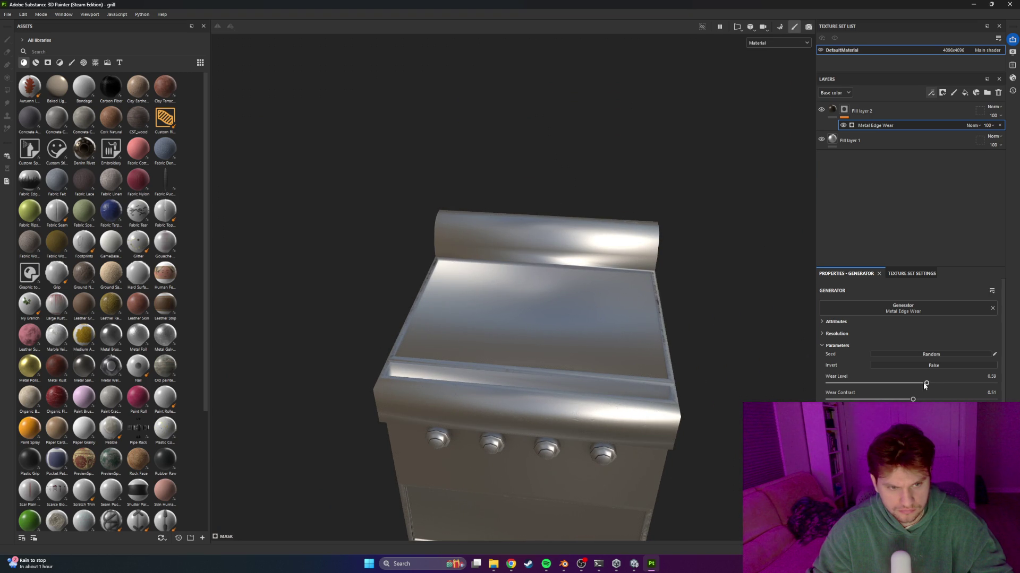
drag(933, 384, 941, 385)
alt+drag(601, 443, 547, 411)
Compare with the grill reference photo, then add a third fill layer on top
key(alt+Tab)
key(alt+Tab)
key(alt+Tab)
key(alt+Tab)
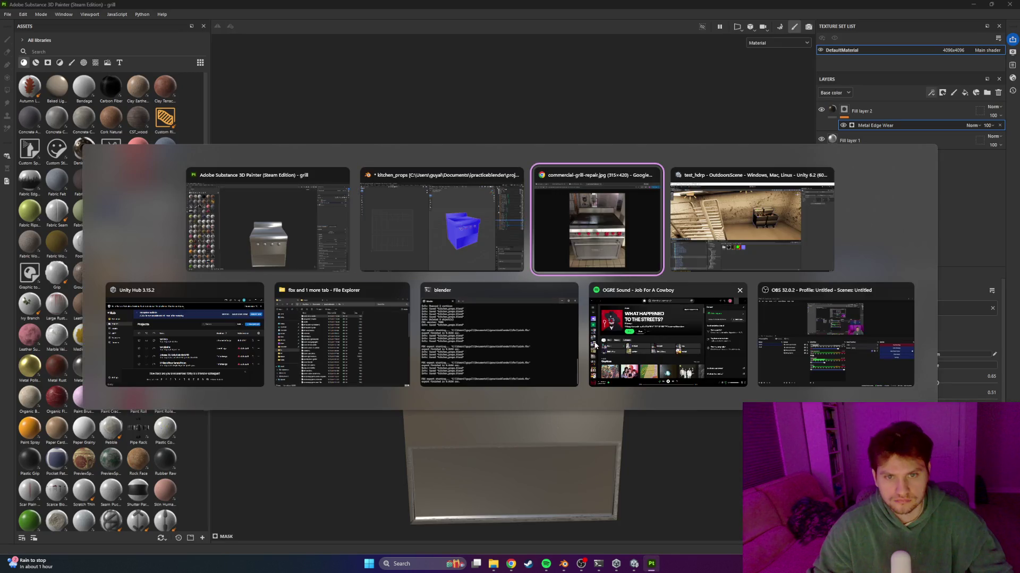
key(alt+Tab)
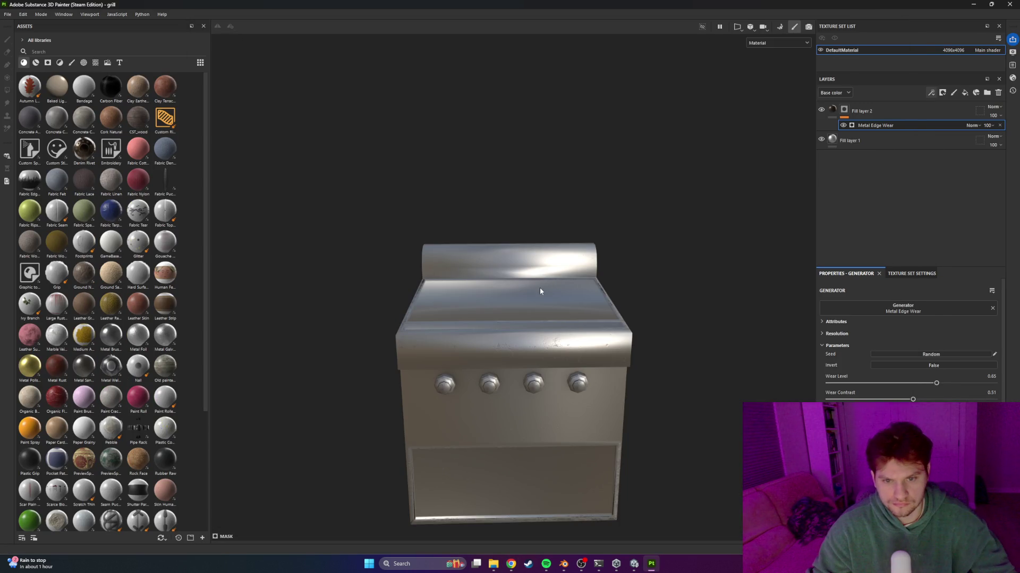
alt+drag(544, 287, 535, 330)
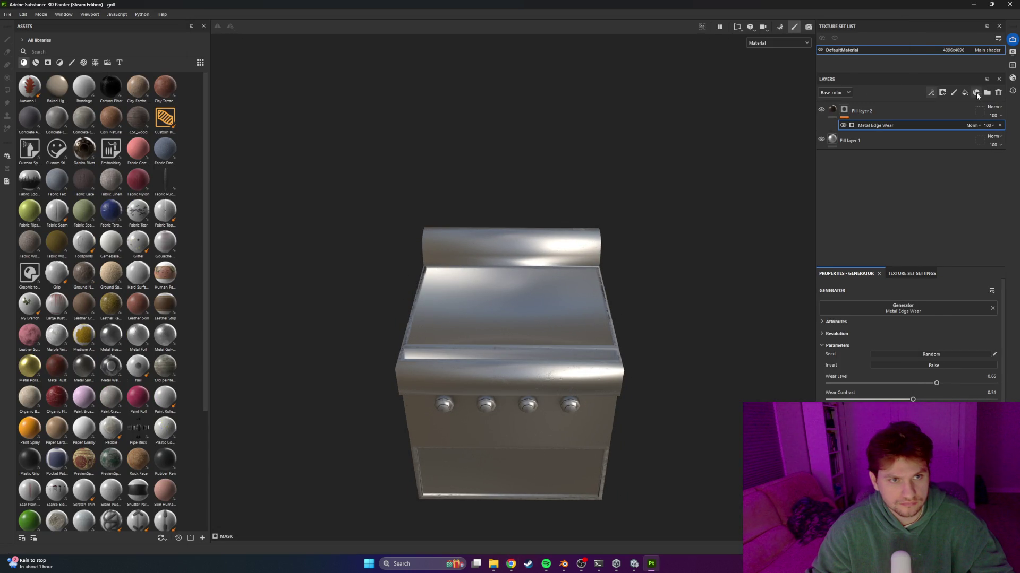
click(962, 93)
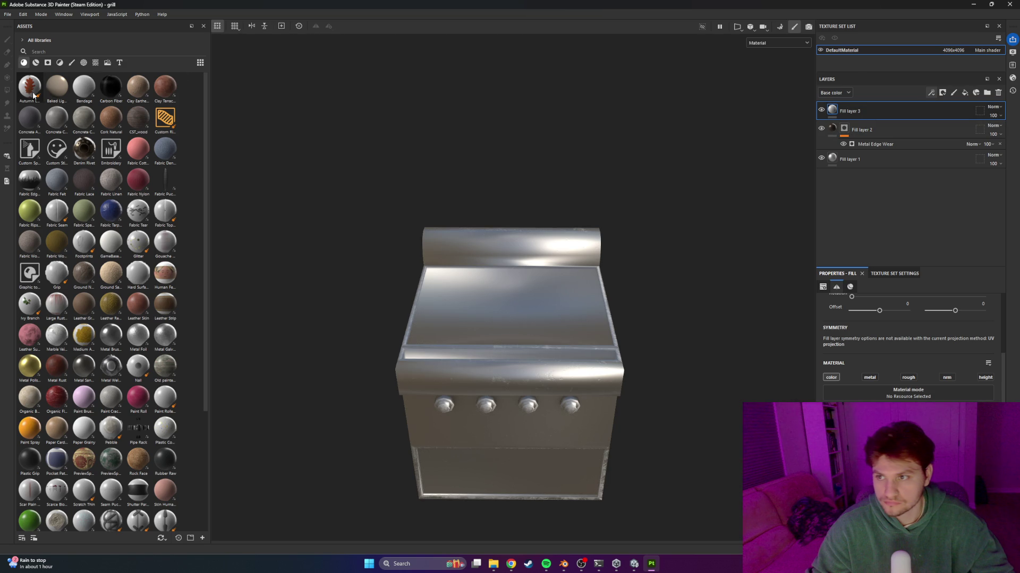
Black-mask Fill layer 3 and make it near-black with roughness and metal channels enabled
right_click(853, 110)
click(871, 126)
click(8, 91)
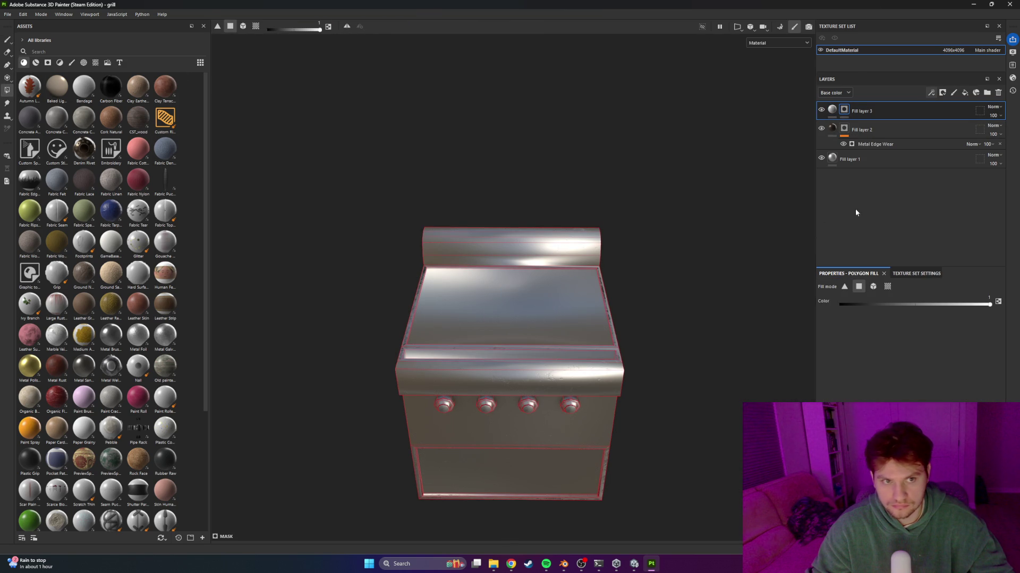
click(9, 38)
click(832, 109)
click(901, 399)
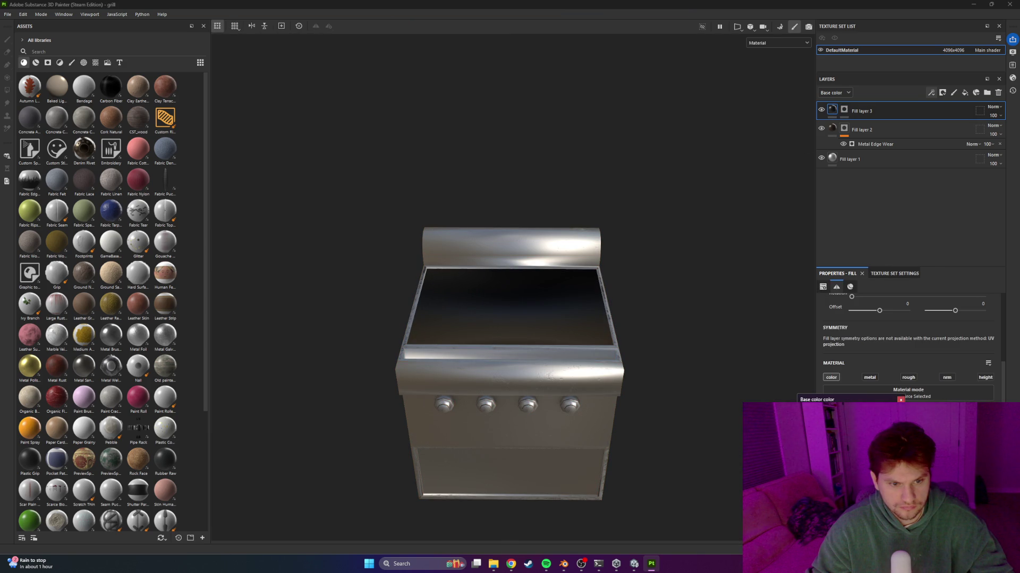
click(909, 378)
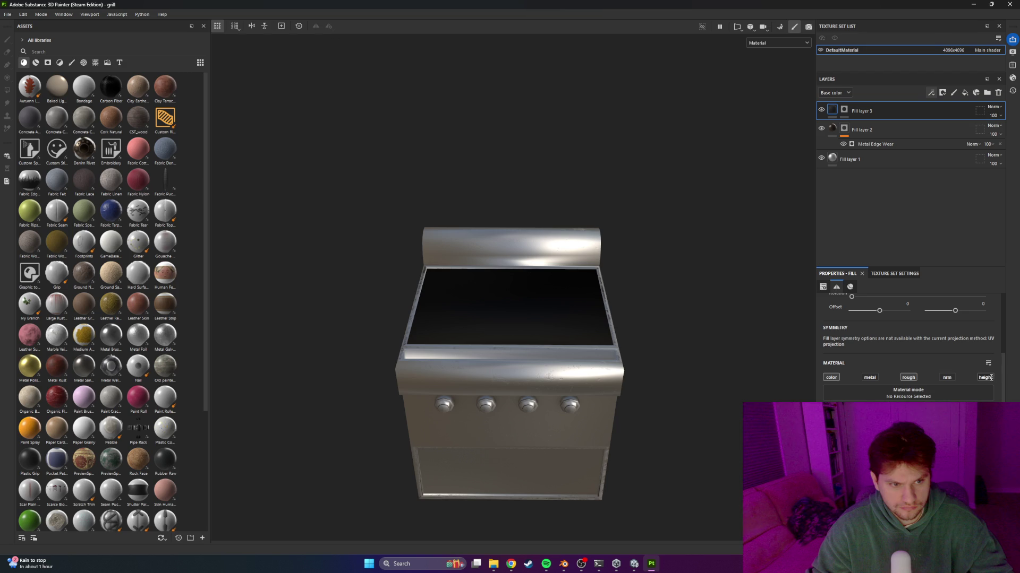
click(874, 378)
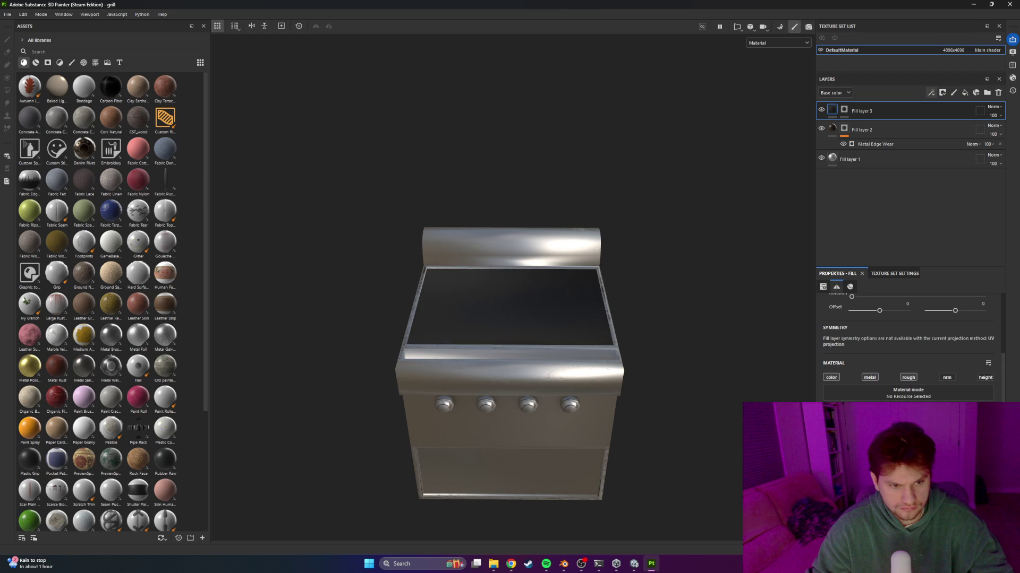
Orbit the grill, check the reference photo, then bring Blender's grill mesh to the front
mouse_move(509, 298)
alt+mouse_down()
mouse_move(531, 308)
mouse_move(450, 337)
mouse_move(668, 391)
alt+mouse_up()
alt+right_drag(667, 392, 546, 371)
alt+drag(546, 371, 626, 325)
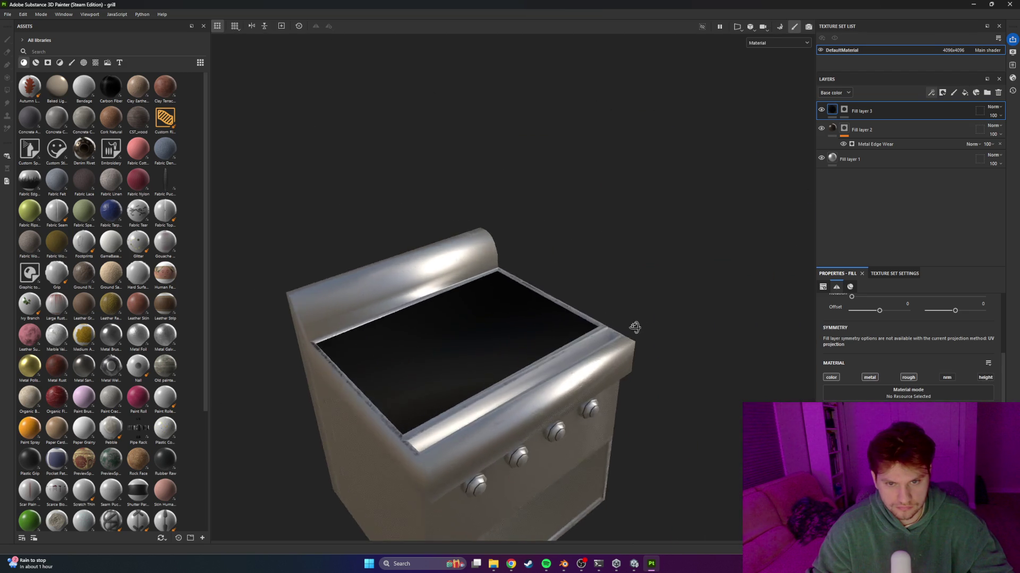
key(alt+Tab)
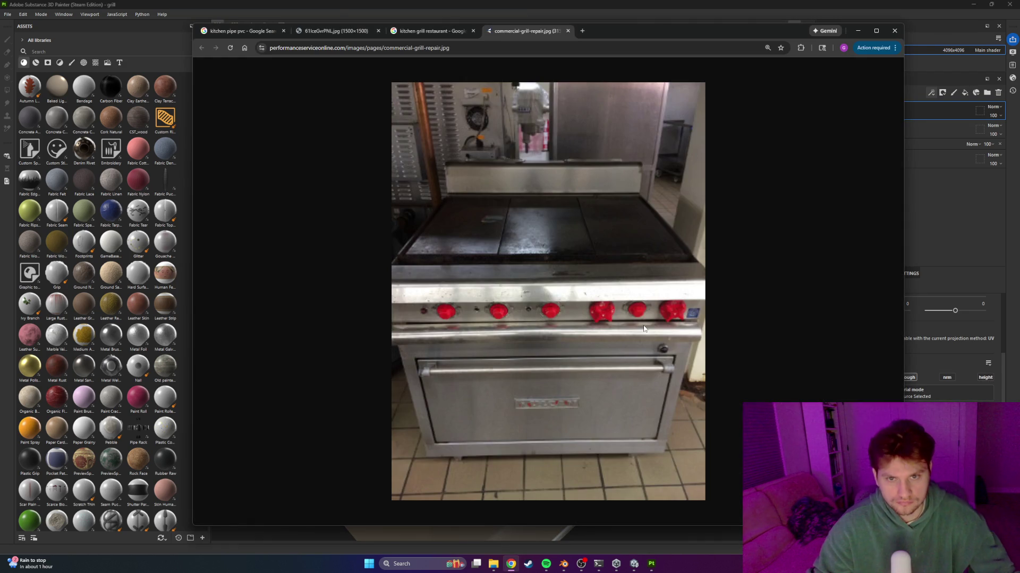
key(alt+Tab)
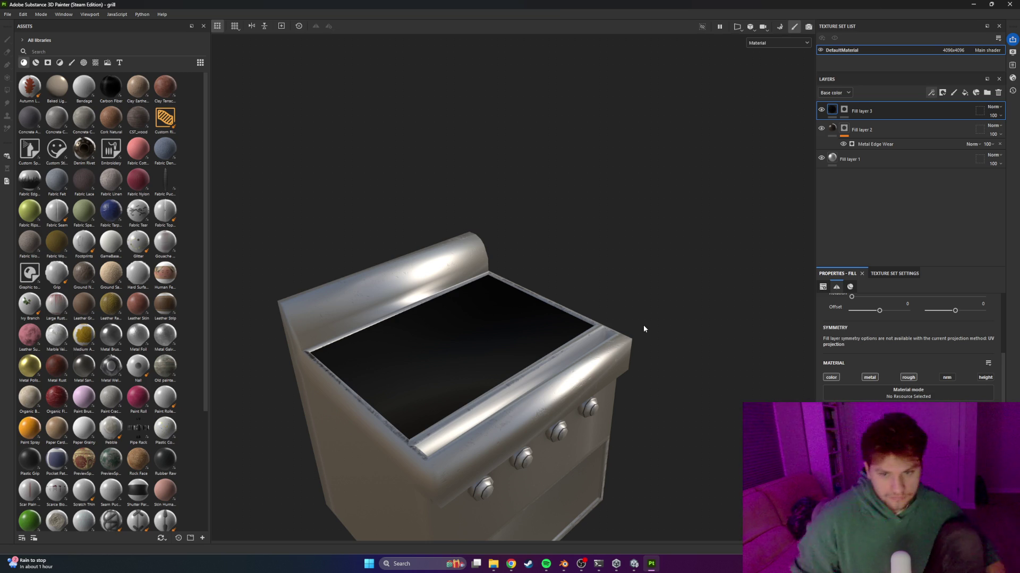
key(alt+Tab)
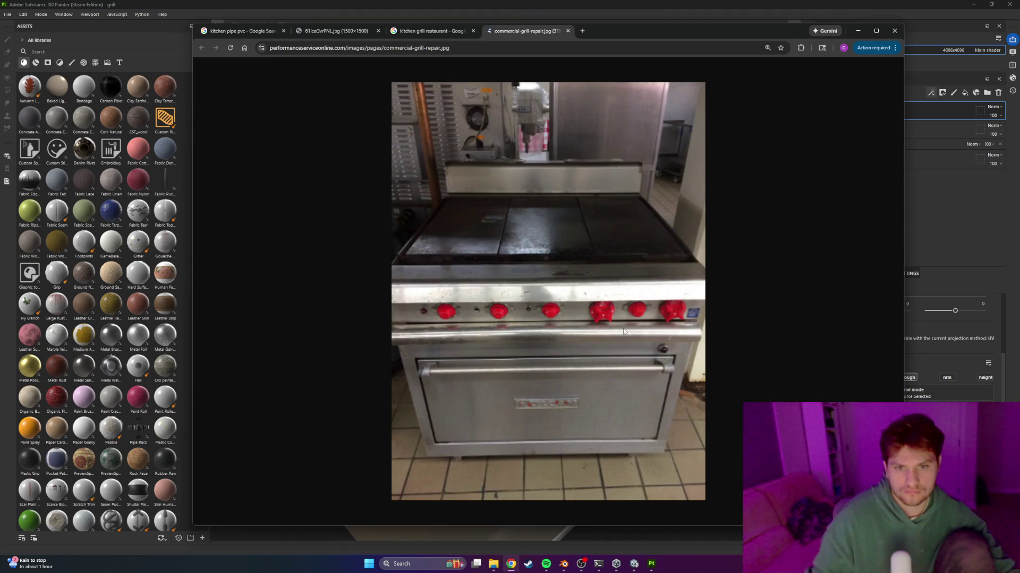
key(alt+Tab)
key(alt+Tab)
key(alt+Tab)
mouse_move(604, 308)
middle_down()
mouse_move(643, 281)
mouse_move(574, 313)
middle_up()
scroll(509, 334, up, 3)
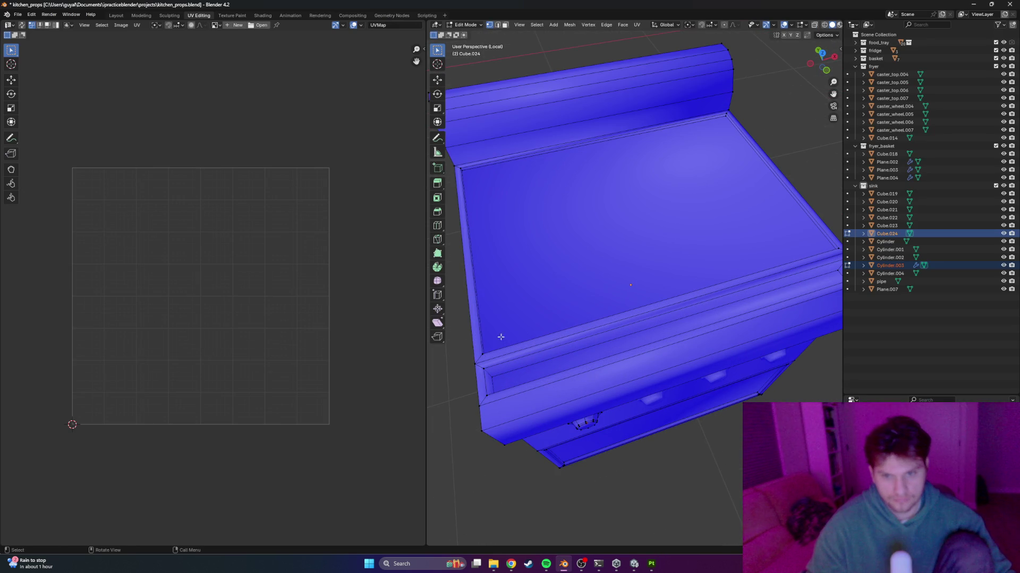
Select the inner rim edges and top face of the grill
scroll(512, 311, down, 2)
alt+click(495, 194)
mouse_move(495, 194)
middle_down()
mouse_move(717, 152)
mouse_move(747, 262)
mouse_move(789, 336)
mouse_move(831, 333)
middle_up()
shift+click(692, 144)
click(808, 240)
middle_drag(808, 241, 614, 234)
Add two loop cuts across the grill body with Ctrl+R
key(ctrl+r)
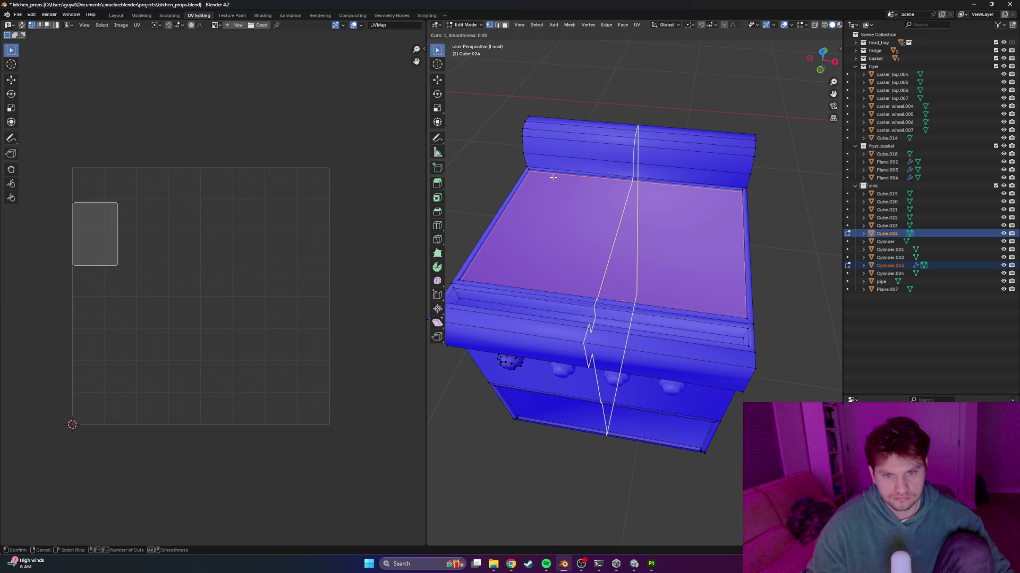
click(553, 176)
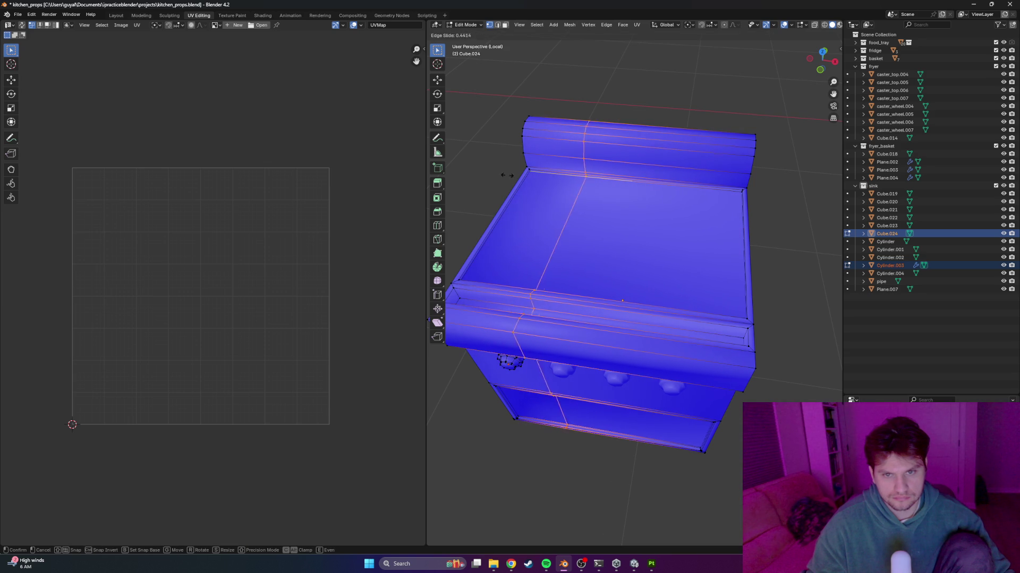
click(515, 176)
key(ctrl+r)
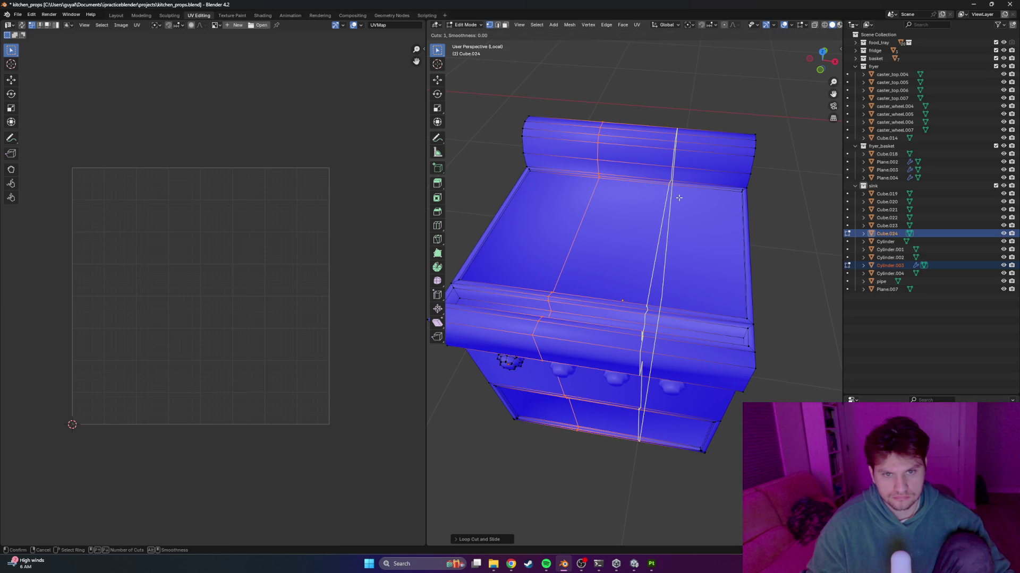
click(678, 198)
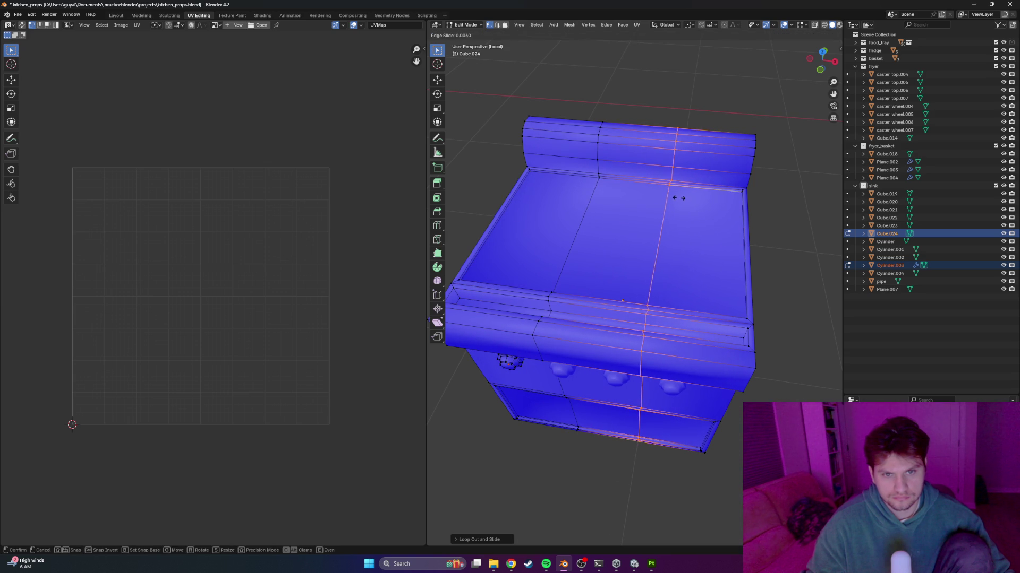
click(682, 199)
Select the central strip face of the top between the new cuts
scroll(785, 268, down, 3)
mouse_move(785, 268)
middle_down()
mouse_move(776, 277)
mouse_move(782, 261)
mouse_move(751, 271)
mouse_move(748, 321)
mouse_move(749, 288)
middle_up()
click(749, 260)
scroll(710, 317, up, 5)
alt+click(806, 243)
alt+shift+click(711, 318)
alt+shift+click(550, 172)
alt+shift+click(560, 147)
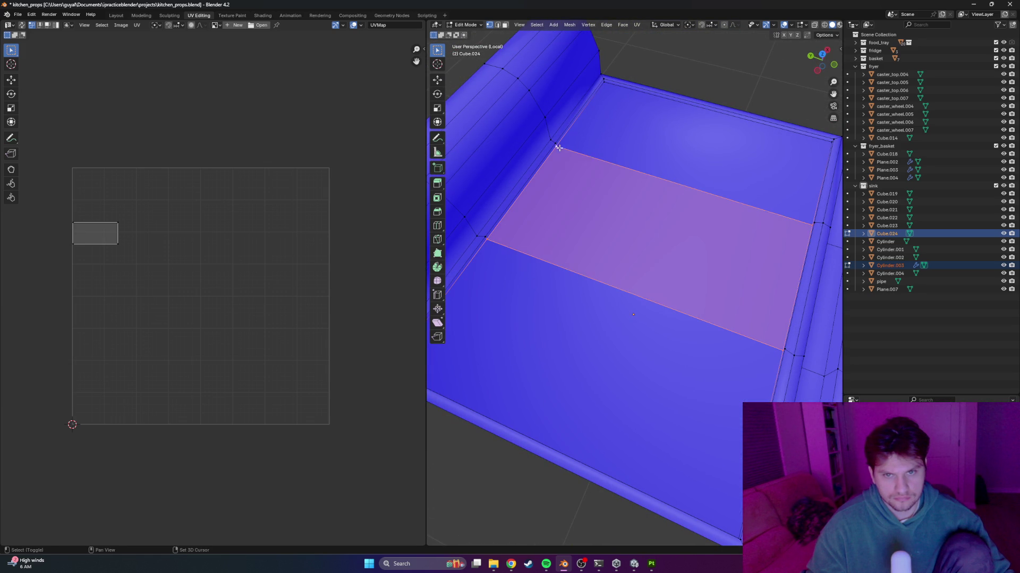
middle_drag(559, 147, 357, 110)
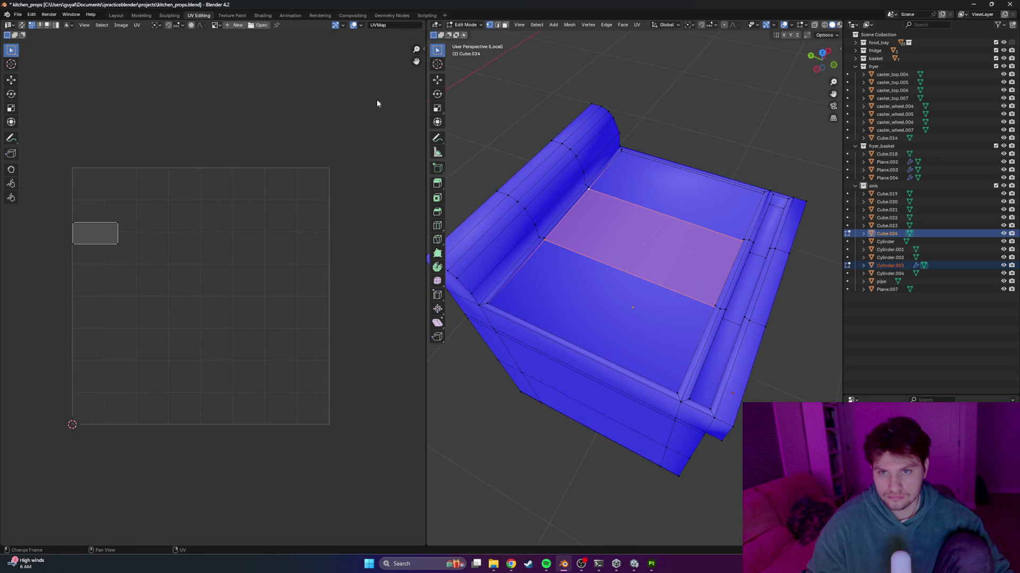
Raise the central top strip about 0.012 m along its normal and return to object mode
click(437, 80)
mouse_move(643, 216)
mouse_down()
mouse_move(644, 237)
mouse_move(682, 238)
mouse_up()
key(z)
key(Tab)
mouse_move(768, 146)
middle_down()
mouse_move(757, 182)
mouse_move(676, 150)
middle_up()
scroll(674, 202, up, 5)
mouse_move(673, 230)
middle_down()
mouse_move(644, 257)
mouse_move(727, 258)
mouse_move(755, 225)
mouse_move(758, 238)
mouse_move(676, 234)
middle_up()
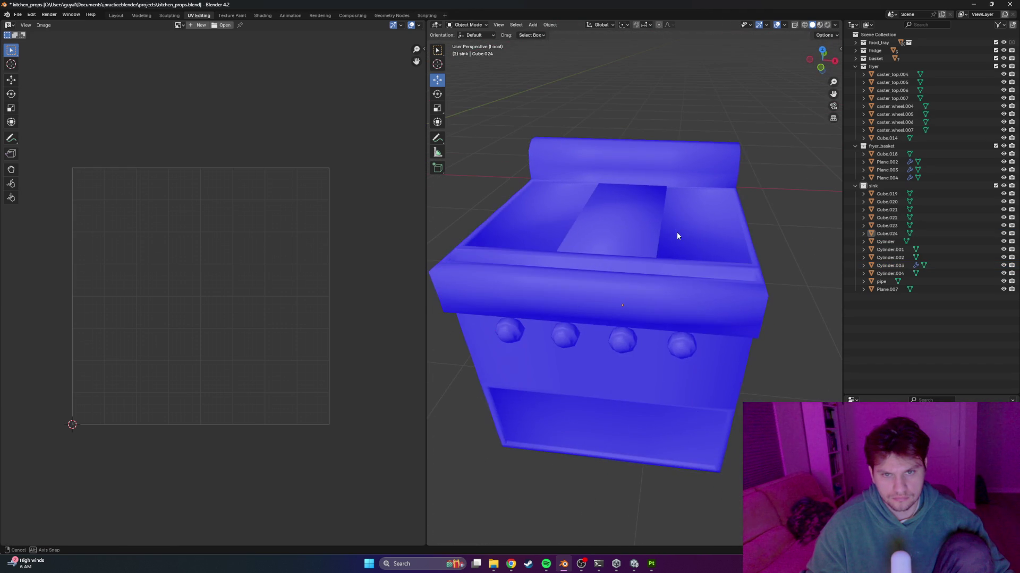
Extrude the grill body's central top strip face along its normal
click(668, 216)
key(Tab)
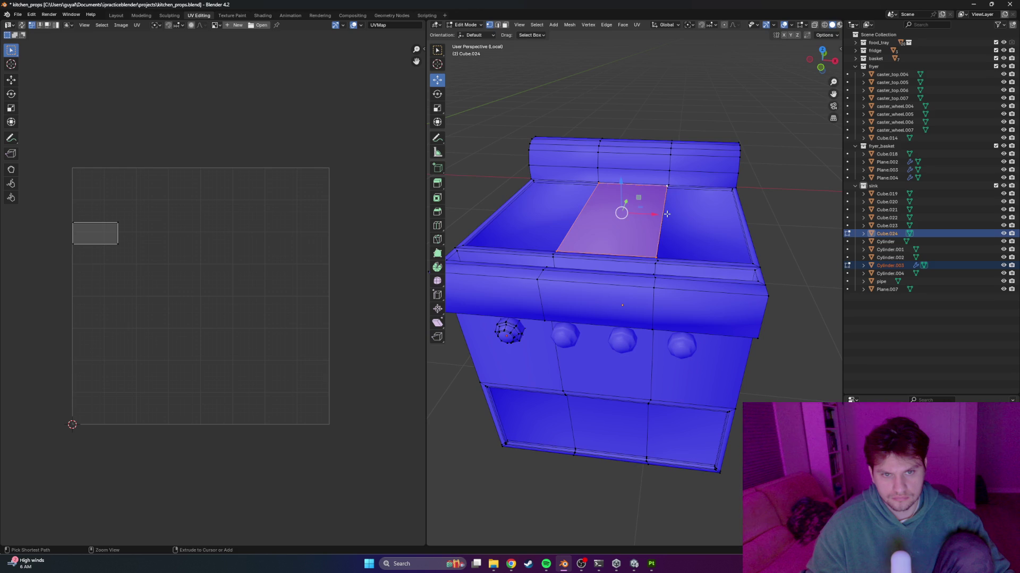
key(a)
click(668, 215)
click(649, 204)
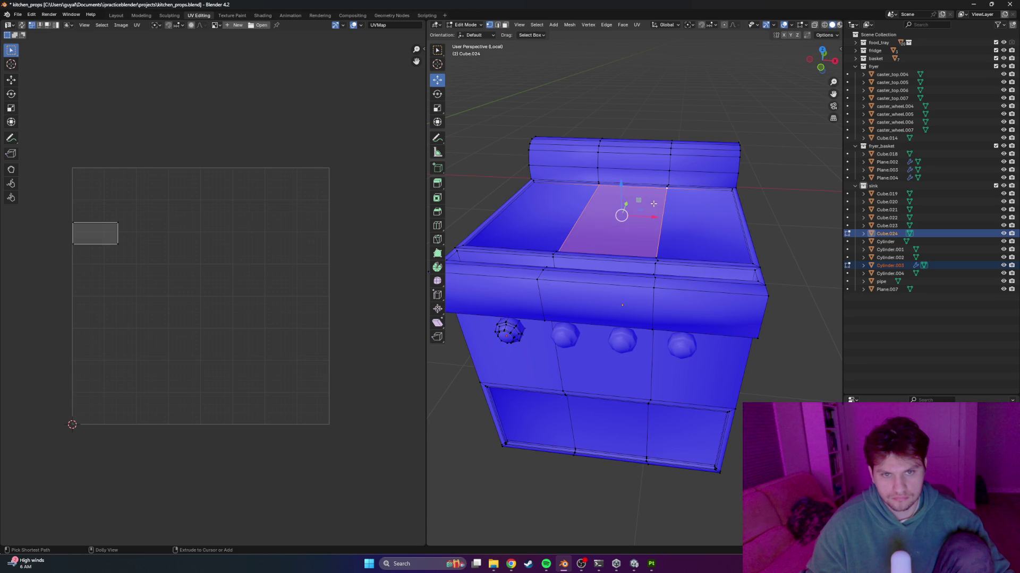
key(e)
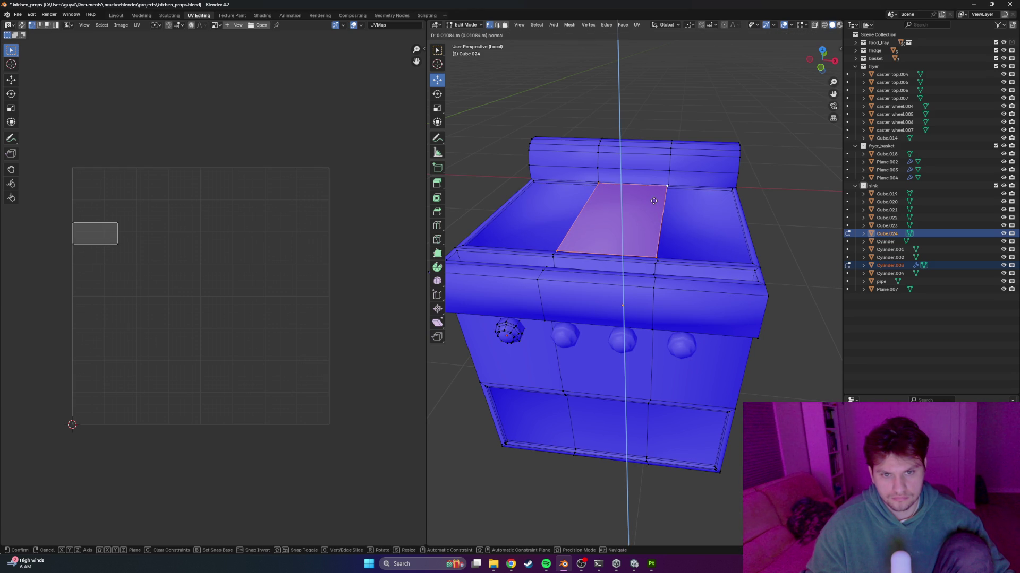
click(653, 200)
key(Tab)
Re-unwrap the whole grill body mesh with Smart UV Project
mouse_move(760, 199)
middle_down()
mouse_move(693, 194)
mouse_move(744, 184)
mouse_move(708, 184)
mouse_move(674, 223)
middle_up()
click(648, 256)
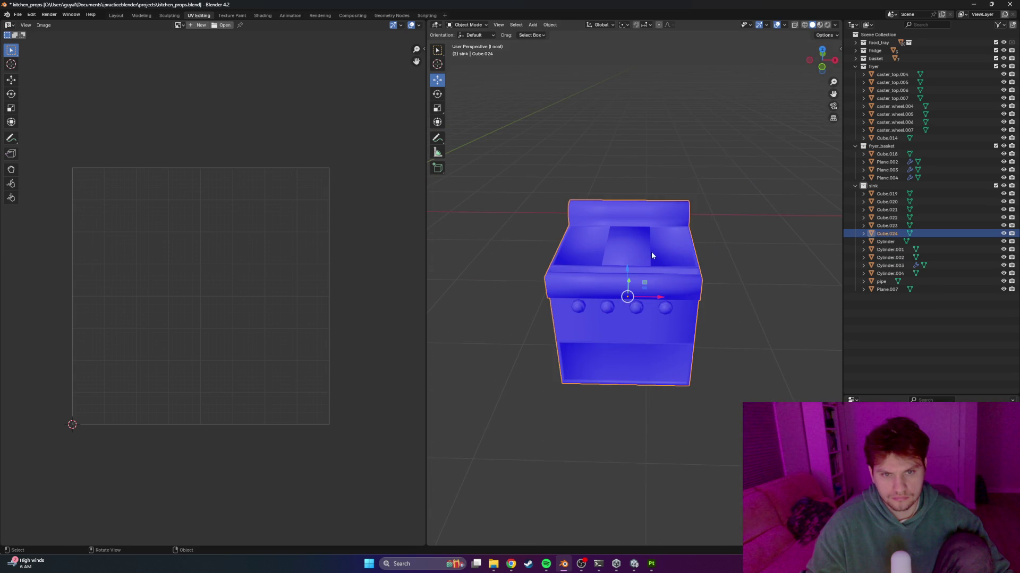
key(Tab)
key(a)
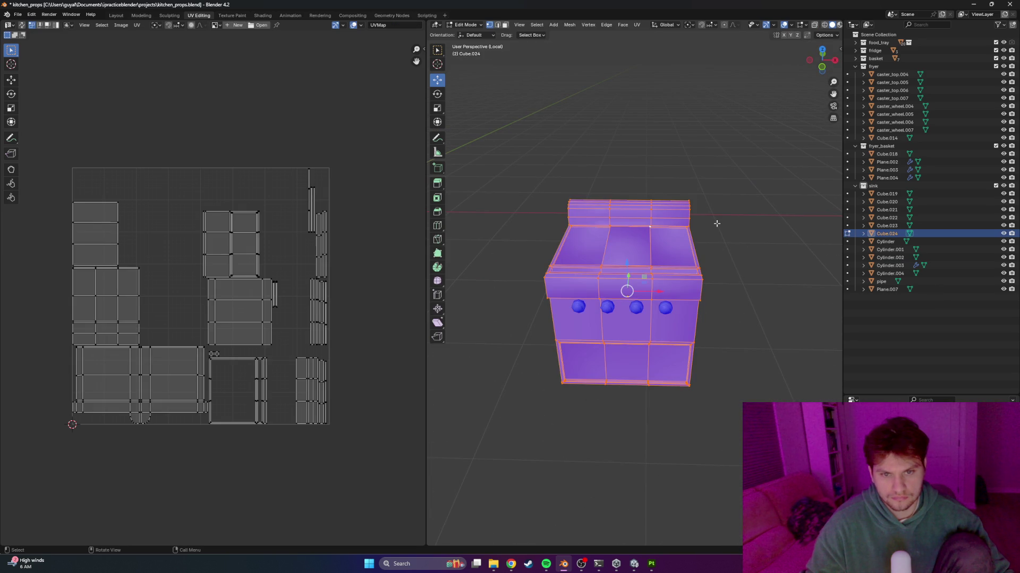
key(u)
click(708, 222)
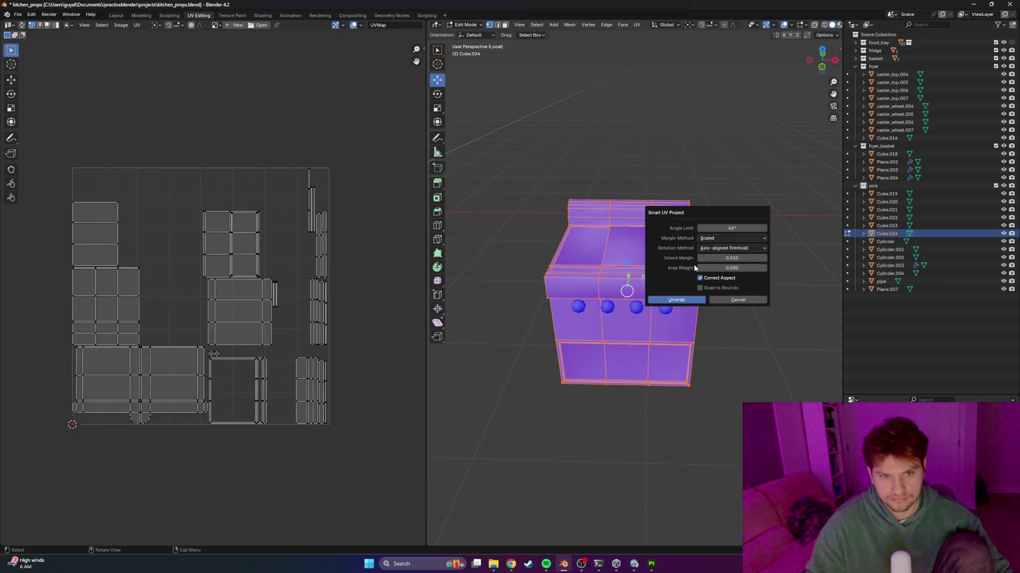
click(691, 300)
Save kitchen_props and start an FBX export of the grill
key(ctrl+s)
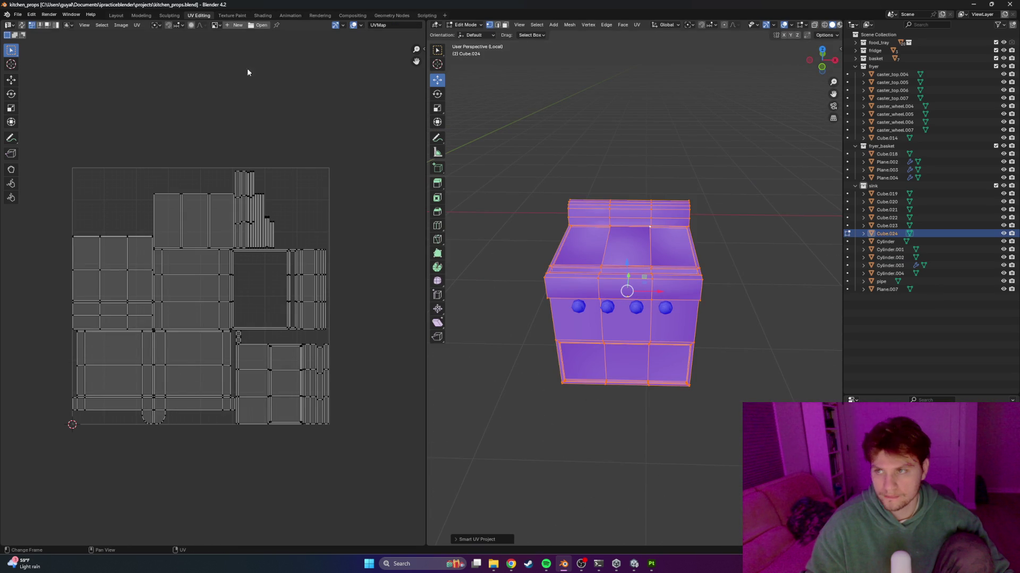
click(18, 14)
mouse_move(32, 135)
click(157, 207)
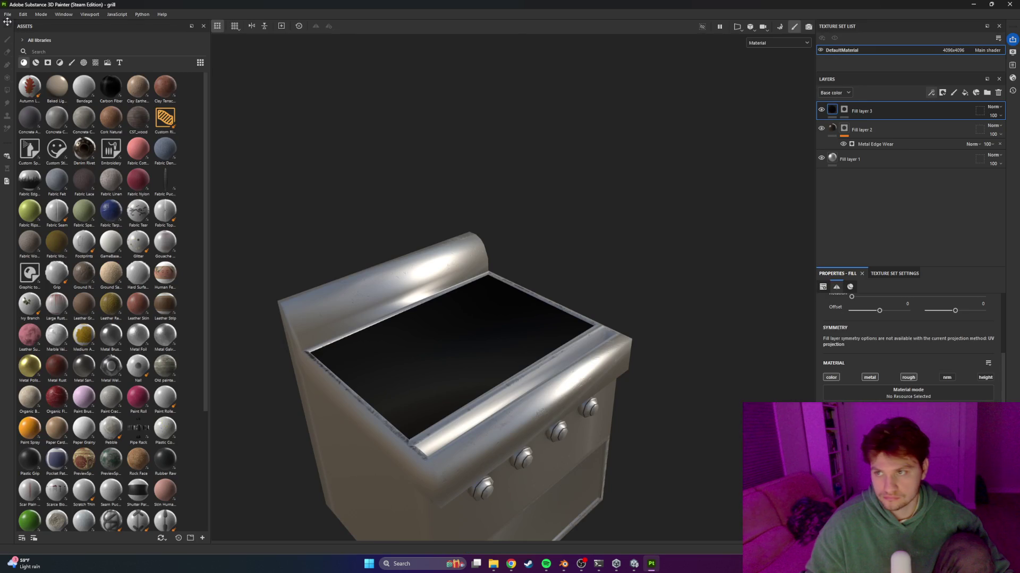
Reload the grill with the updated mesh and bake its mesh maps
click(23, 14)
click(42, 52)
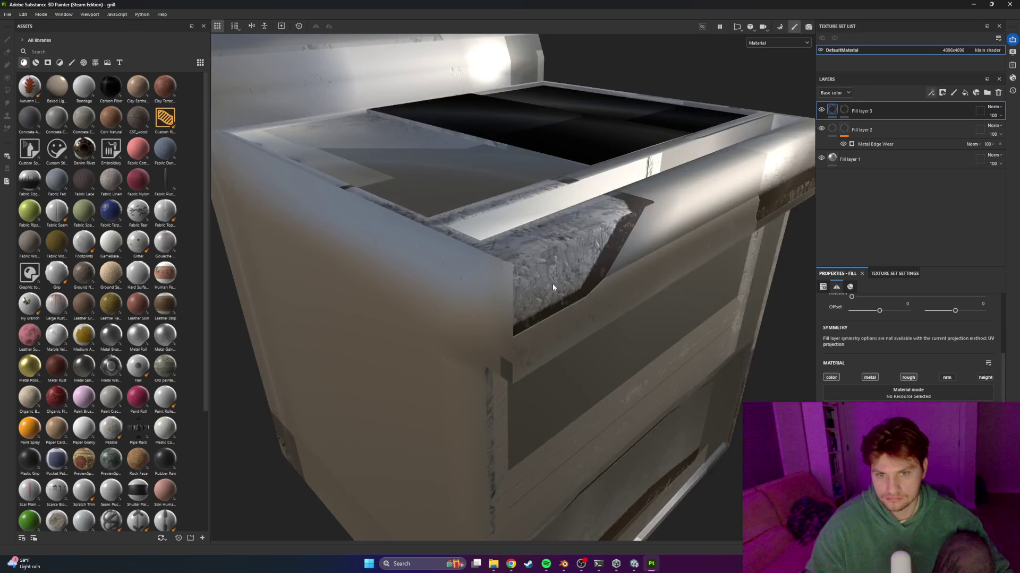
scroll(555, 285, down, 5)
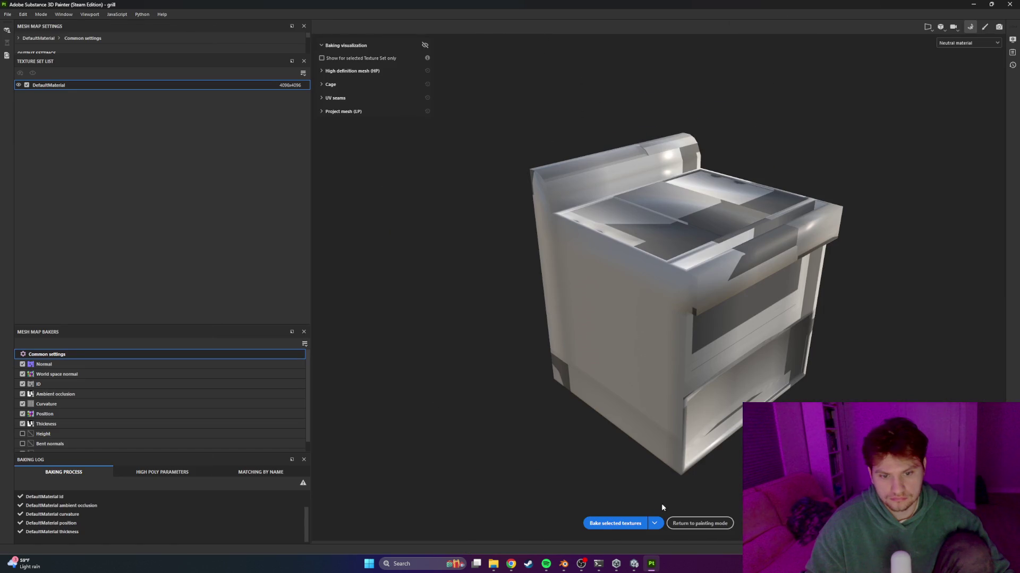
click(604, 525)
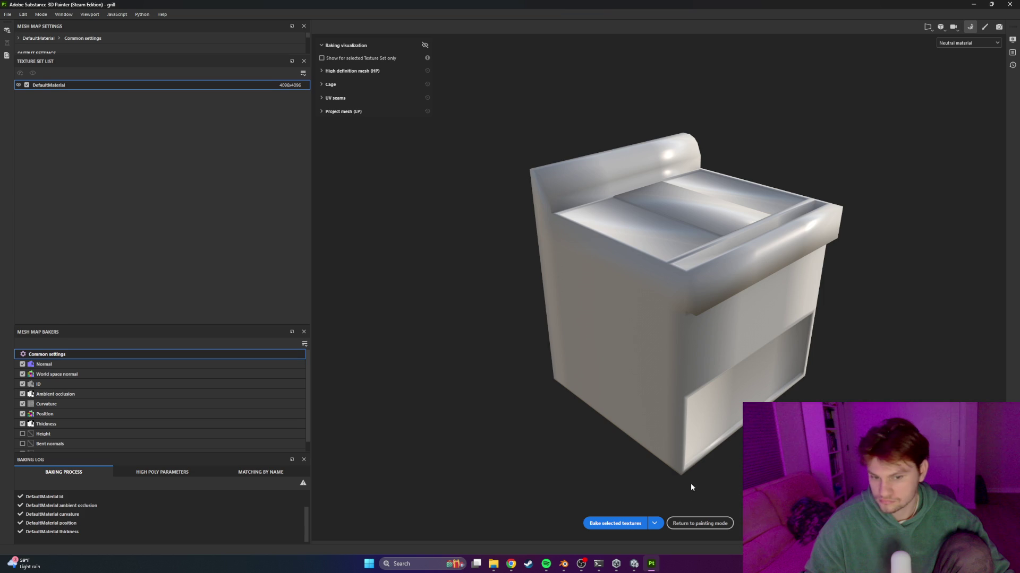
Adjust the music player's volume and minimize it
click(546, 564)
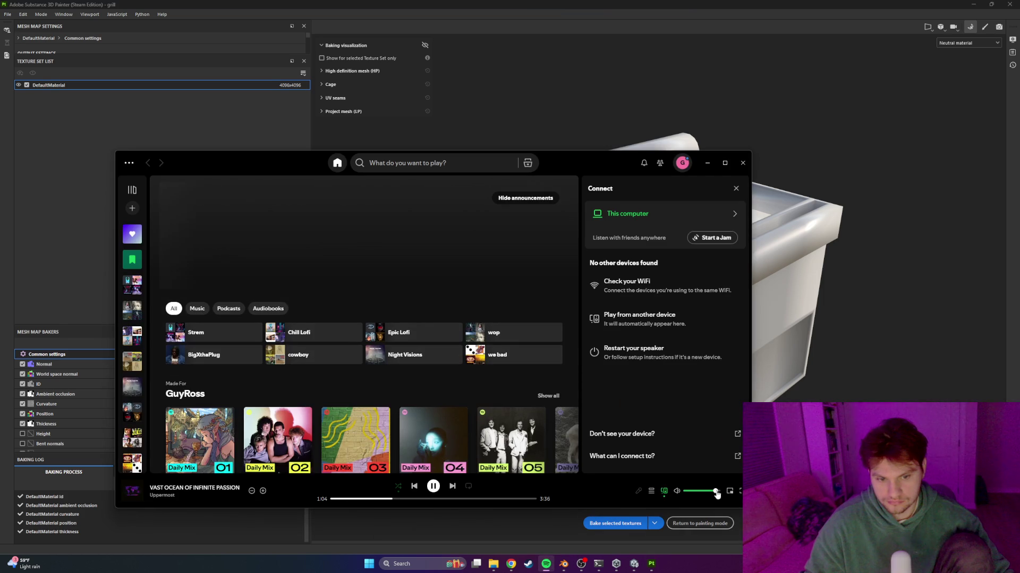
click(719, 491)
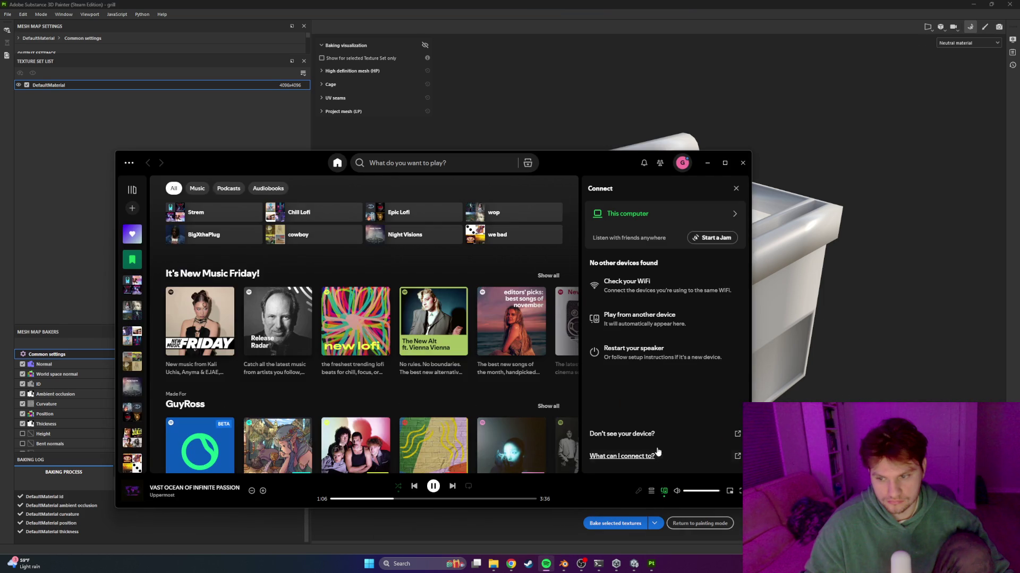
click(703, 174)
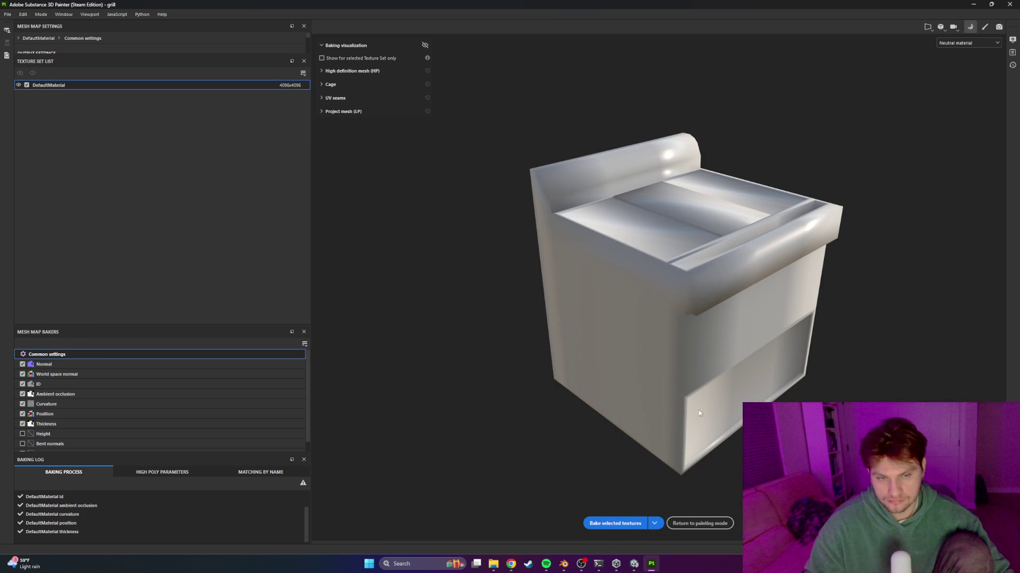
Return to Blender and select the faces on the grill's left side
key(alt+Tab)
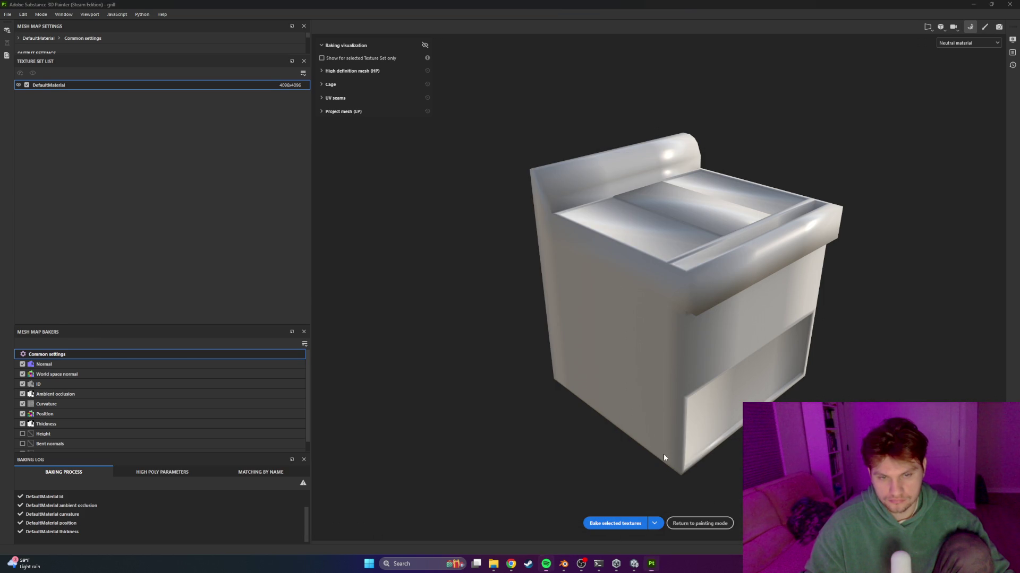
key(alt+Tab)
scroll(607, 361, down, 2)
mouse_move(661, 364)
middle_down()
mouse_move(705, 366)
mouse_move(757, 221)
middle_up()
mouse_move(515, 164)
mouse_down()
mouse_move(742, 395)
mouse_move(582, 375)
mouse_up()
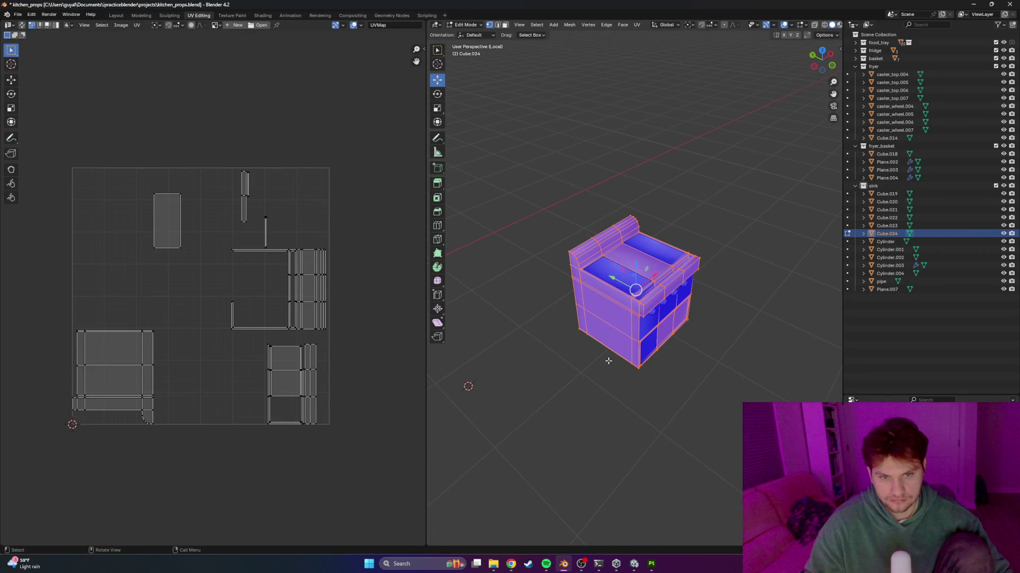
Select the grill body and Cylinder.003 together and unwrap them with Smart UV Project
key(a)
click(687, 318)
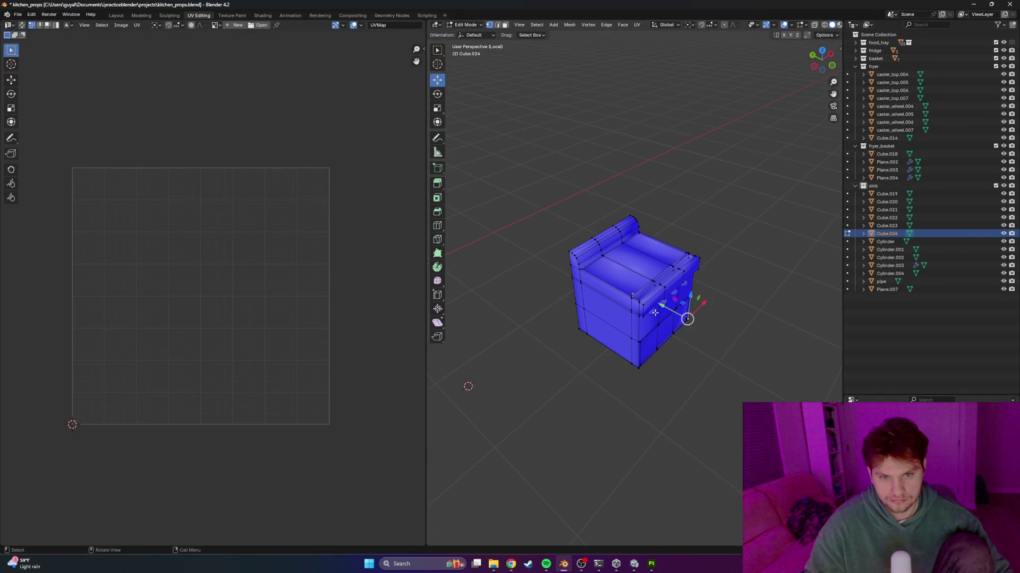
key(Tab)
mouse_move(780, 117)
mouse_down()
mouse_move(659, 271)
mouse_move(564, 449)
mouse_up()
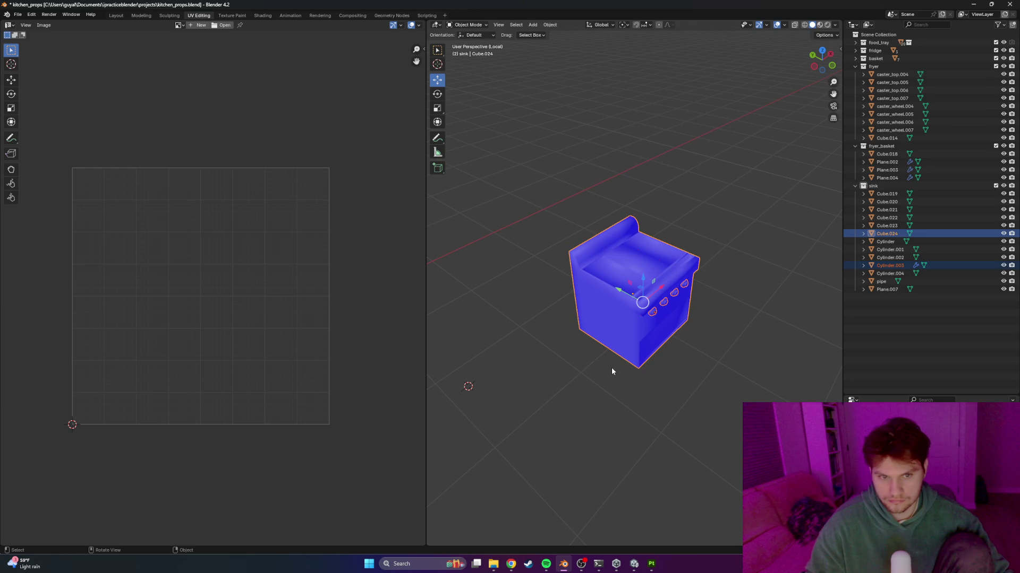
key(Tab)
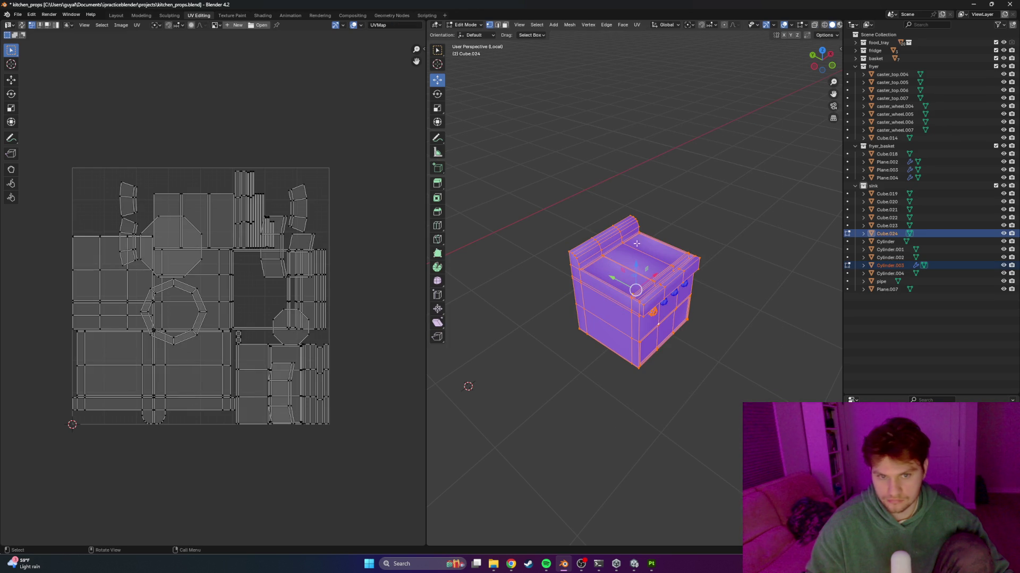
key(u)
click(635, 295)
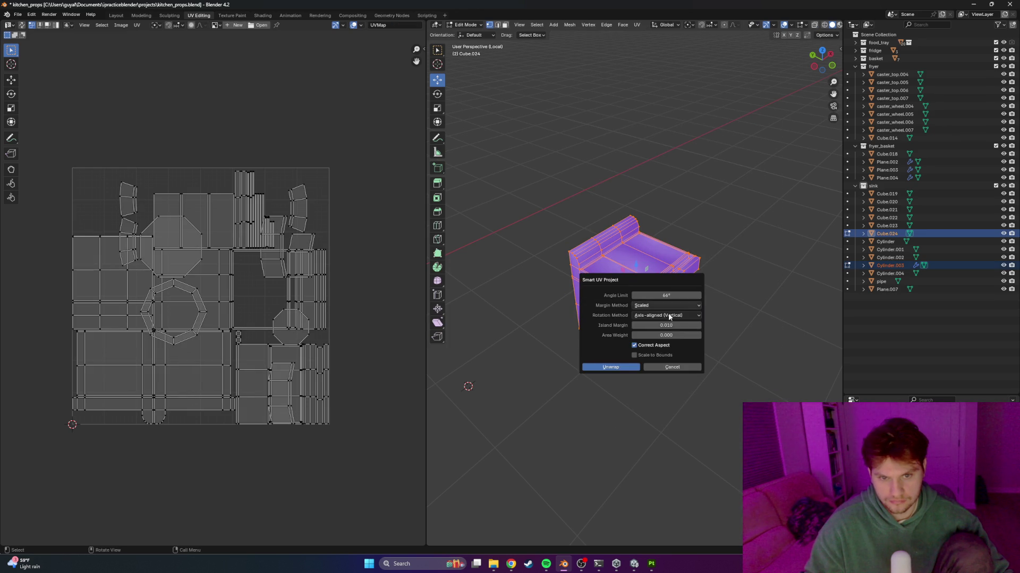
click(638, 367)
Save the Blender file and export the grill as grill.fbx for Painter
key(ctrl+s)
click(20, 14)
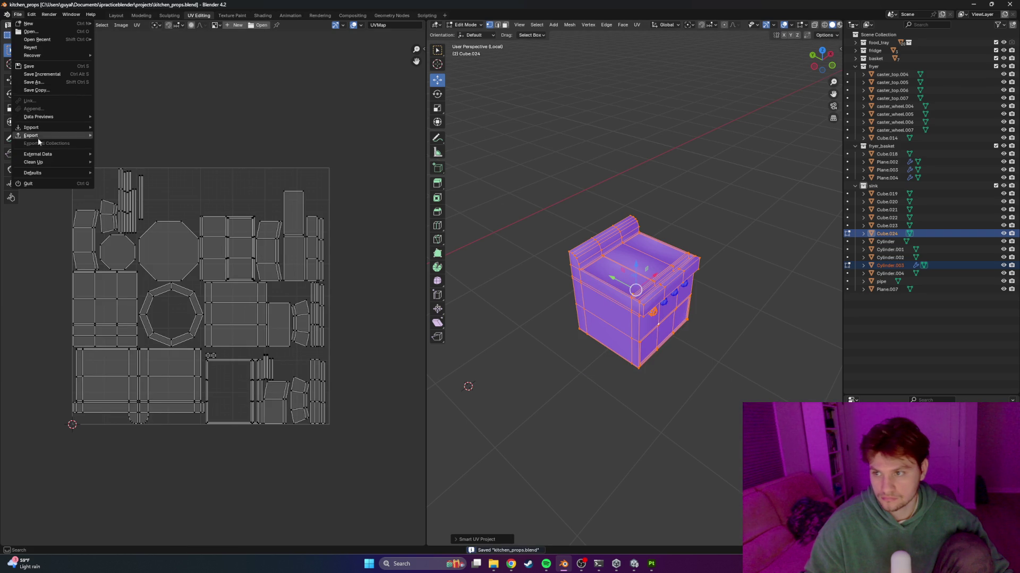
mouse_move(35, 138)
click(118, 207)
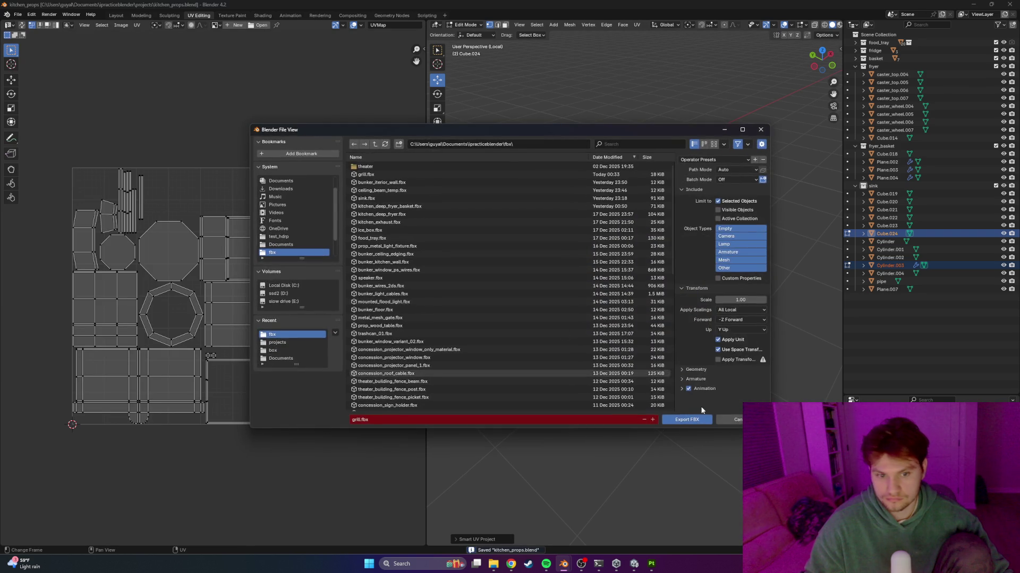
click(665, 419)
key(alt+Tab)
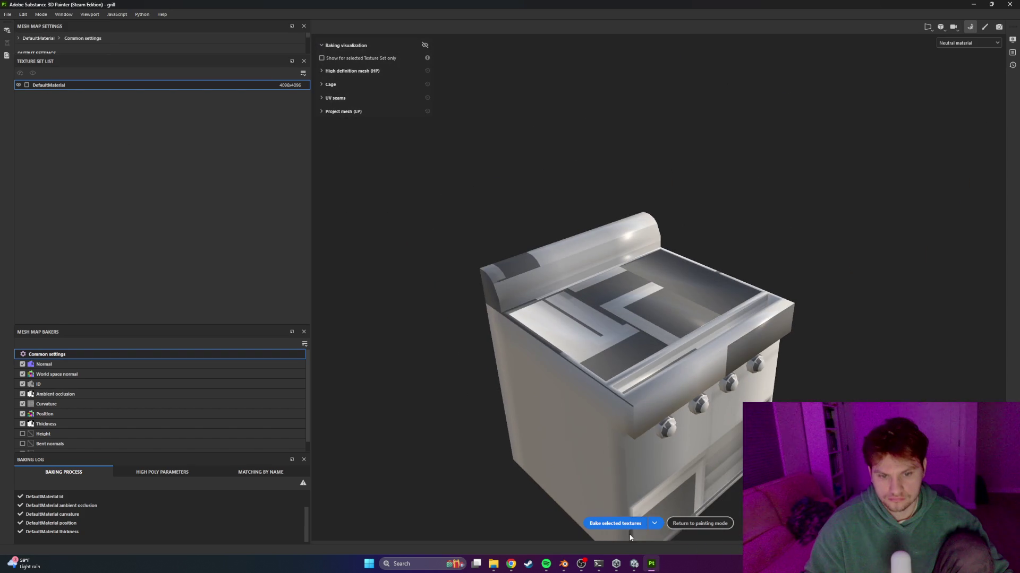
Bake all seven mesh maps for the updated grill and return to painting mode
click(615, 523)
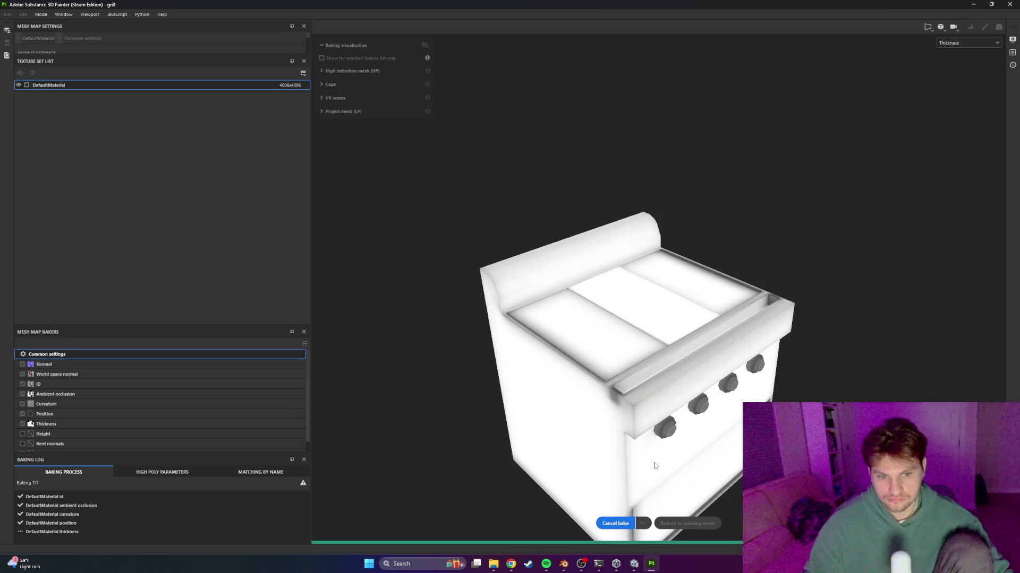
click(687, 524)
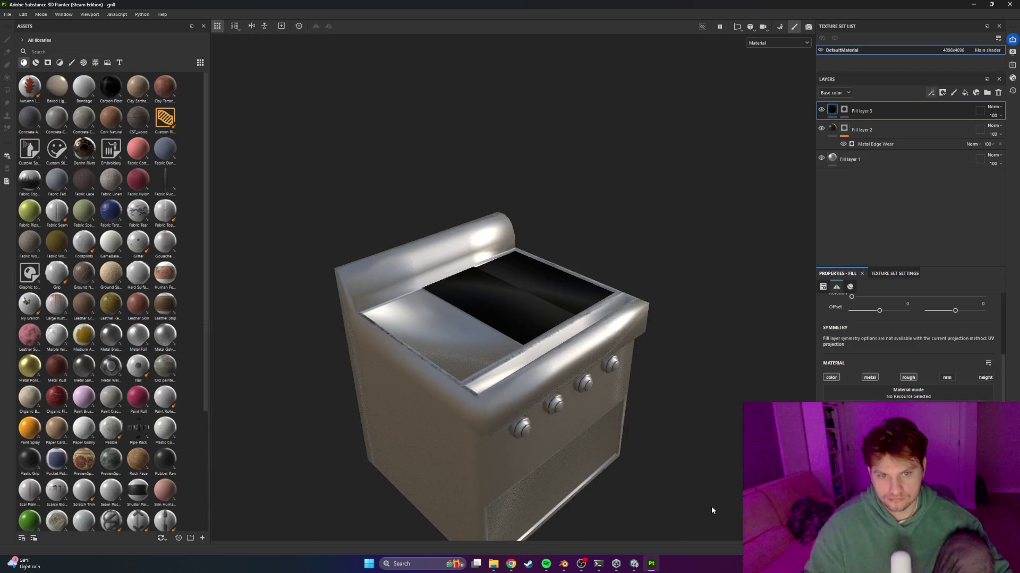
Select Fill layer 3's mask with polygon fill, then add Fill layer 4 on top
mouse_move(725, 460)
alt+mouse_down()
mouse_move(578, 425)
mouse_move(635, 450)
mouse_move(616, 433)
alt+mouse_up()
scroll(578, 425, up, 5)
scroll(621, 435, down, 6)
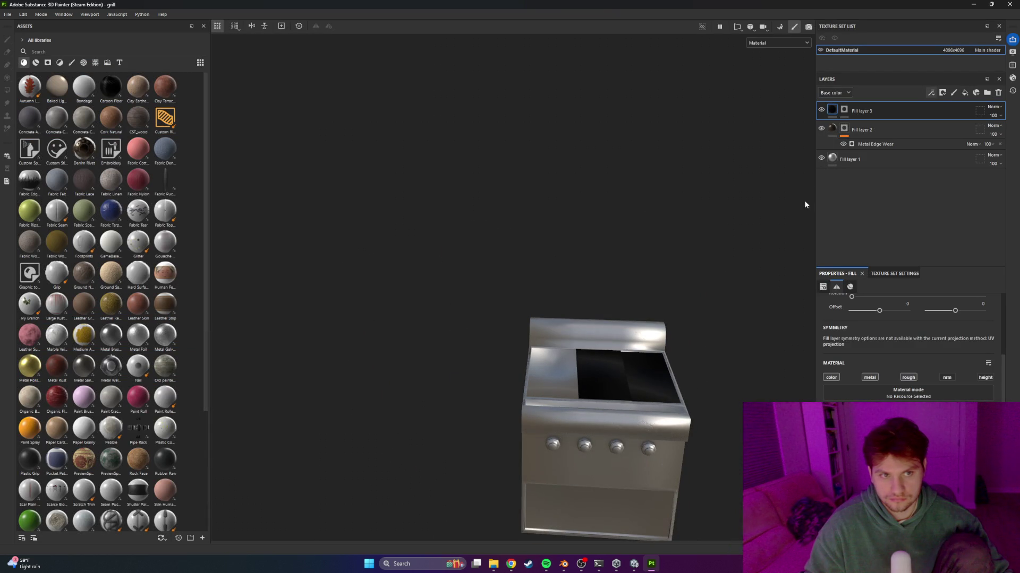
click(844, 110)
click(6, 90)
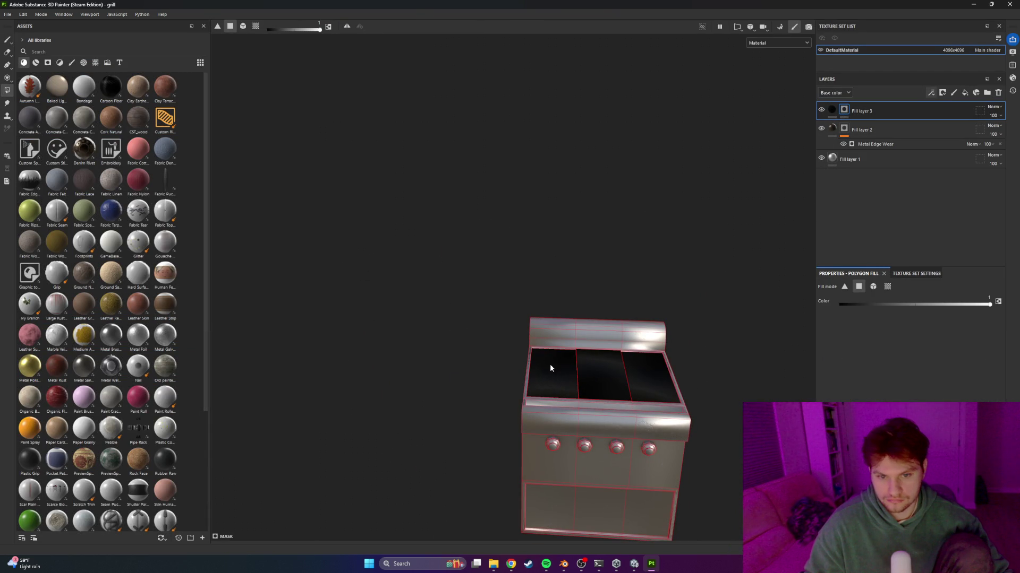
click(832, 110)
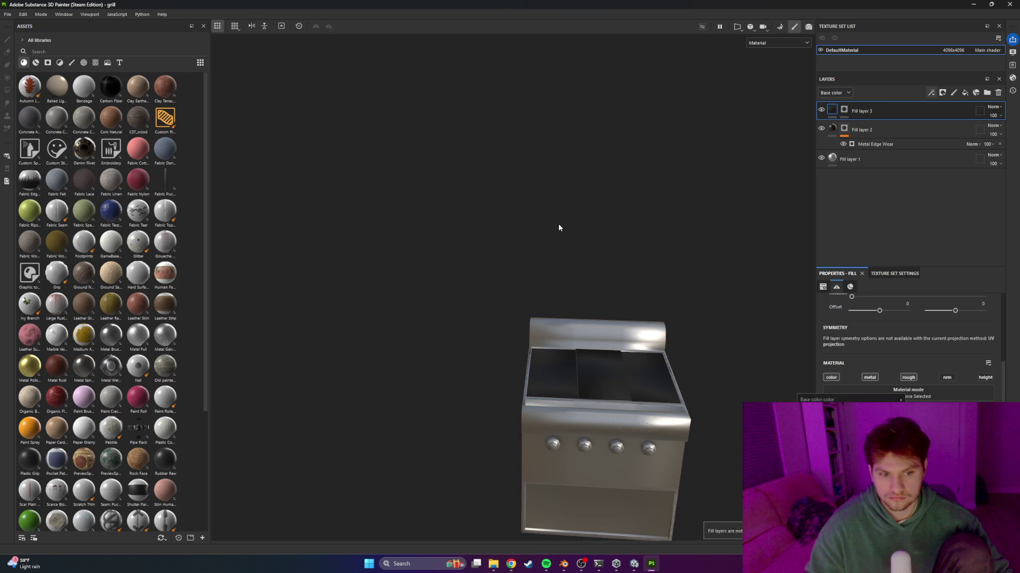
key(Tab)
key(Tab)
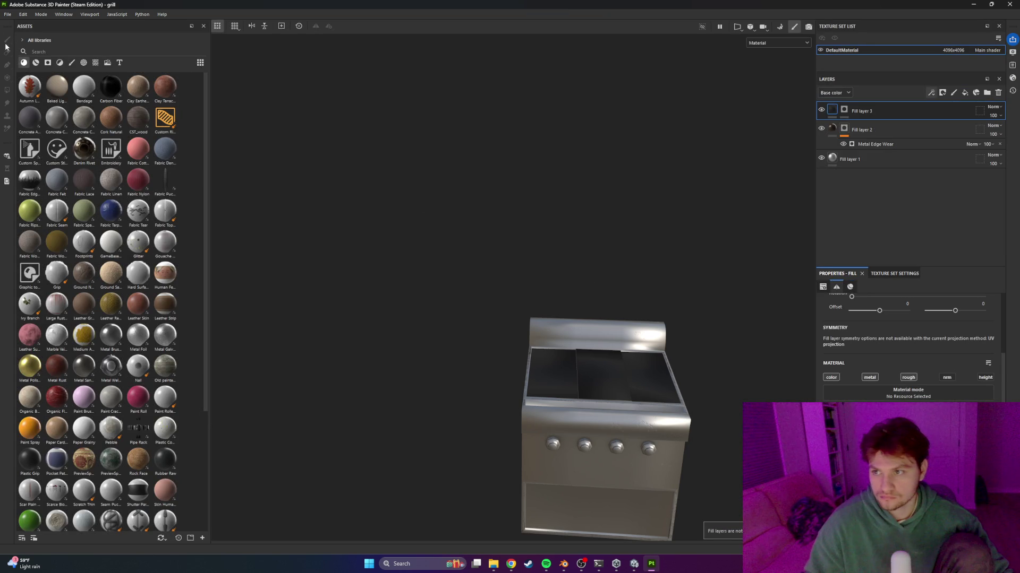
click(964, 93)
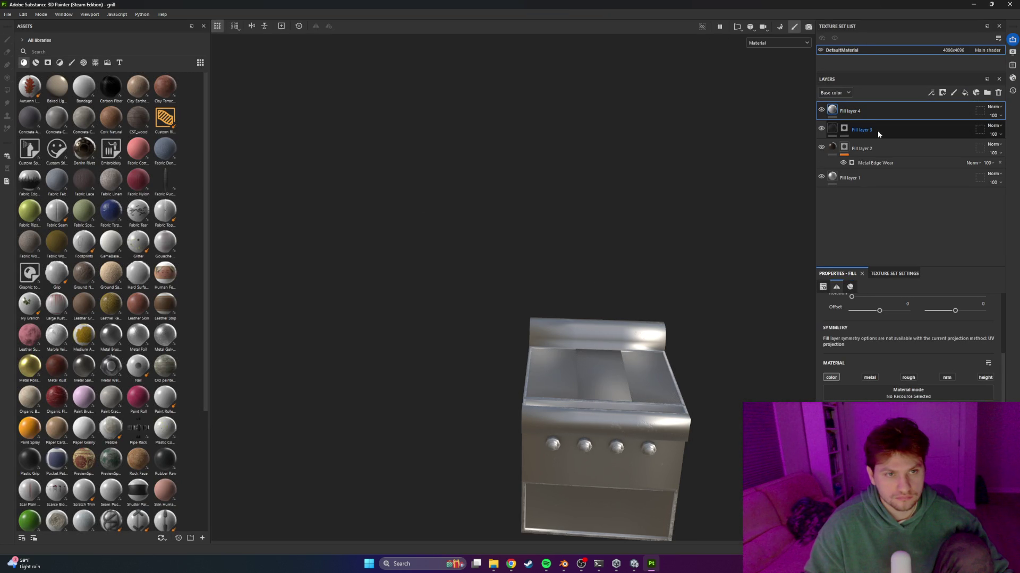
Add Folder 1, move Fill layer 2 to the top, and delete Fill layer 4
click(988, 95)
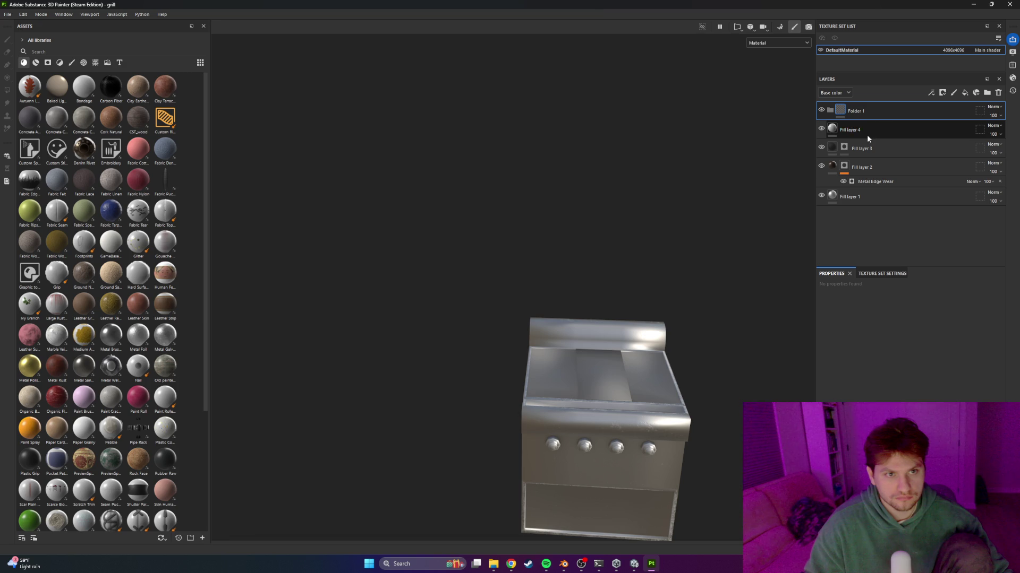
click(866, 135)
drag(866, 134, 868, 110)
drag(861, 167, 865, 106)
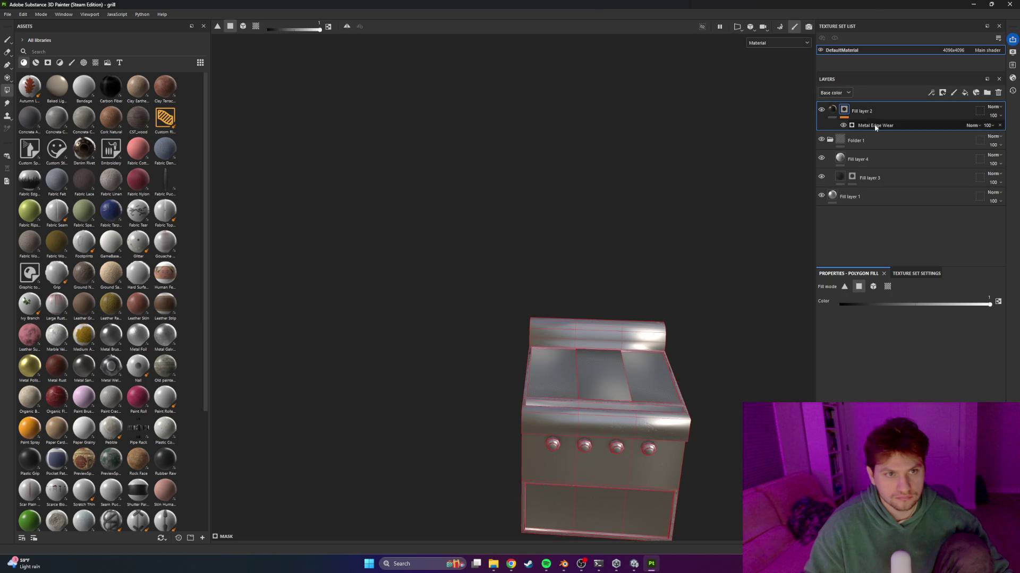
click(866, 160)
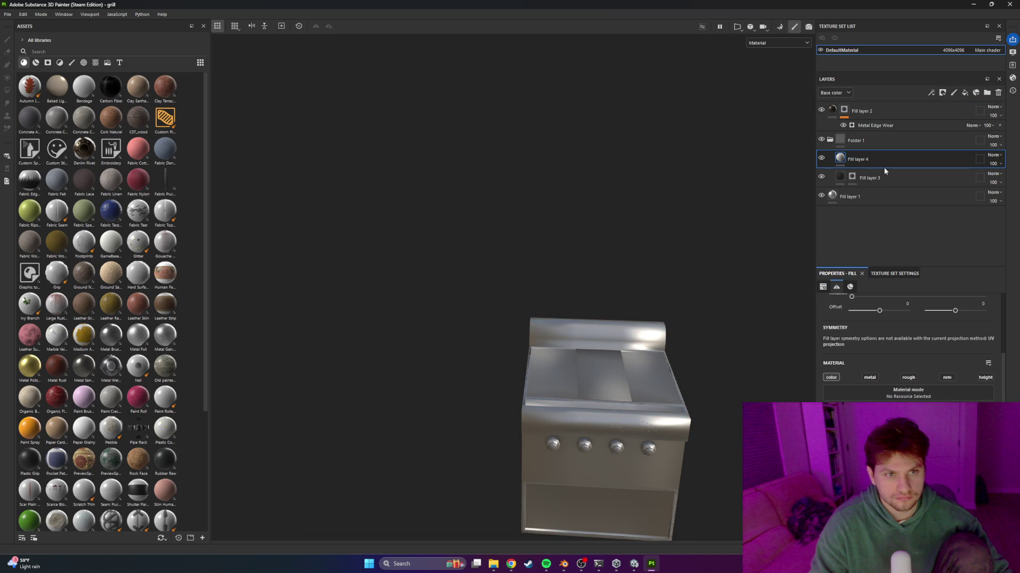
key(Delete)
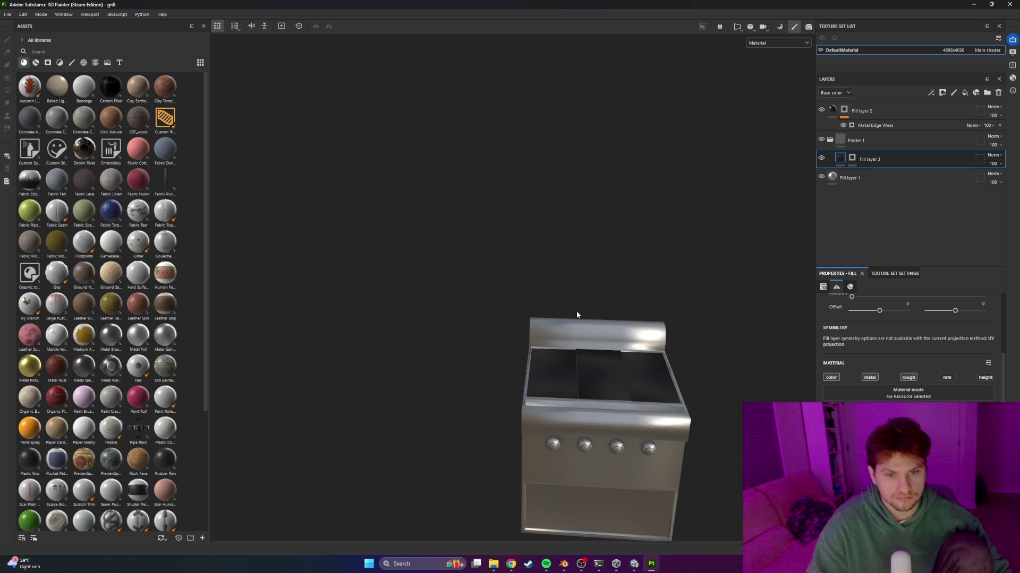
Collapse Folder 1 and select Fill layer 1
scroll(608, 343, up, 3)
mouse_move(607, 343)
alt+mouse_down()
mouse_move(649, 400)
mouse_move(521, 220)
mouse_move(535, 218)
mouse_move(523, 237)
alt+mouse_up()
scroll(524, 238, down, 2)
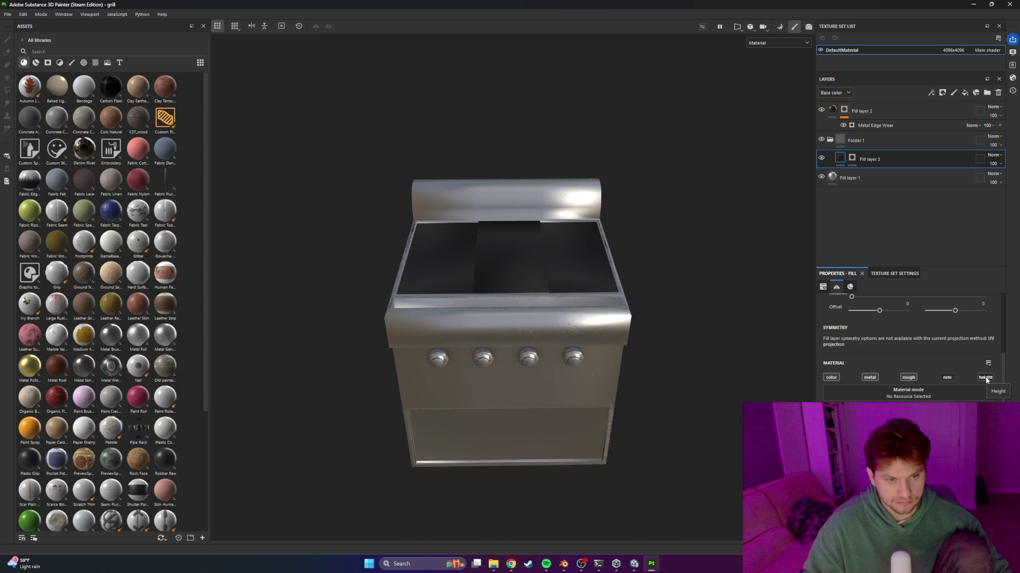
click(831, 140)
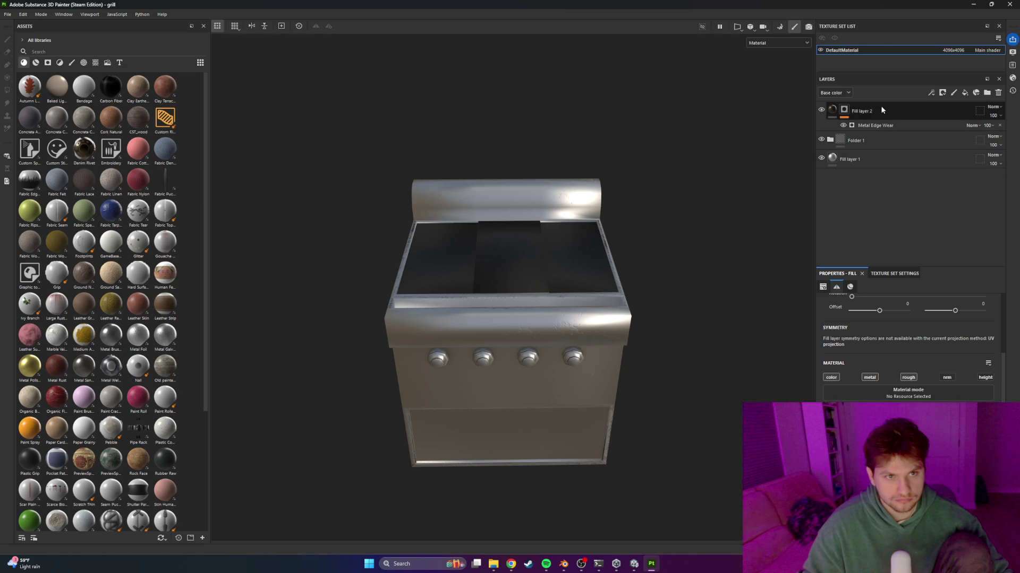
click(874, 158)
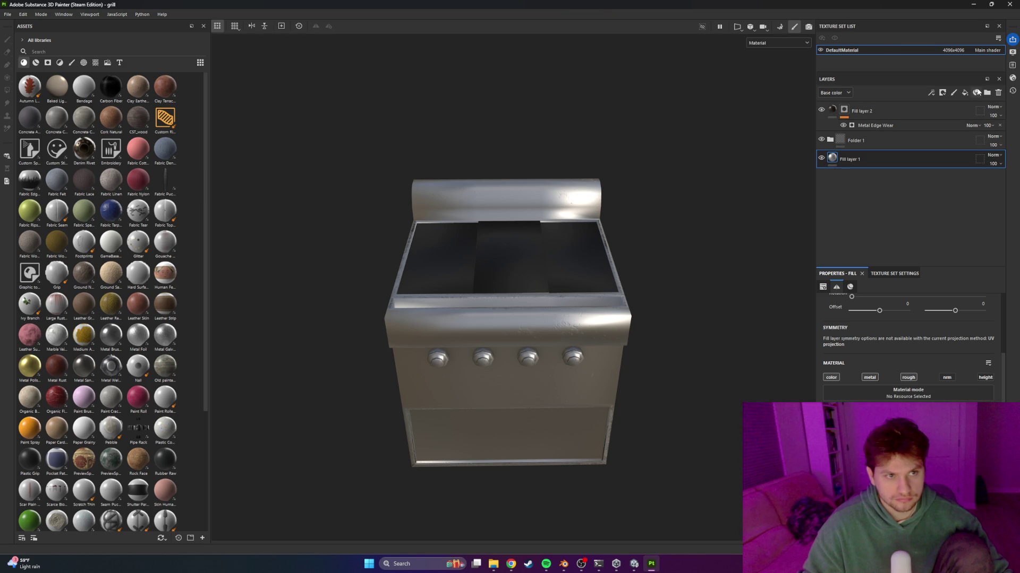
Add Fill layer 4 at the top of the stack with roughness enabled
click(966, 94)
drag(868, 159, 869, 103)
mouse_move(657, 203)
alt+mouse_down()
mouse_move(678, 220)
mouse_move(539, 244)
alt+mouse_up()
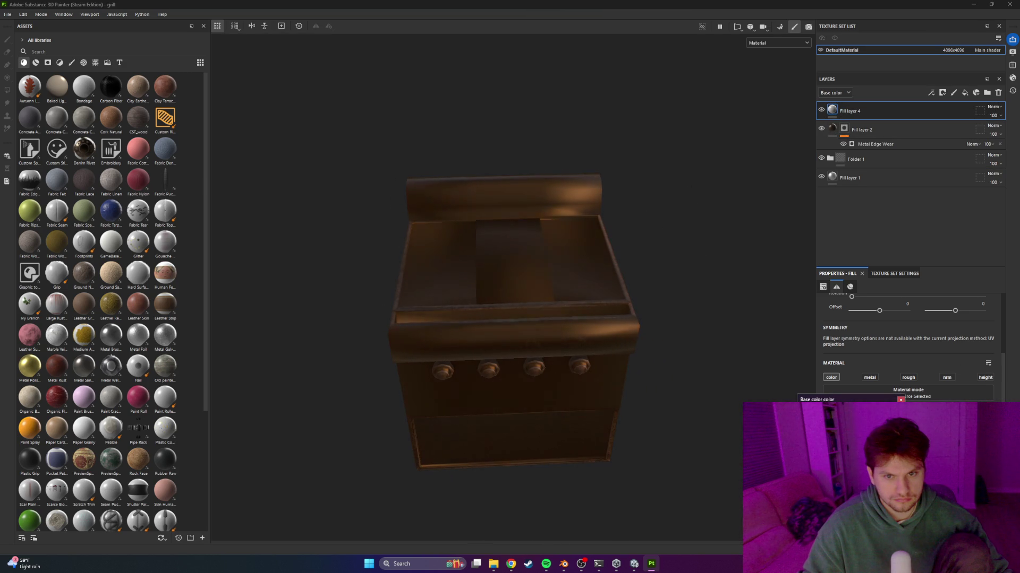
click(908, 378)
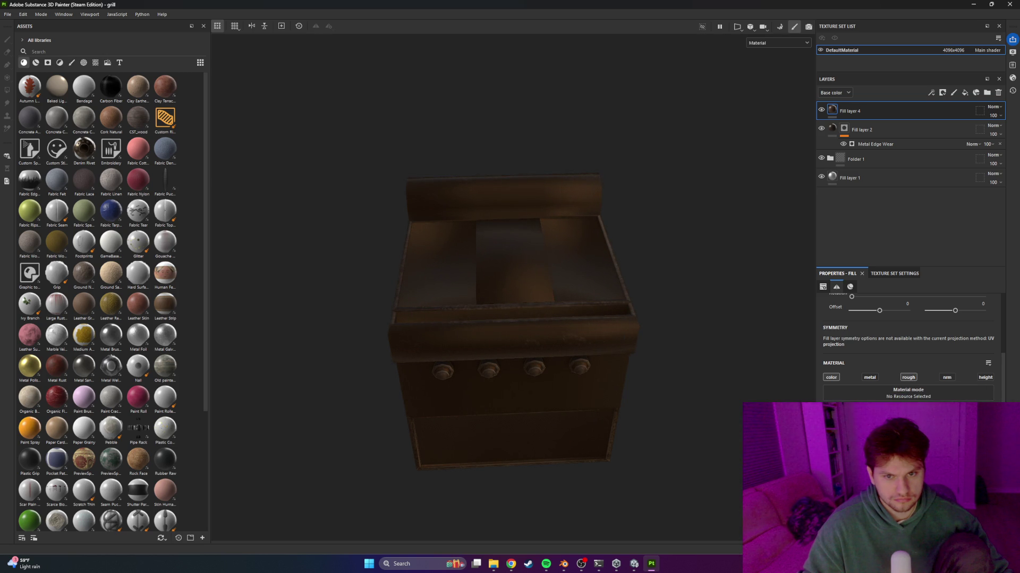
click(833, 181)
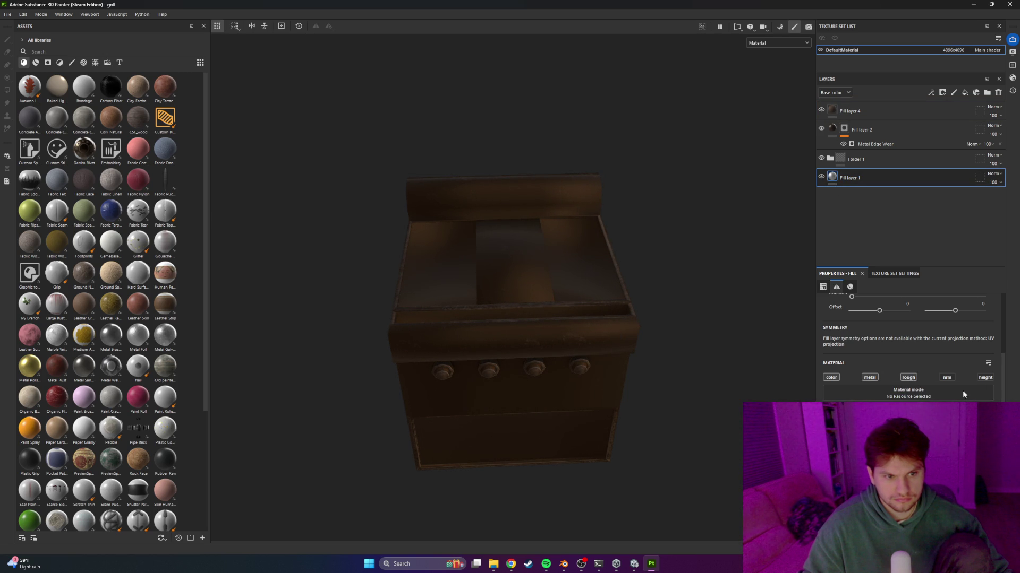
click(859, 112)
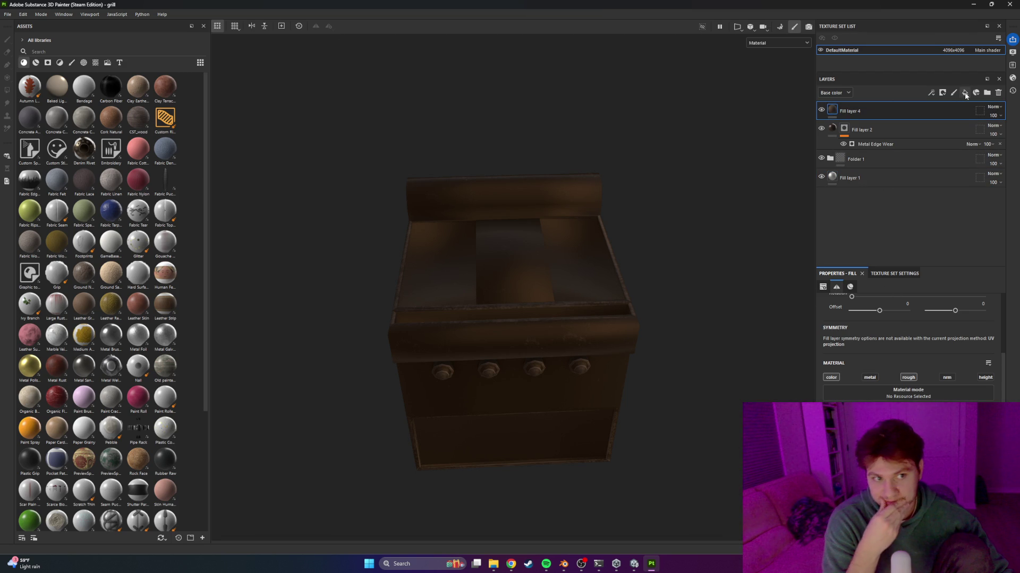
Add a Dirt generator to Fill layer 4, then remove it again
click(943, 93)
click(950, 104)
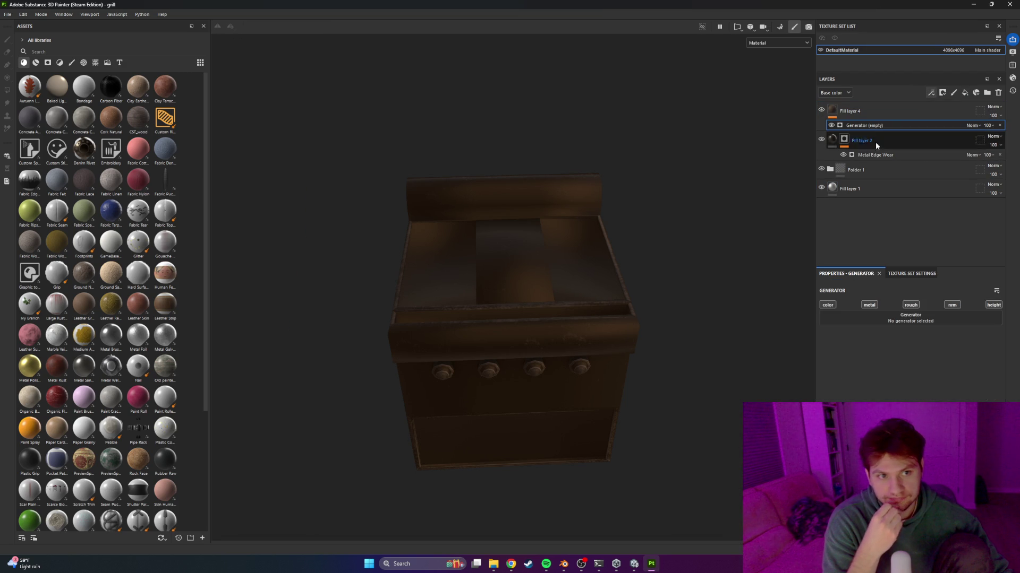
click(899, 323)
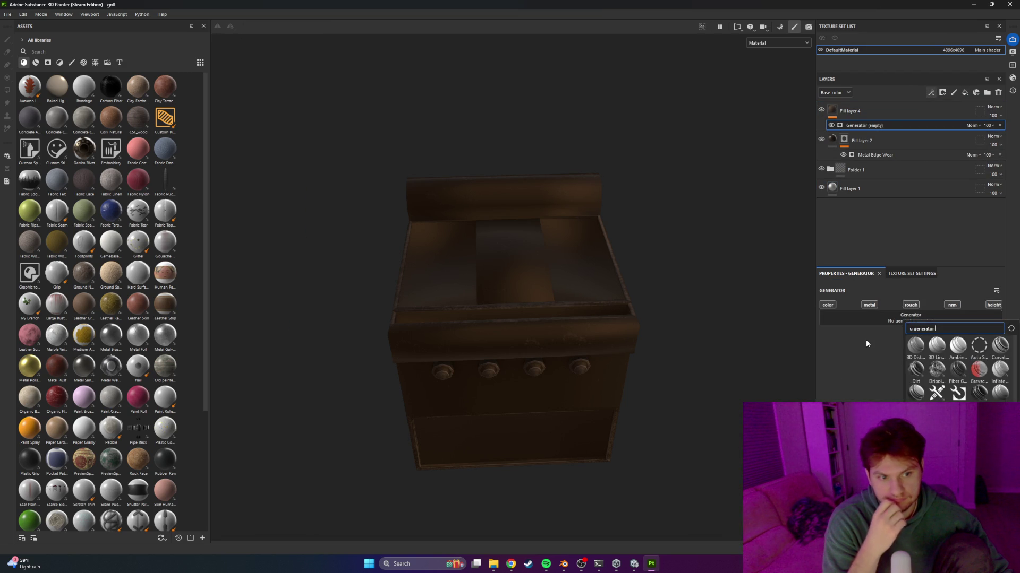
click(915, 369)
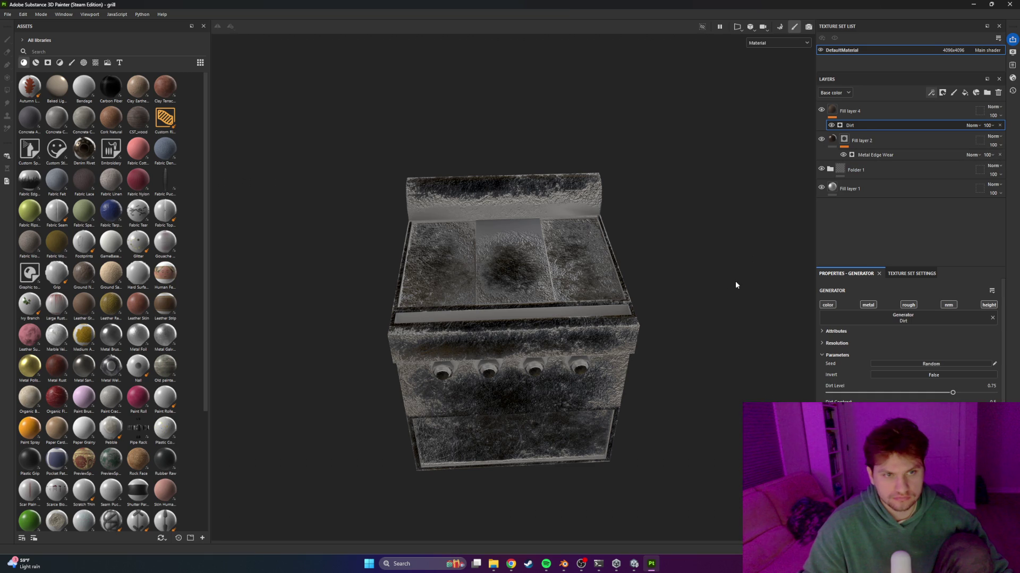
key(Delete)
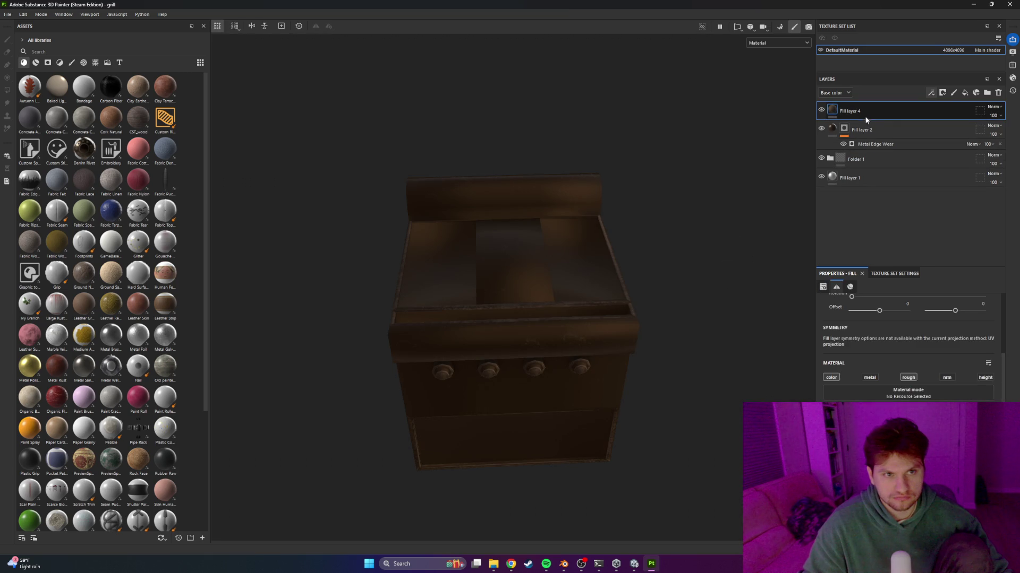
right_click(865, 119)
click(892, 122)
click(932, 93)
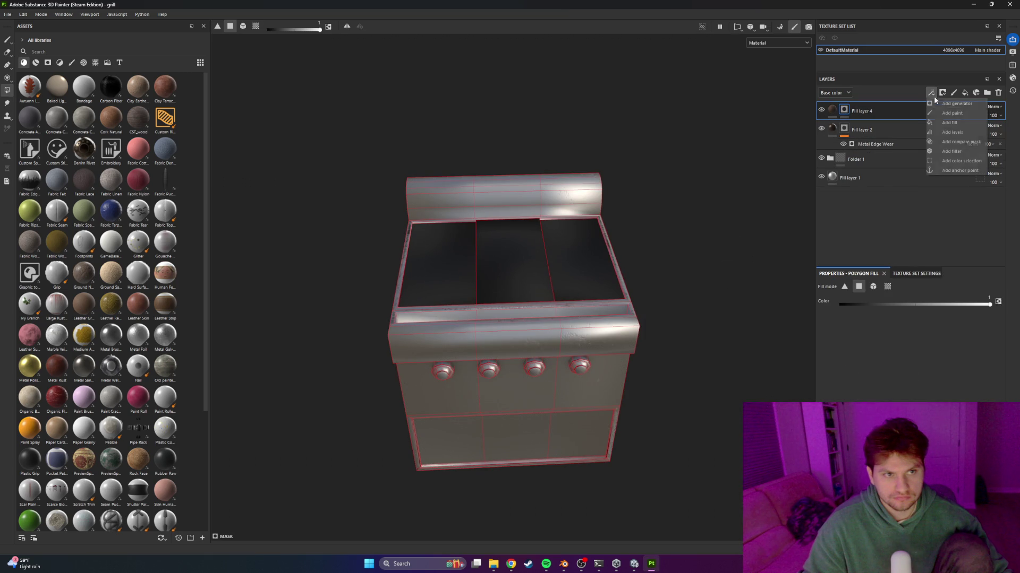
click(940, 104)
click(903, 312)
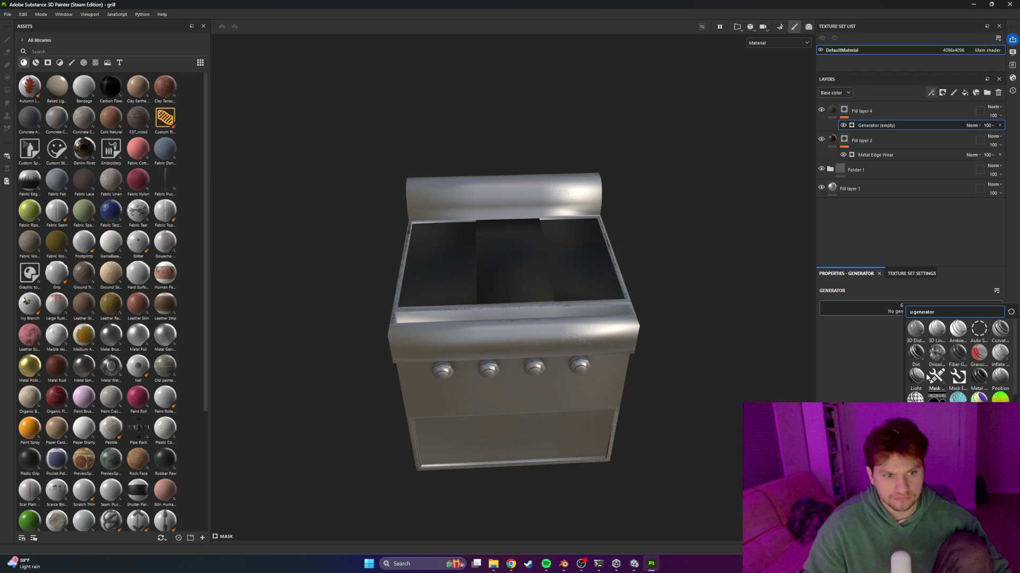
click(914, 353)
mouse_move(658, 342)
alt+mouse_down()
mouse_move(622, 268)
mouse_move(631, 327)
alt+mouse_up()
scroll(610, 329, up, 2)
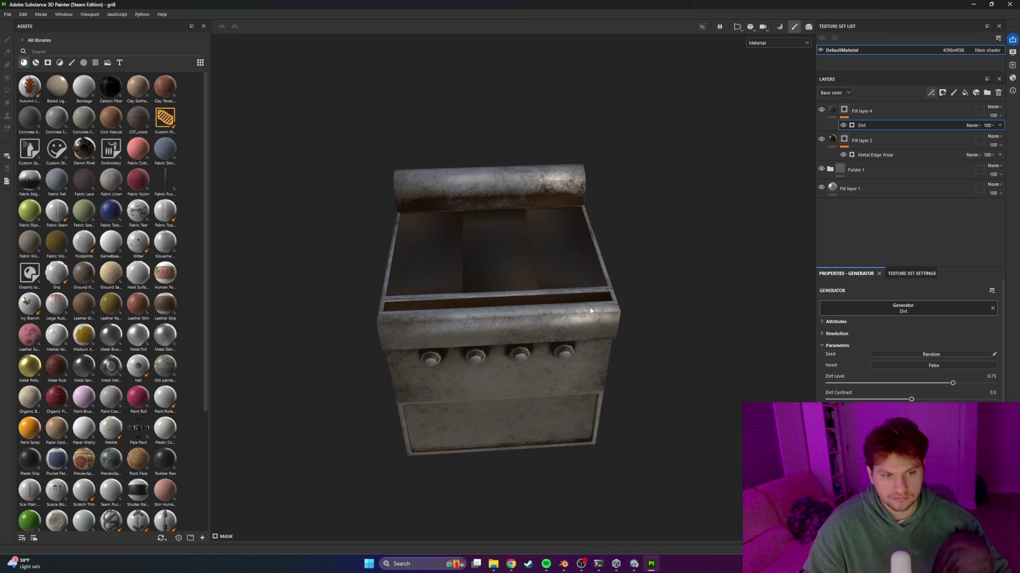
mouse_move(952, 385)
mouse_down()
mouse_move(865, 400)
mouse_move(917, 400)
mouse_up()
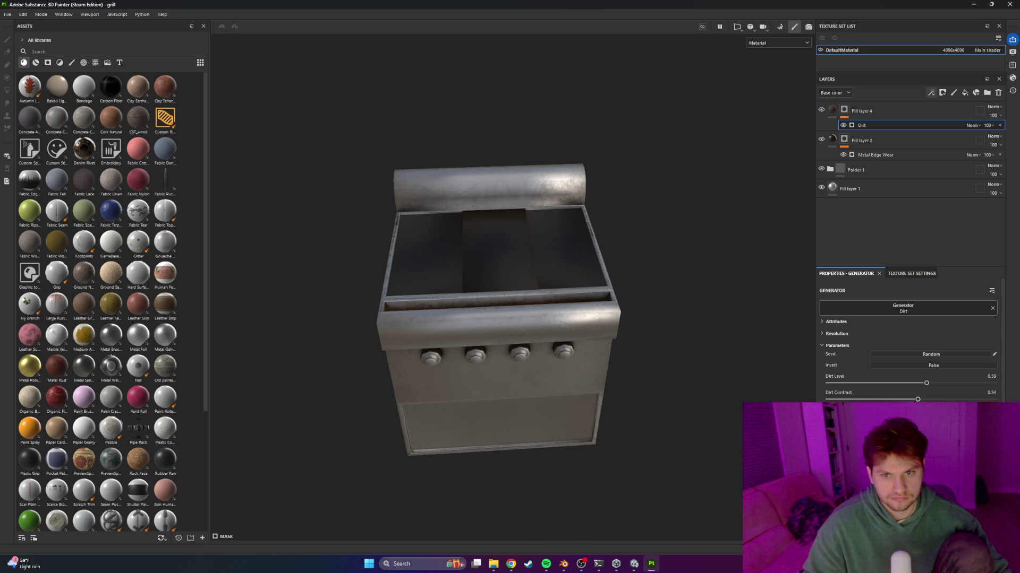
scroll(406, 228, up, 5)
mouse_move(406, 227)
alt+mouse_down()
mouse_move(587, 287)
mouse_move(376, 228)
alt+mouse_up()
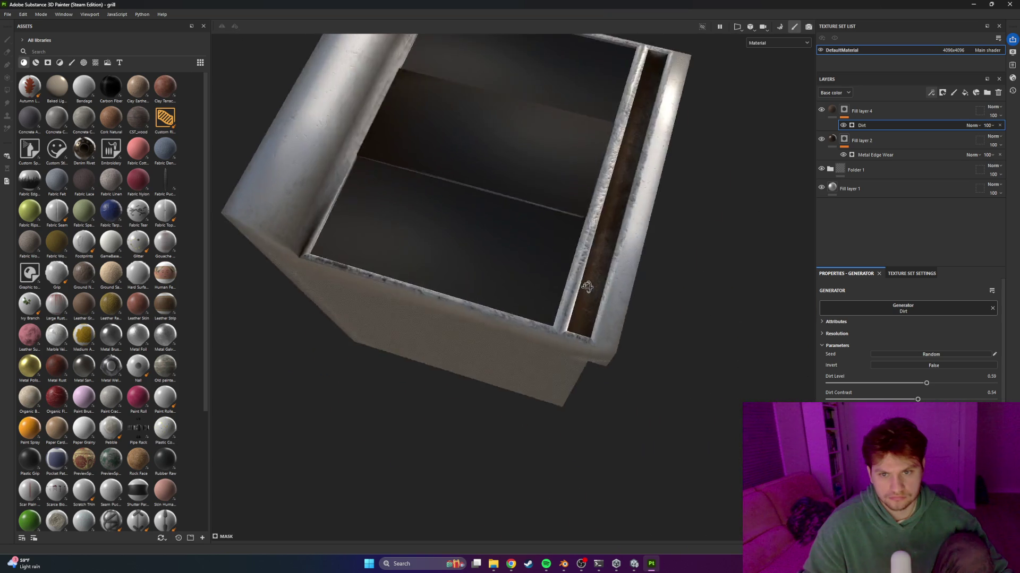
scroll(587, 287, down, 5)
scroll(434, 207, up, 3)
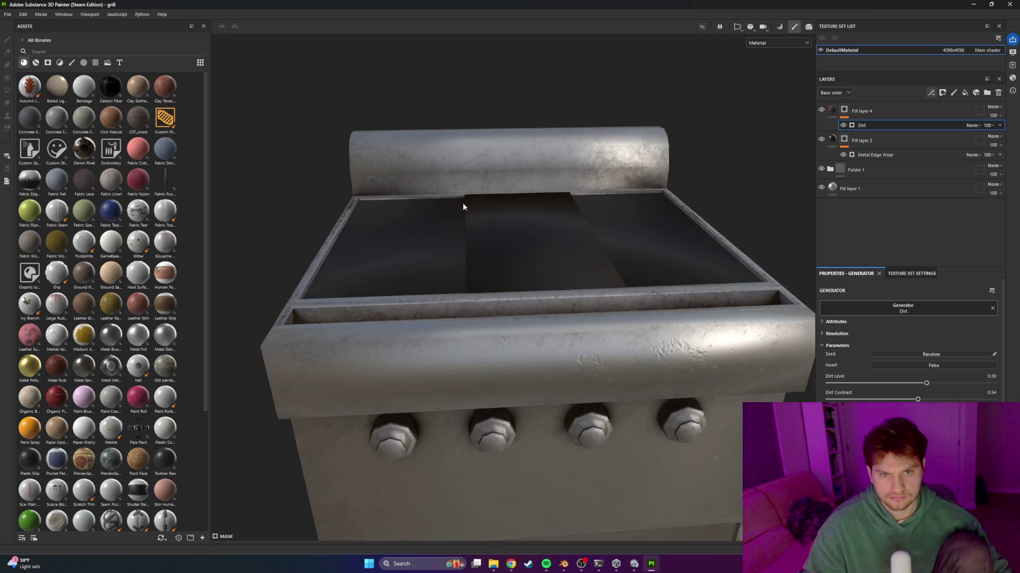
scroll(435, 207, down, 3)
mouse_move(532, 244)
alt+mouse_down()
mouse_move(669, 239)
mouse_move(538, 212)
alt+mouse_up()
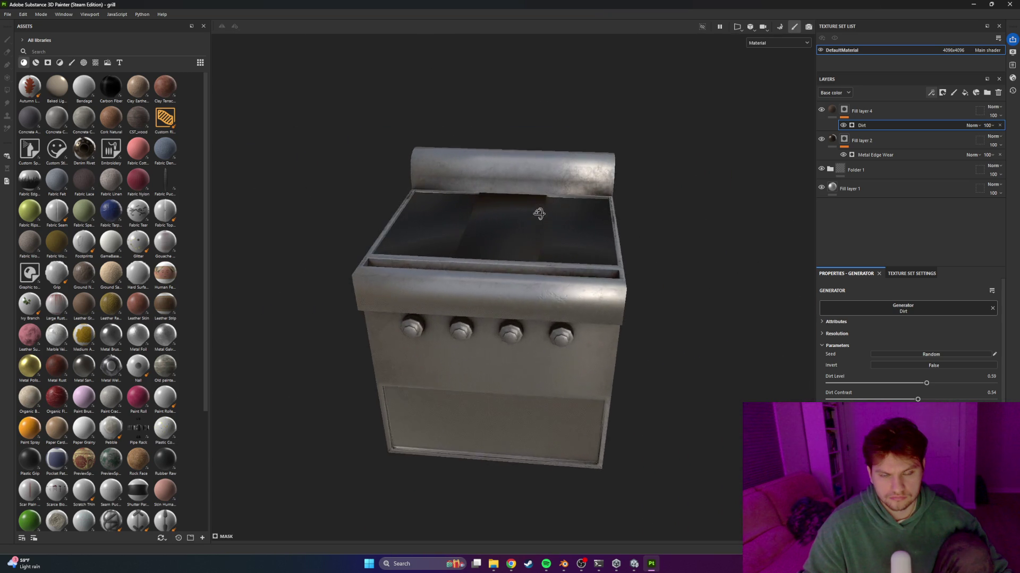
key(alt+Tab)
key(alt+Tab)
key(alt+Tab)
key(alt+Tab)
key(alt+Tab)
key(alt+Tab)
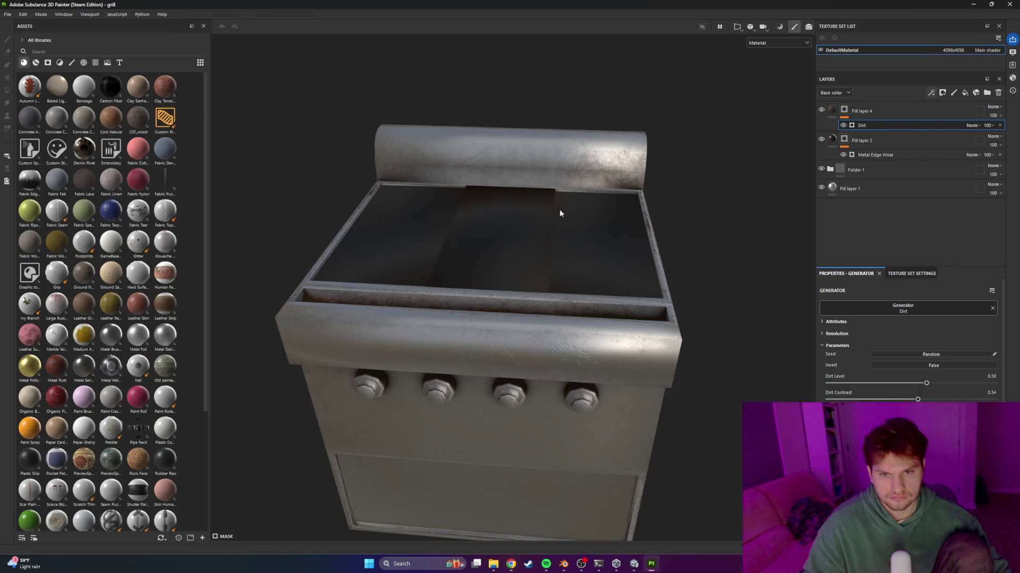
mouse_move(529, 203)
alt+mouse_down()
mouse_move(526, 212)
mouse_move(544, 208)
mouse_move(547, 229)
alt+mouse_up()
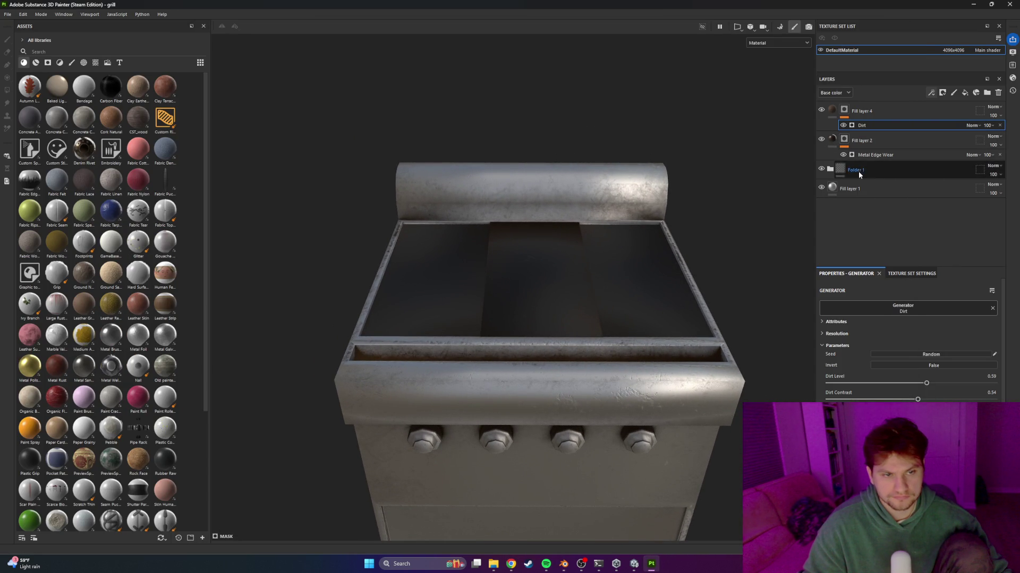
Add a mask to Folder 1 and paste the copied griddle-top mask into it
click(830, 169)
click(852, 187)
right_click(852, 187)
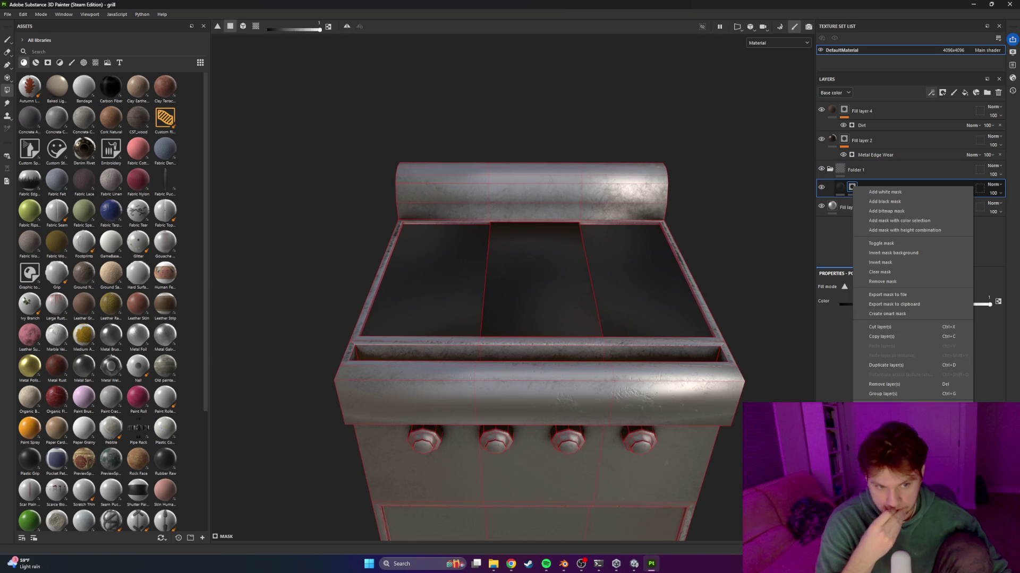
click(860, 173)
right_click(859, 173)
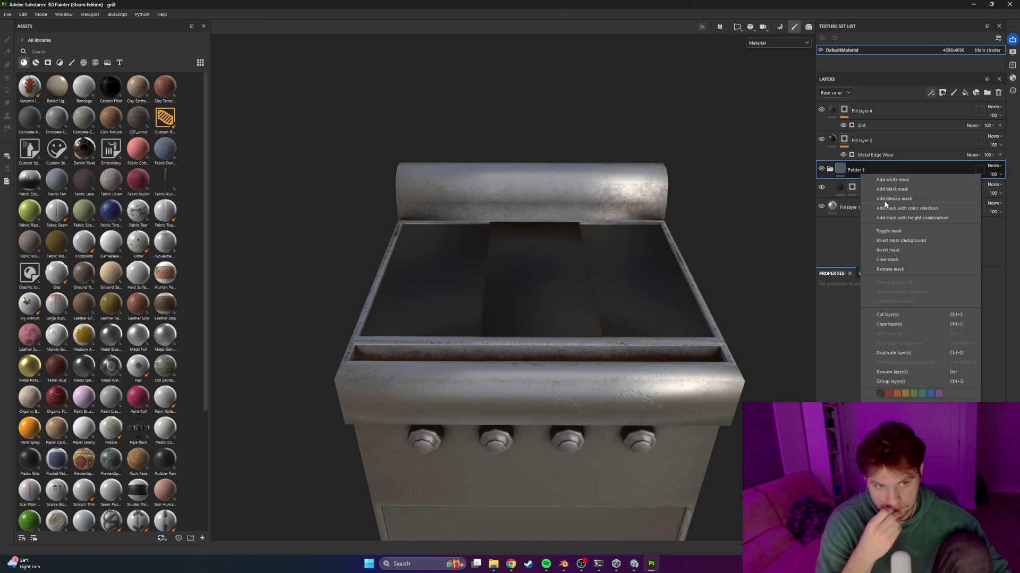
click(885, 208)
right_click(853, 170)
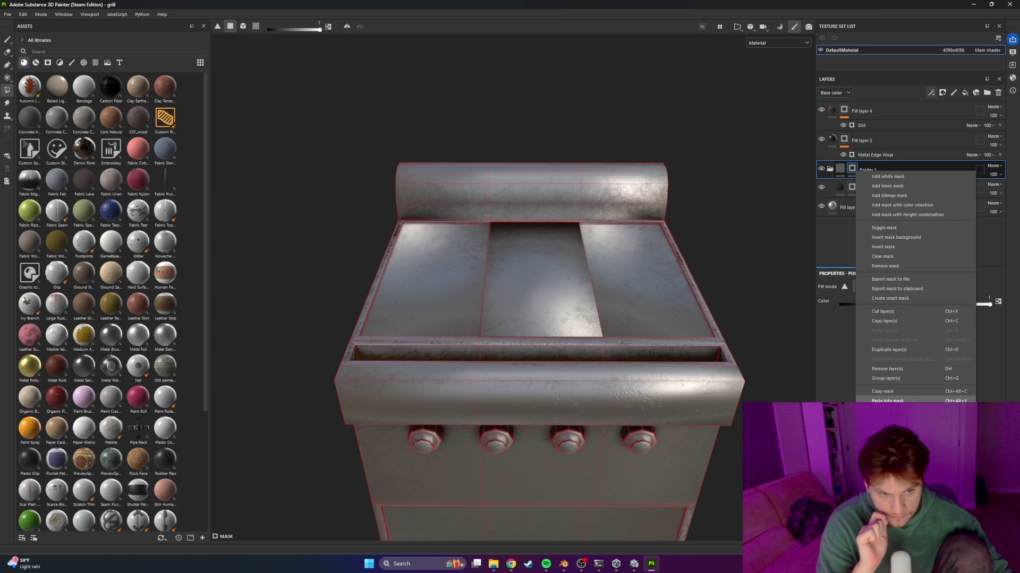
click(887, 401)
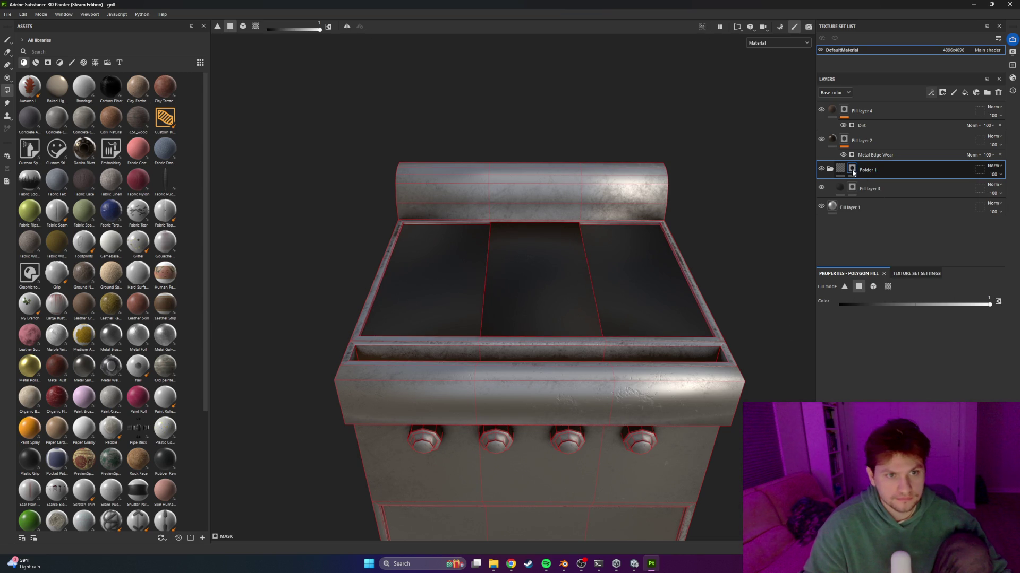
Try clearing Fill layer 3's mask, undo it, and review its mask options
right_click(851, 189)
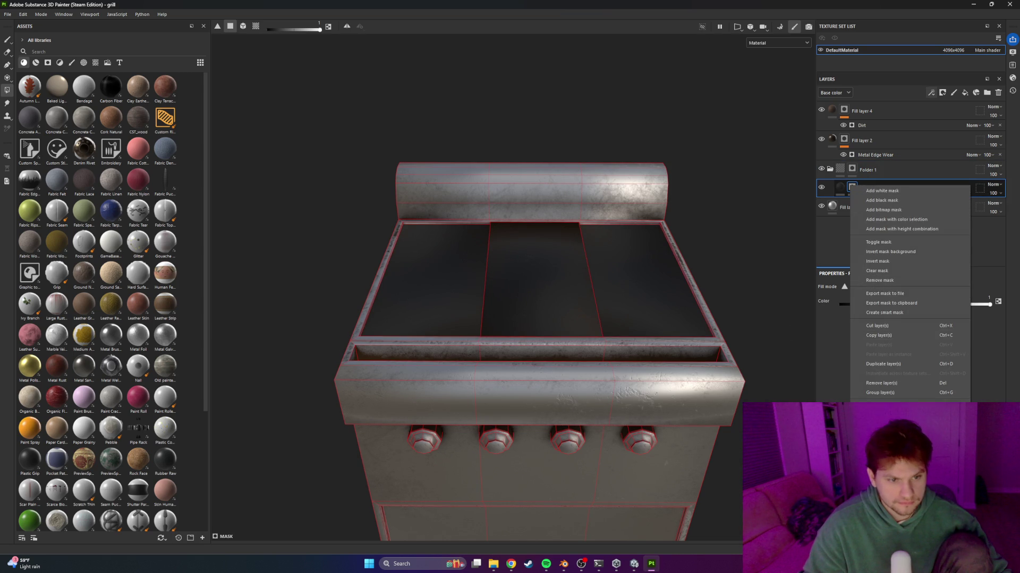
click(887, 272)
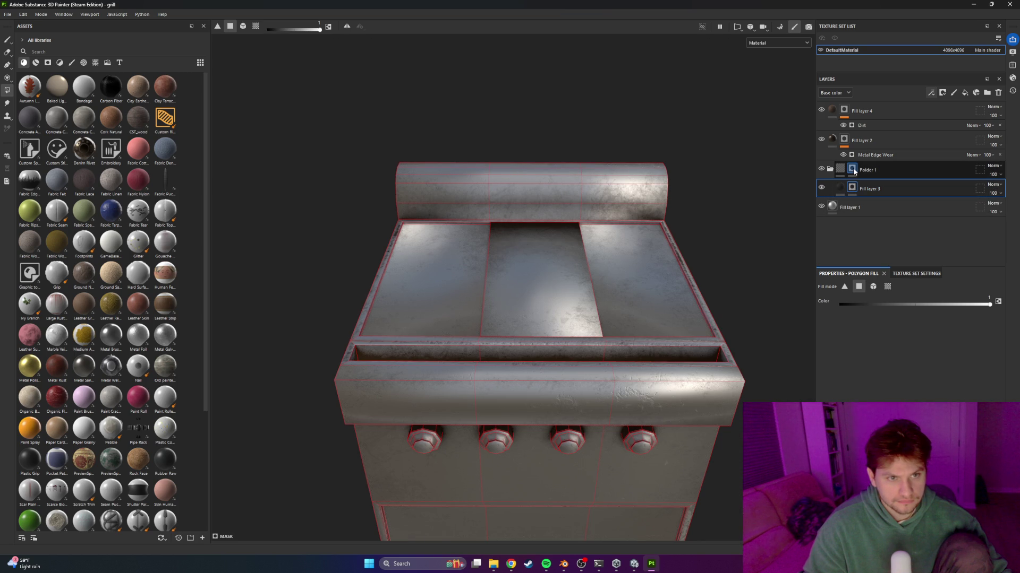
key(ctrl+z)
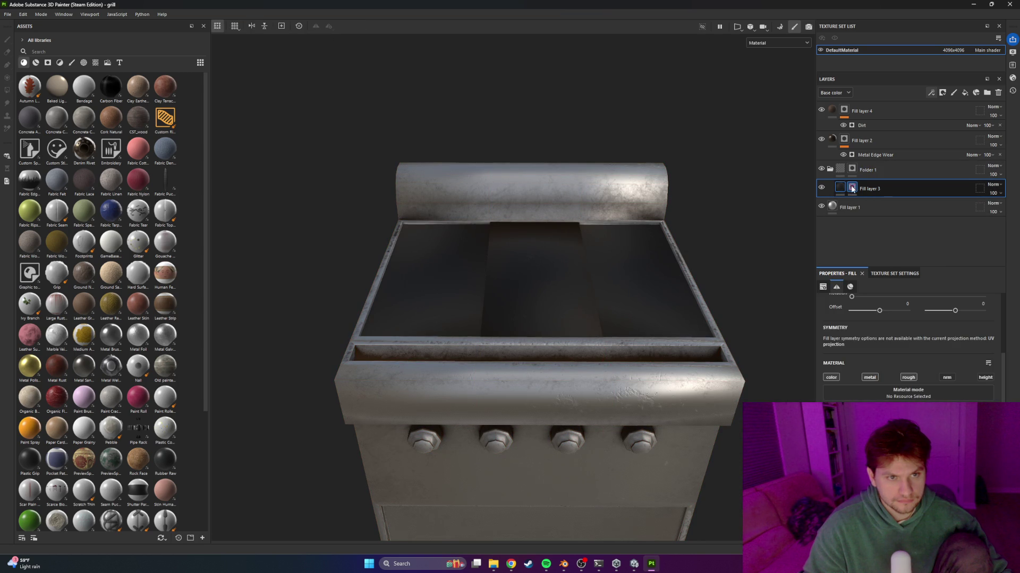
right_click(852, 188)
click(876, 212)
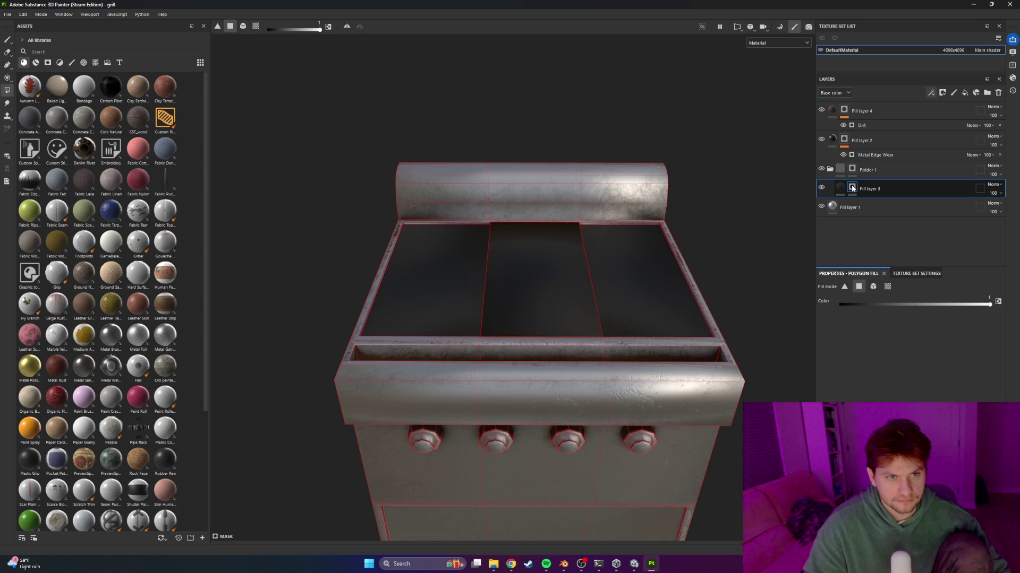
right_click(852, 188)
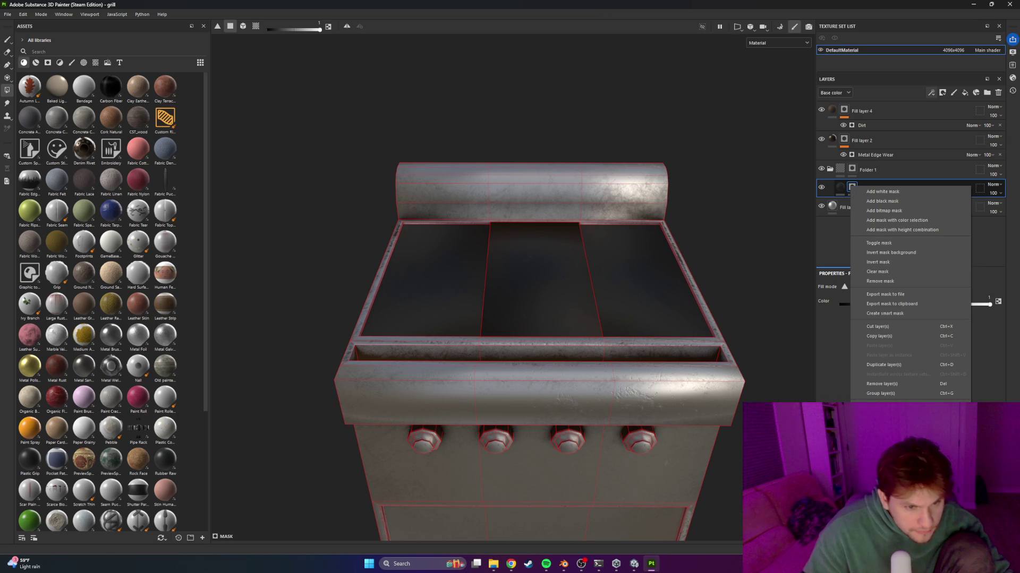
click(859, 277)
right_click(852, 188)
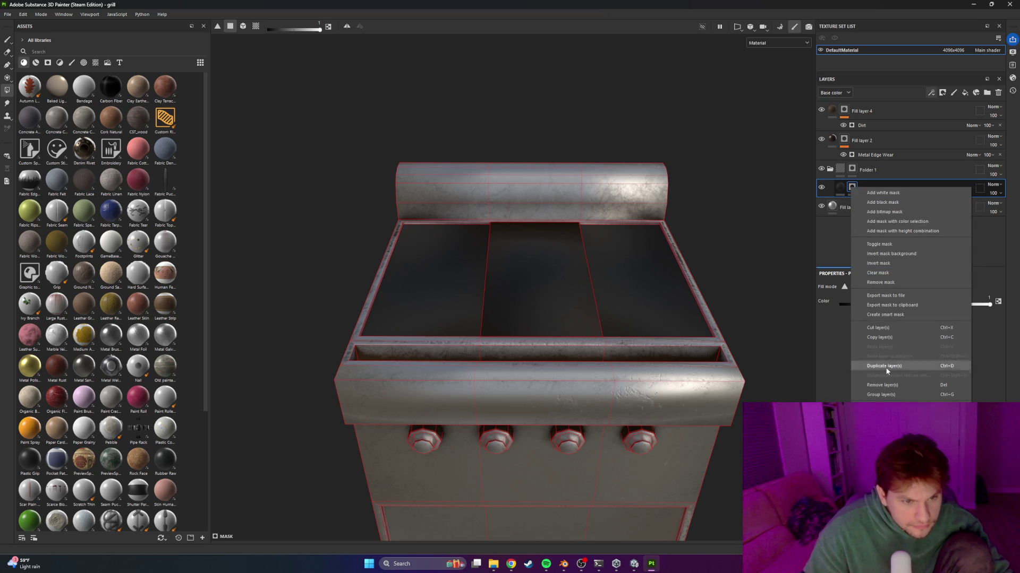
click(855, 169)
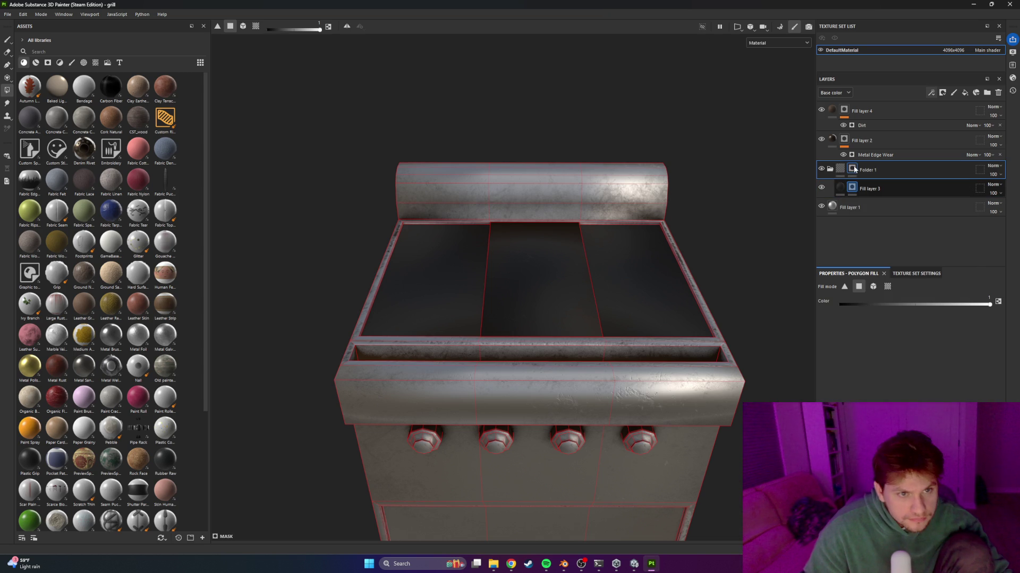
Paste the copied mask into Folder 1's mask once more
right_click(853, 168)
click(859, 140)
click(877, 141)
click(890, 170)
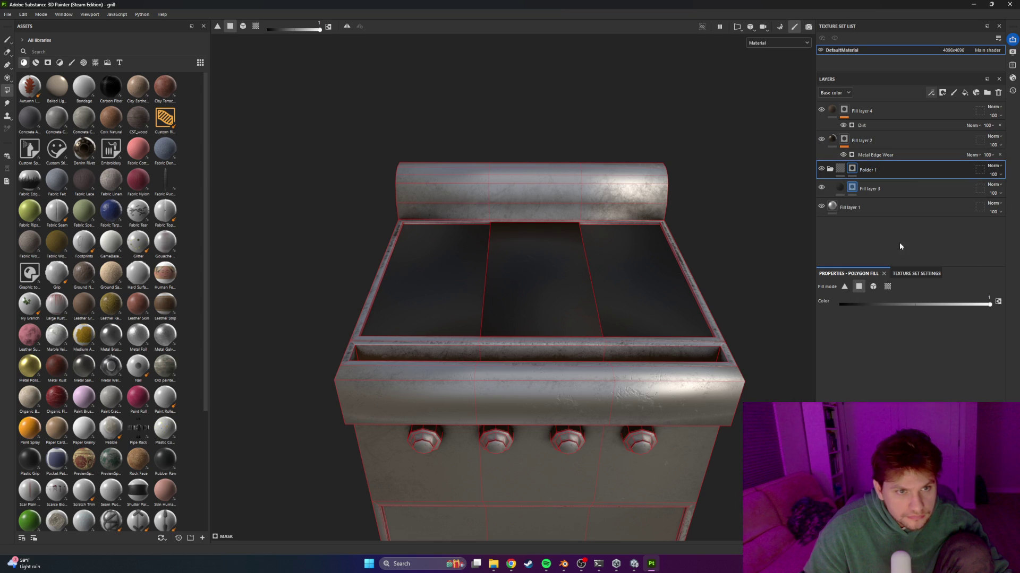
click(883, 208)
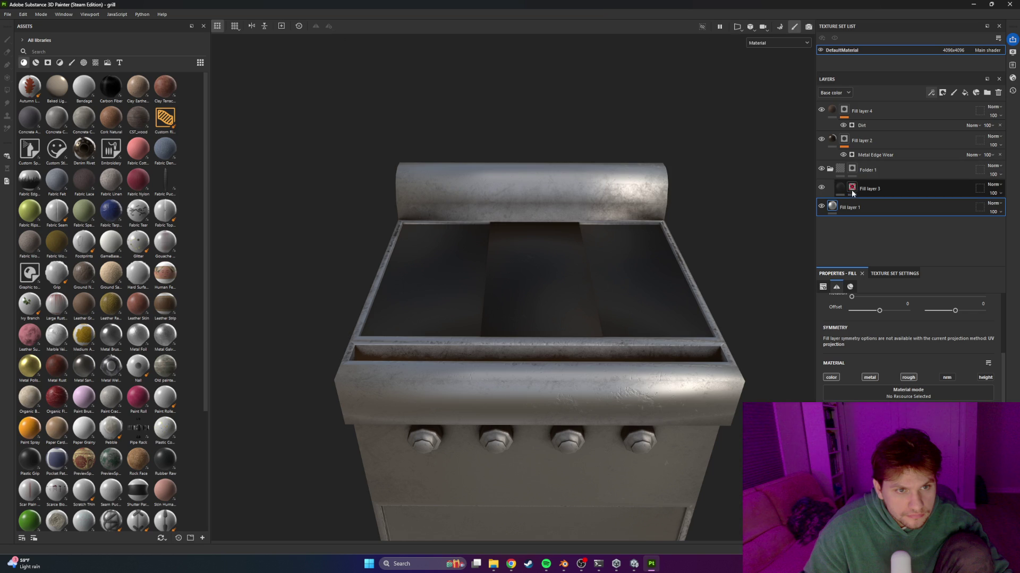
click(853, 170)
right_click(855, 170)
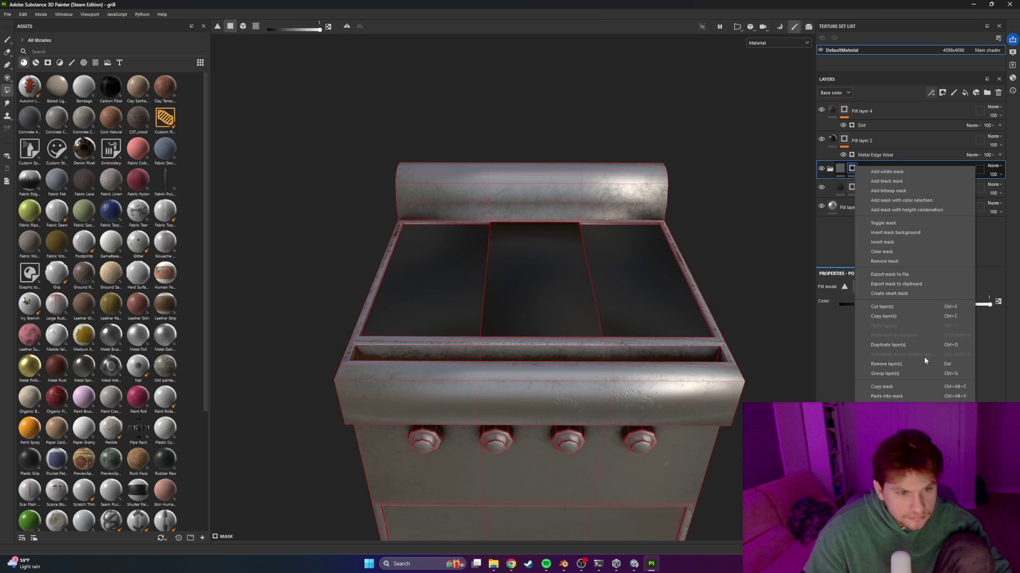
click(898, 397)
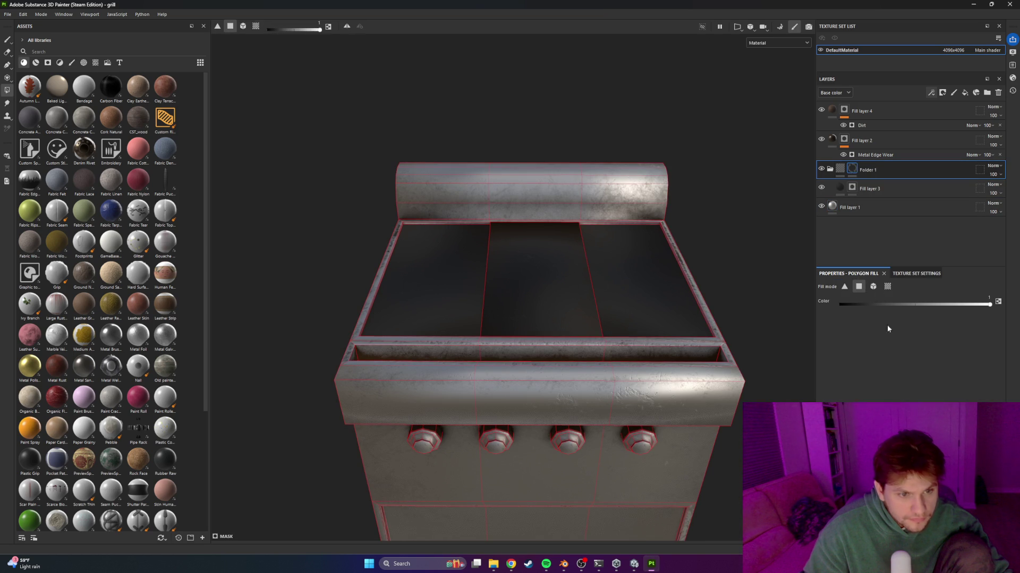
Remove Fill layer 3's mask and add a new Fill layer 5 above it
right_click(853, 188)
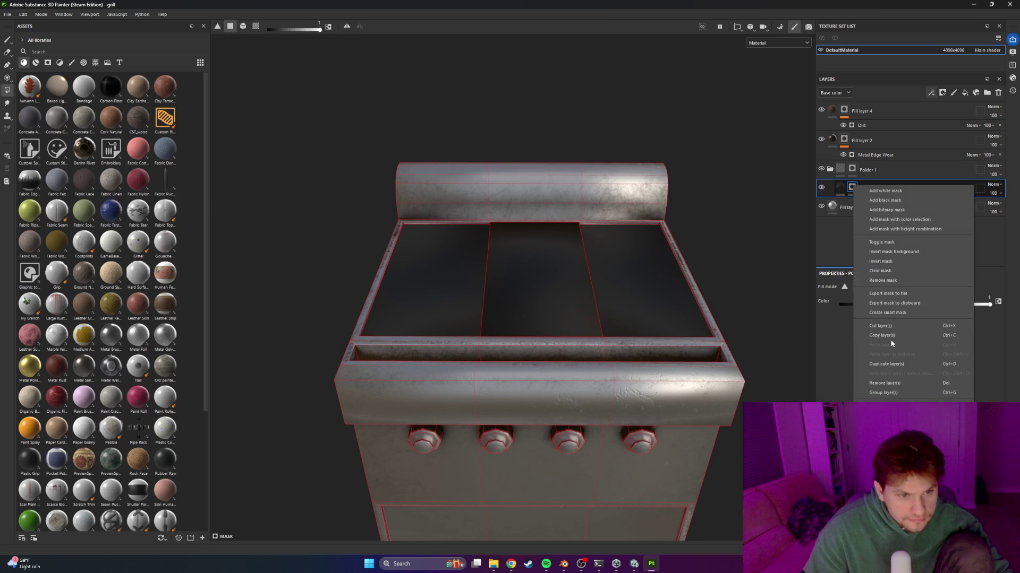
click(884, 281)
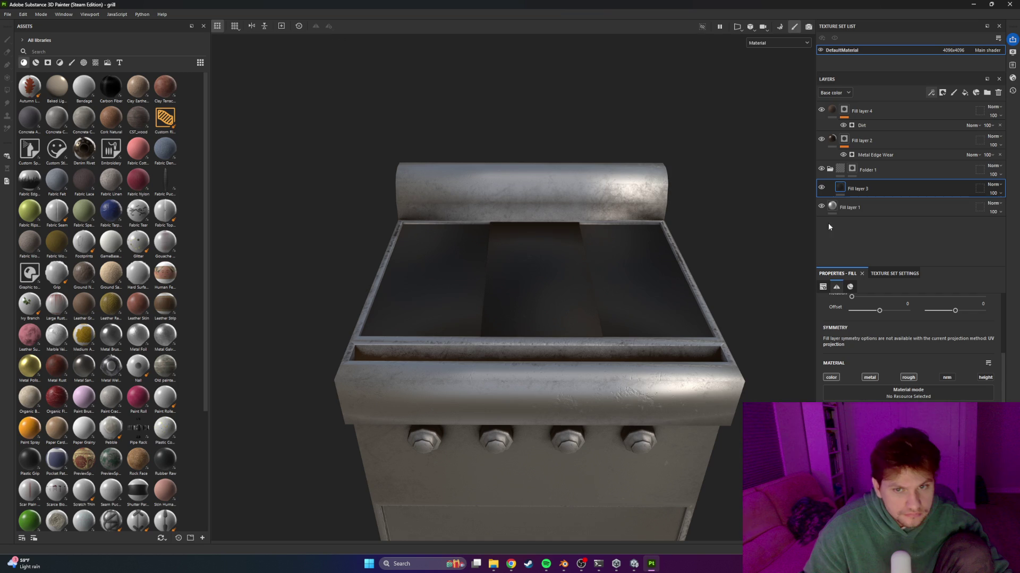
right_click(878, 189)
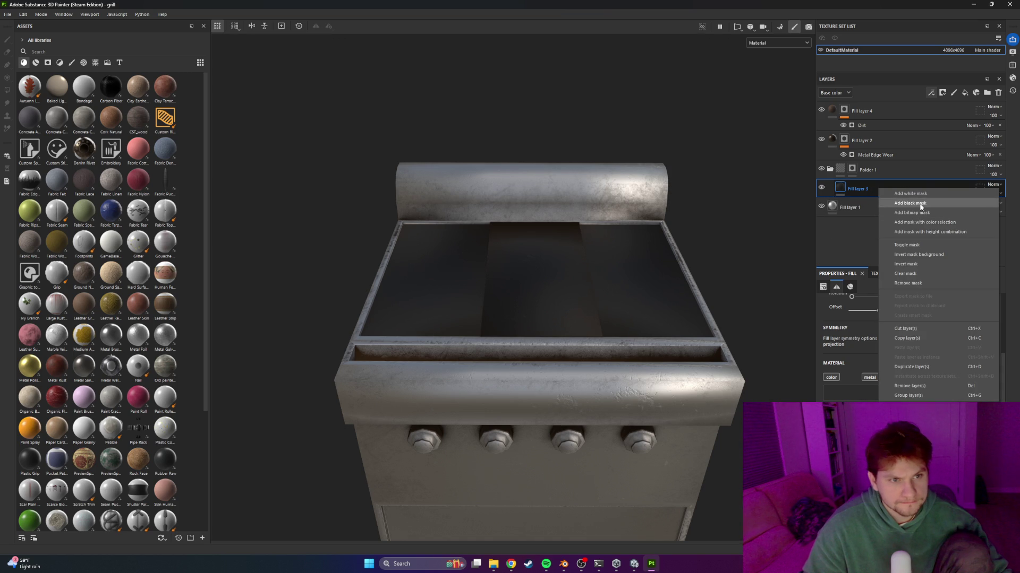
key(Escape)
click(965, 93)
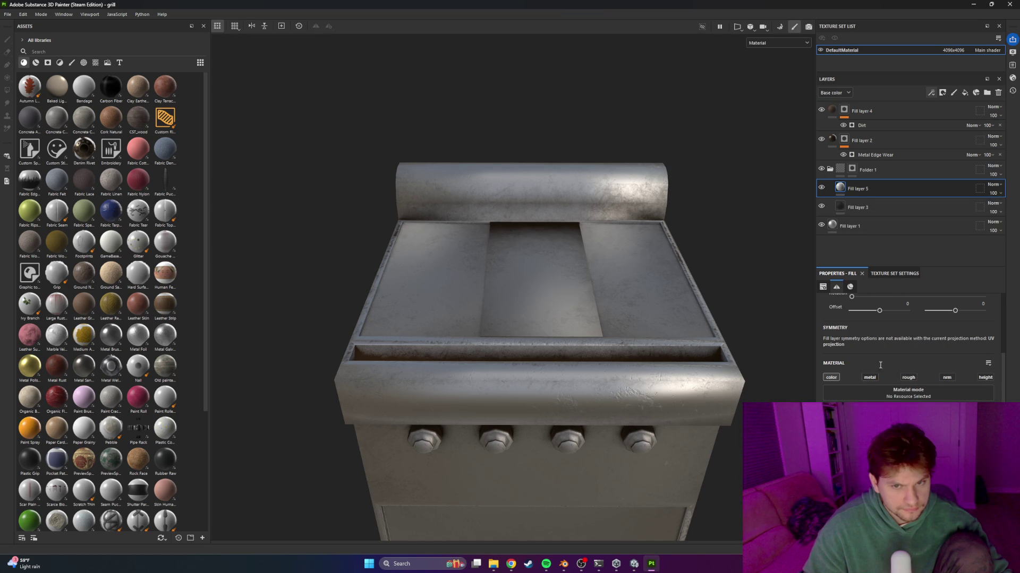
Give Fill layer 5 a black mask with an inverted Metal Edge Wear generator at 0.88
mouse_move(618, 271)
alt+mouse_down()
mouse_move(653, 297)
mouse_move(698, 235)
mouse_move(569, 196)
mouse_move(604, 261)
mouse_move(599, 276)
mouse_move(626, 295)
mouse_move(613, 275)
alt+mouse_up()
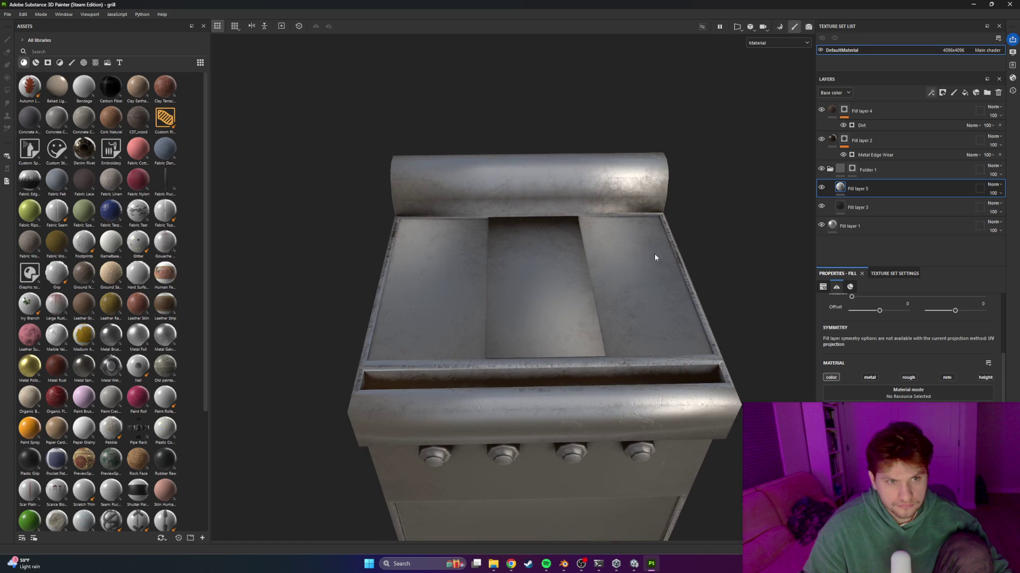
right_click(860, 193)
click(881, 206)
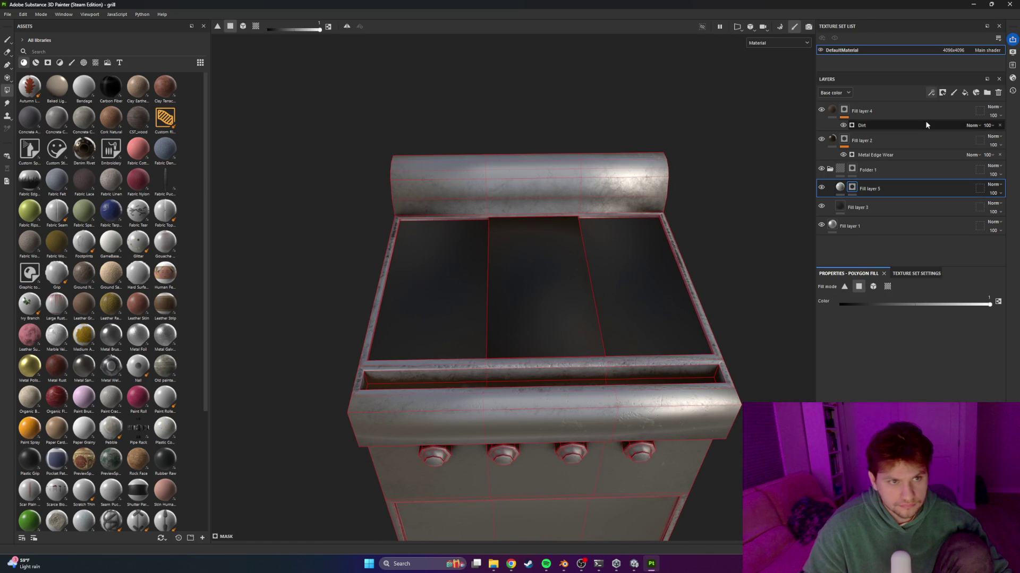
click(942, 93)
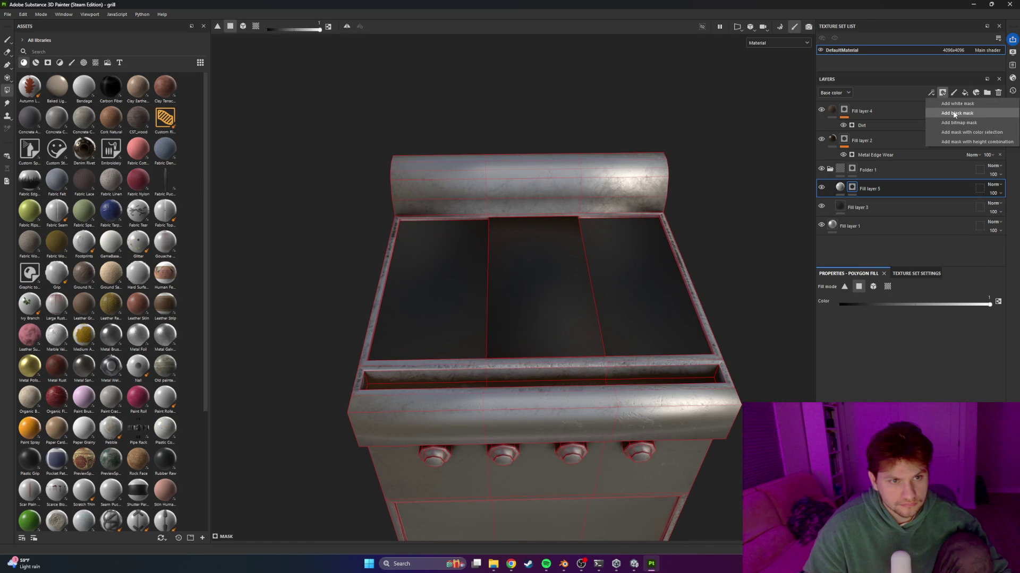
click(931, 93)
click(950, 102)
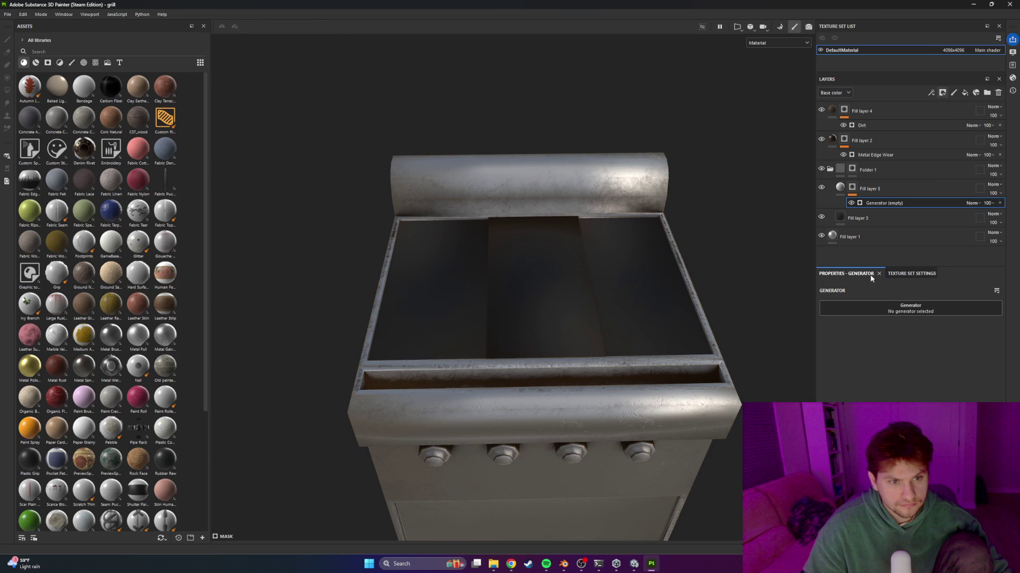
click(902, 311)
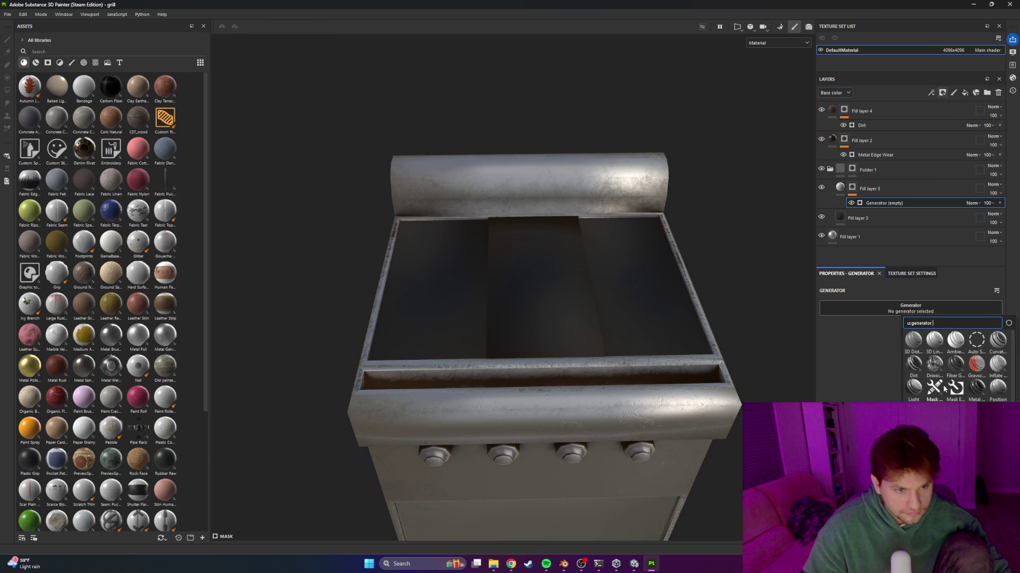
click(978, 388)
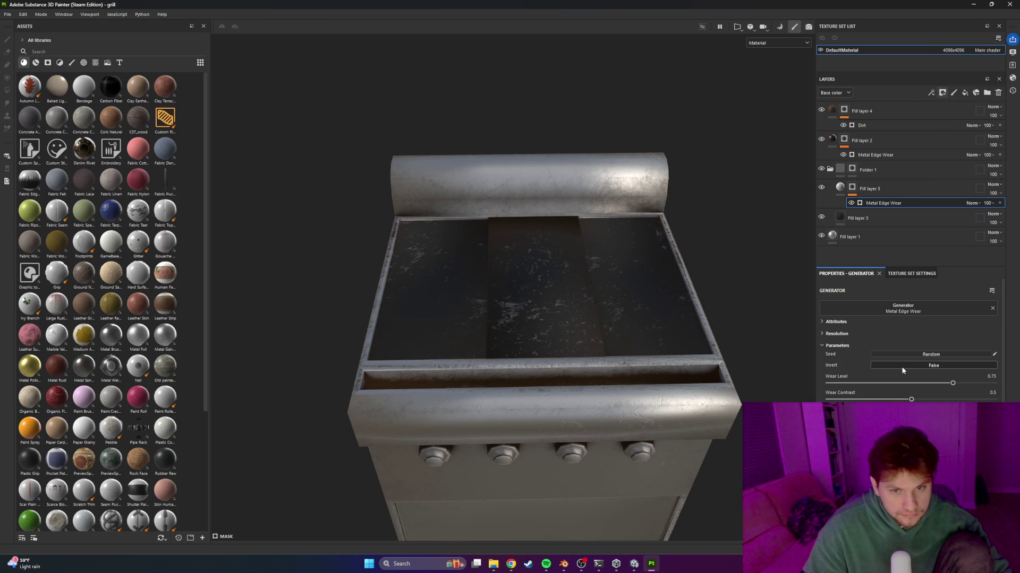
click(934, 366)
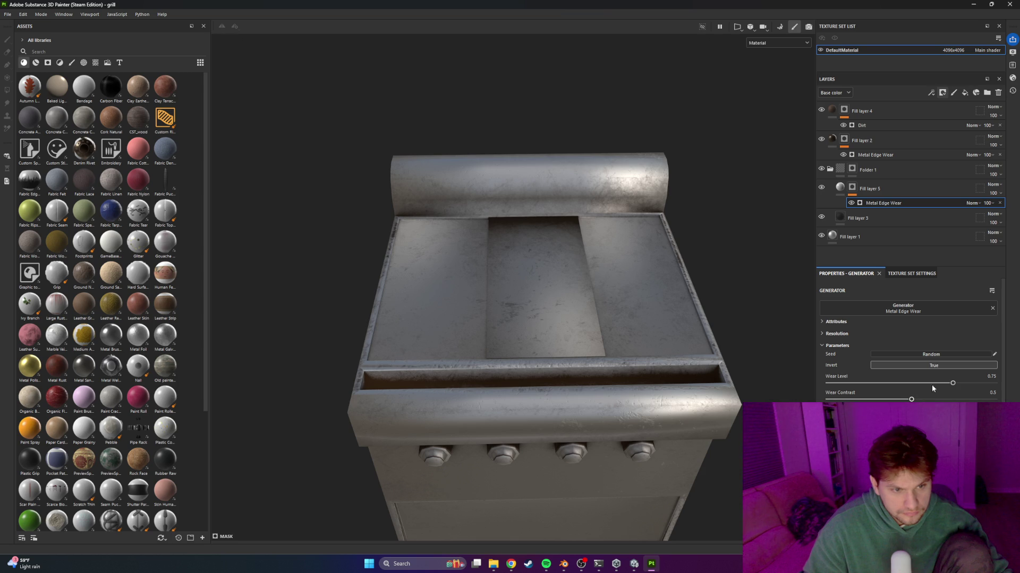
mouse_move(954, 384)
mouse_down()
mouse_move(983, 384)
mouse_move(914, 386)
mouse_move(995, 388)
mouse_up()
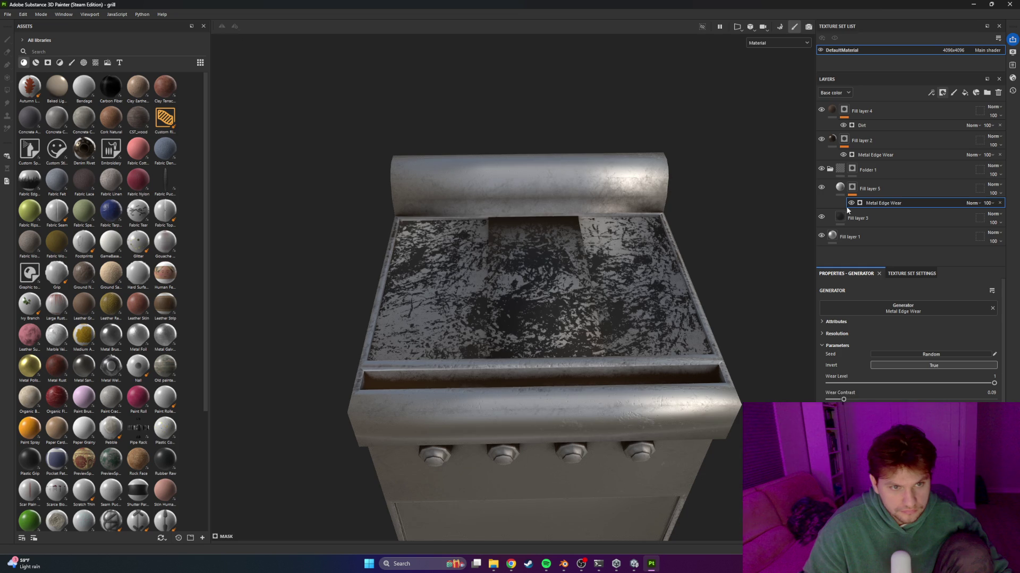
Inspect the griddle top from several angles, toggling Fill layer 5 to compare, and select its mask
click(840, 187)
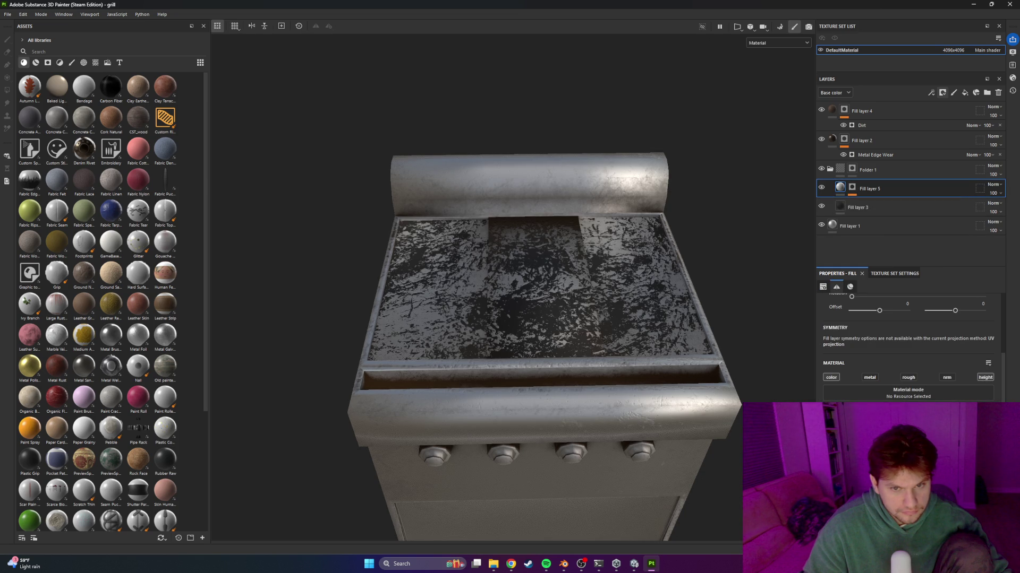
scroll(587, 359, up, 5)
mouse_move(556, 343)
alt+mouse_down()
mouse_move(597, 269)
mouse_move(616, 273)
alt+mouse_up()
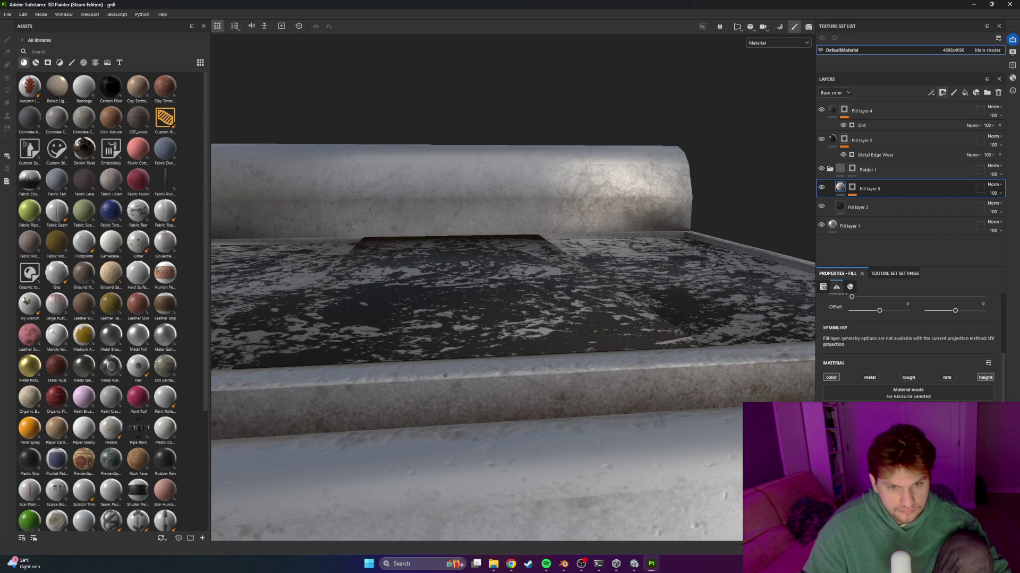
scroll(563, 318, down, 6)
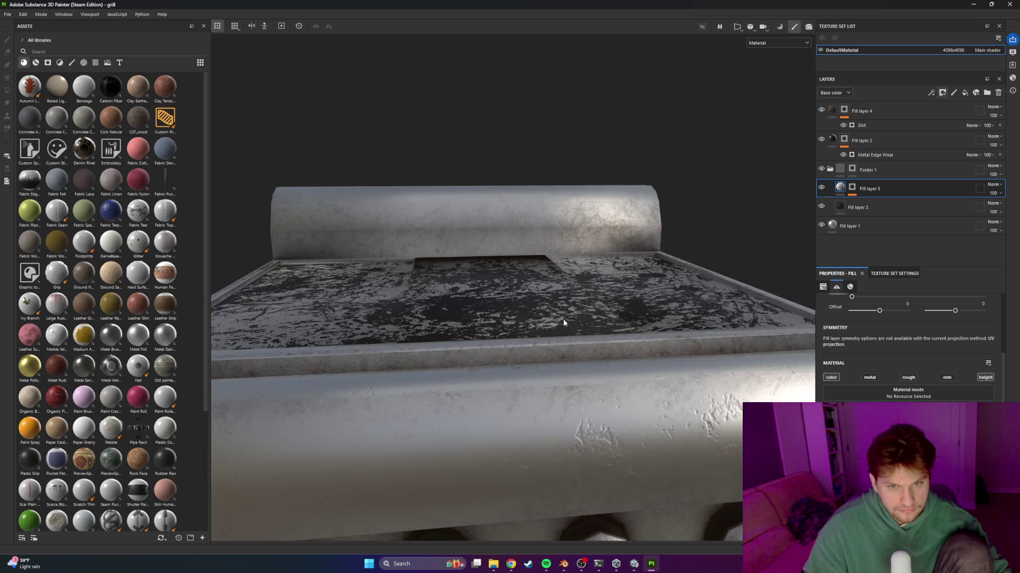
alt+drag(537, 278, 524, 357)
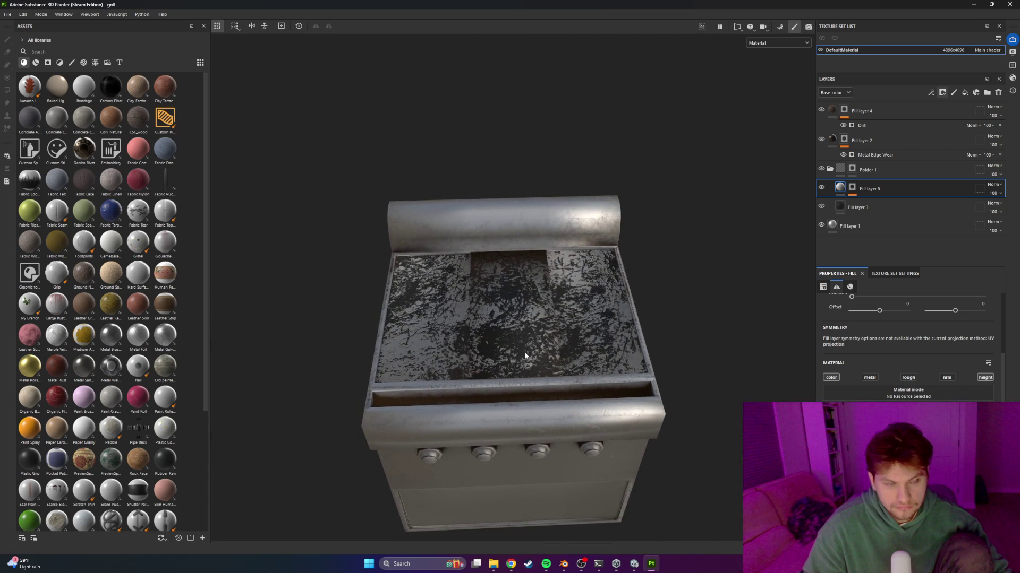
scroll(663, 248, up, 3)
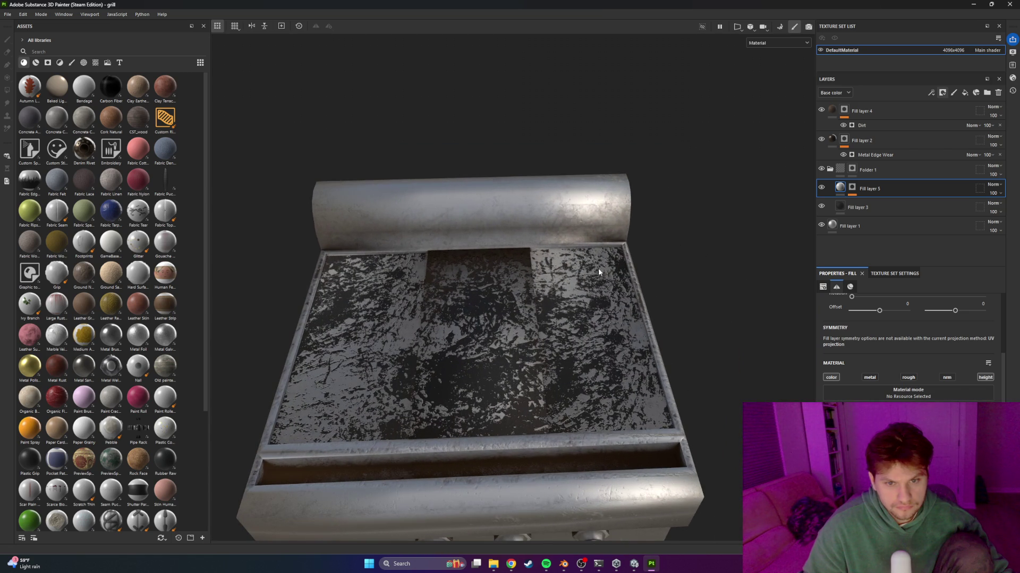
click(820, 189)
click(821, 188)
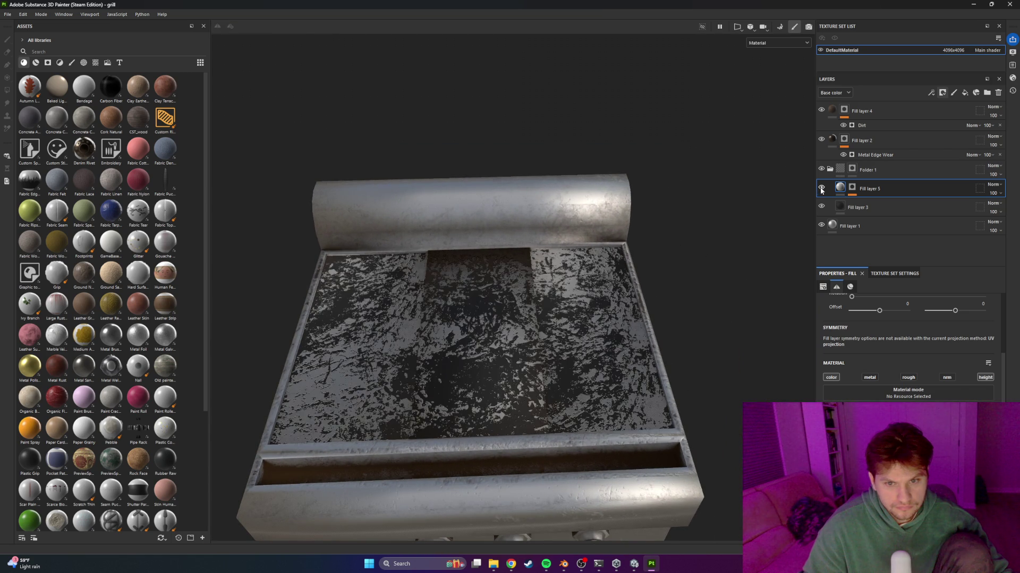
click(852, 189)
key(ctrl+v)
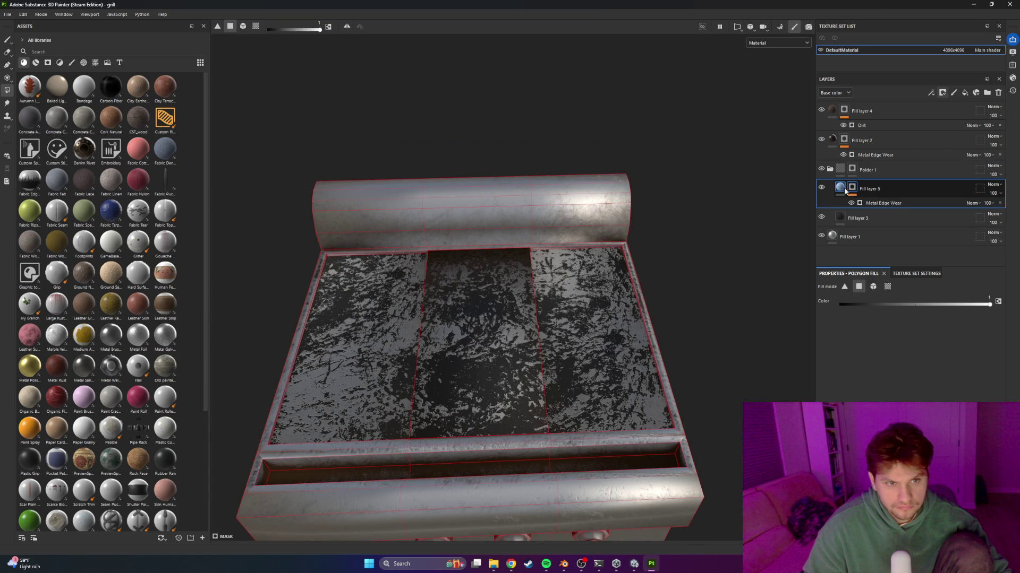
mouse_move(842, 190)
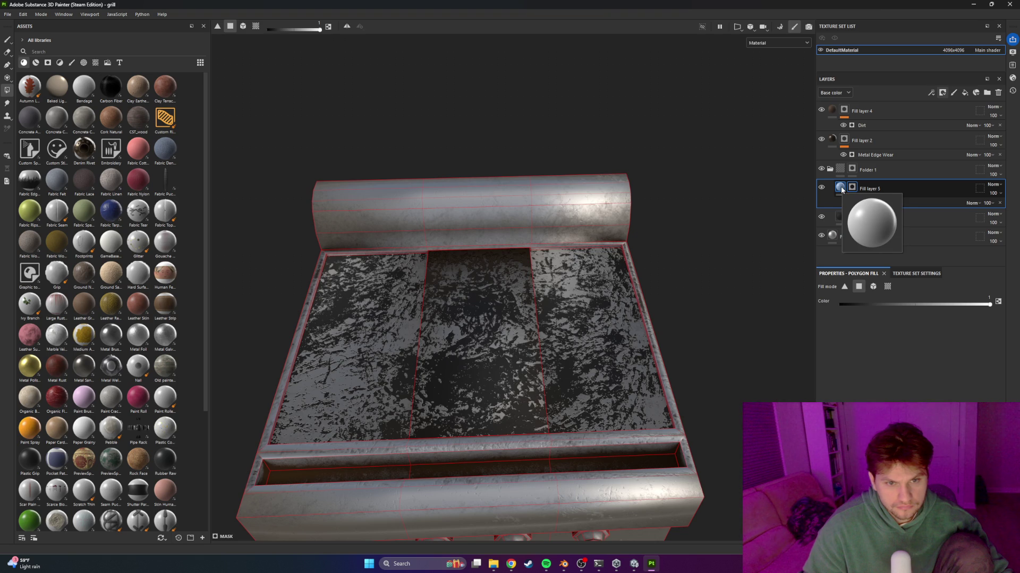
Delete Fill layer 5 and discard an accidentally added extra fill layer
key(Delete)
right_click(854, 190)
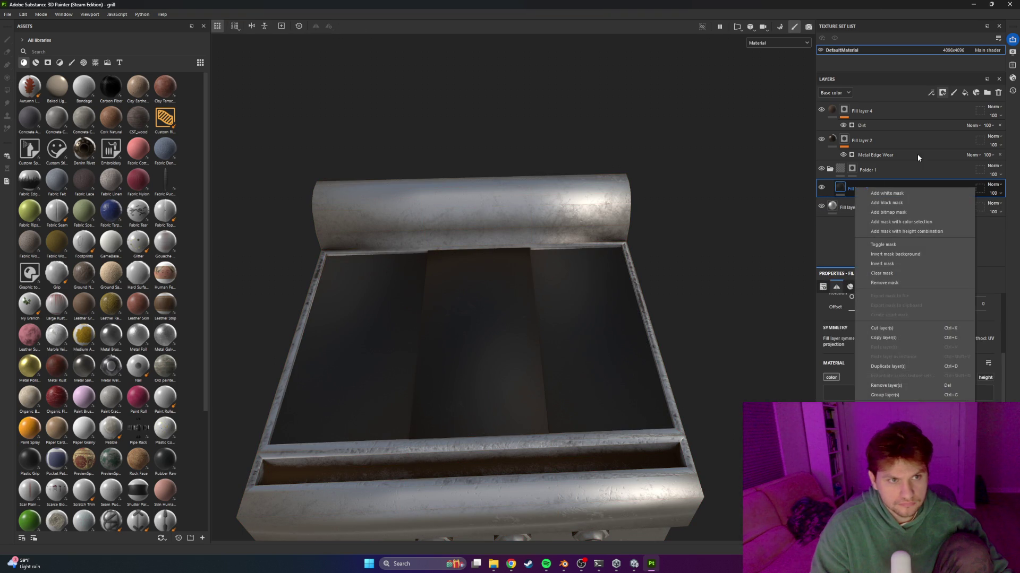
click(964, 94)
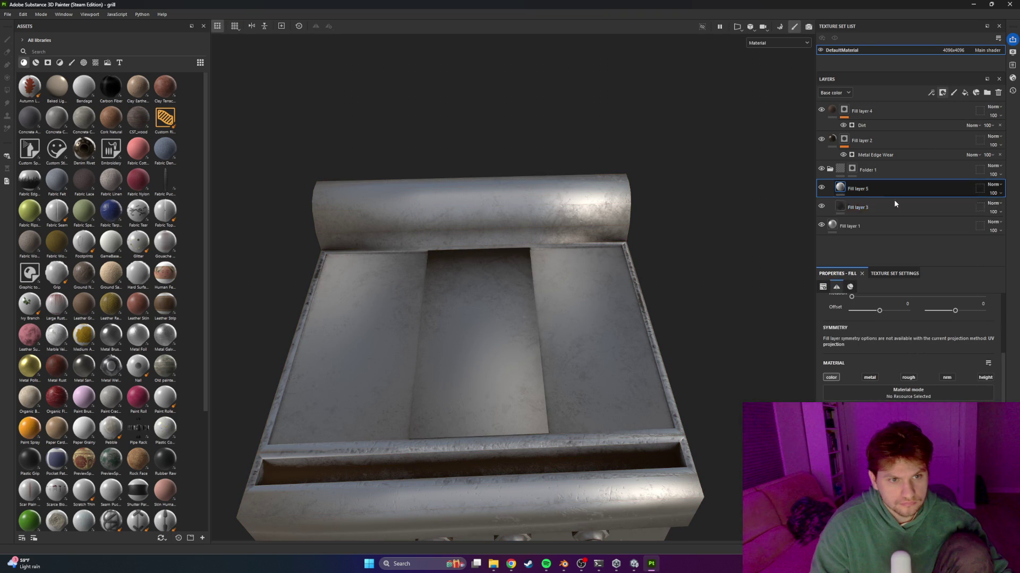
key(Delete)
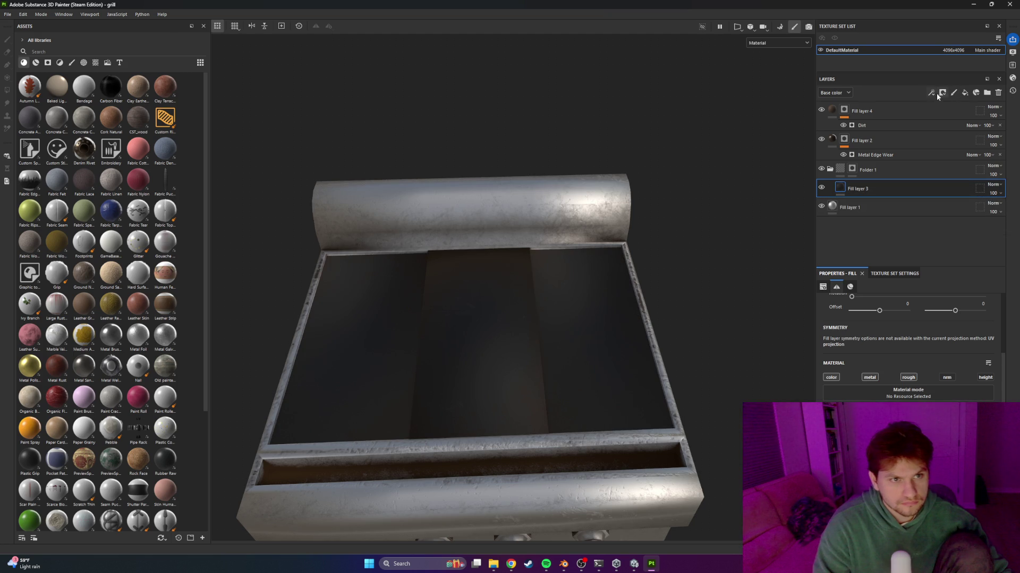
Give Fill layer 3 a black mask
click(942, 94)
click(941, 96)
click(956, 112)
key(4)
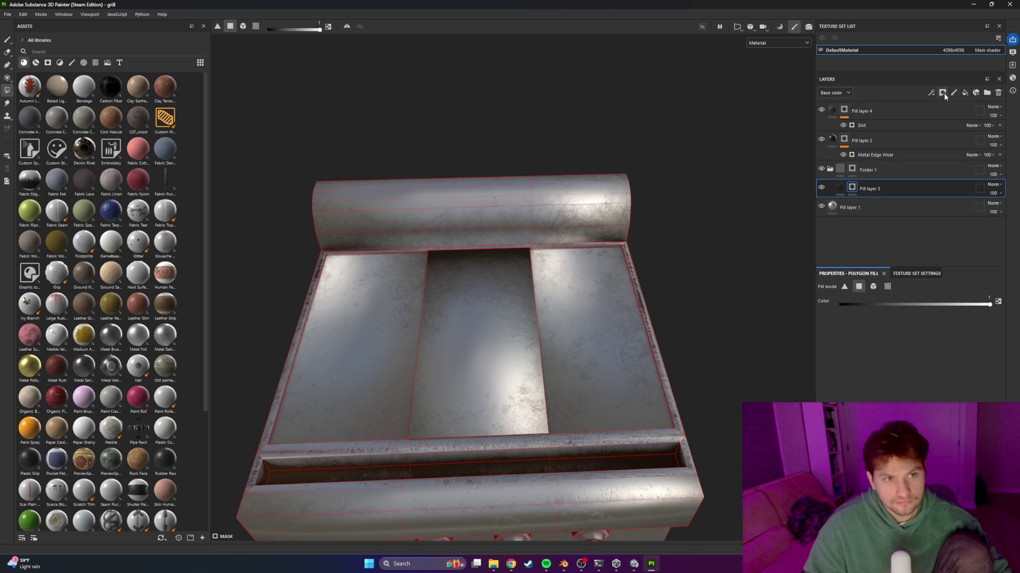
Add an inverted Metal Edge Wear generator to Fill layer 3's mask with Wear Level 0.84
click(930, 93)
click(948, 104)
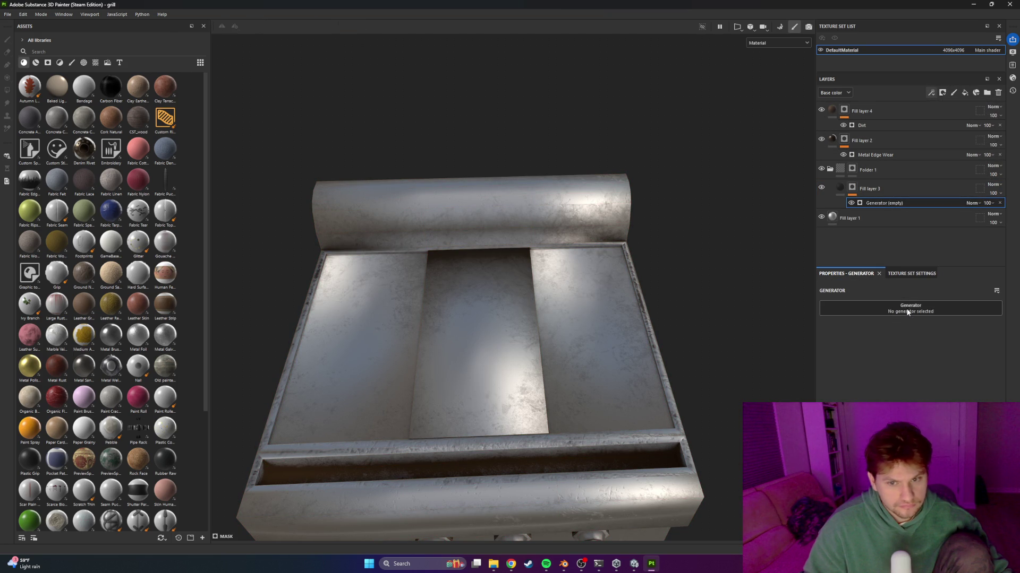
click(907, 311)
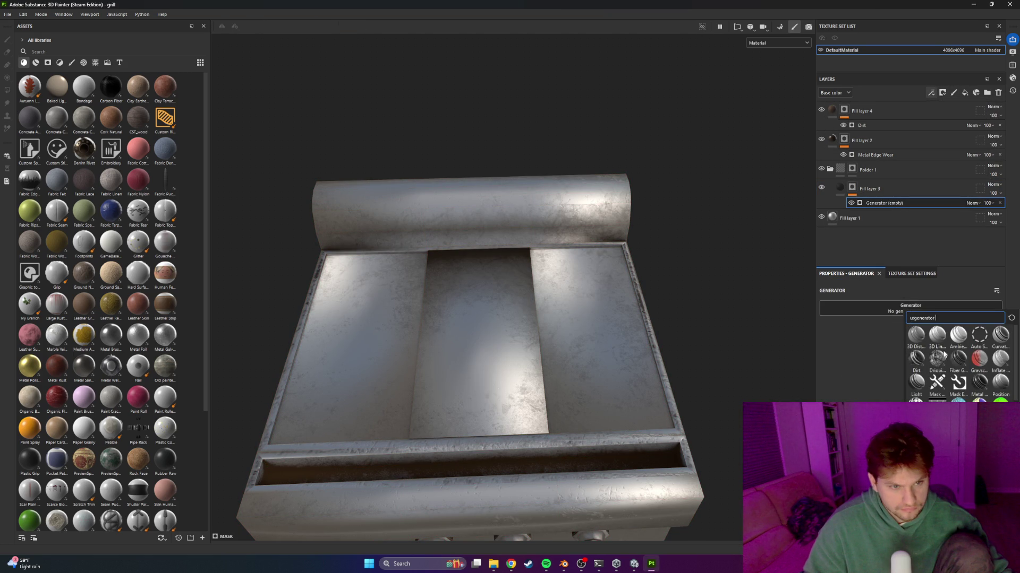
click(980, 383)
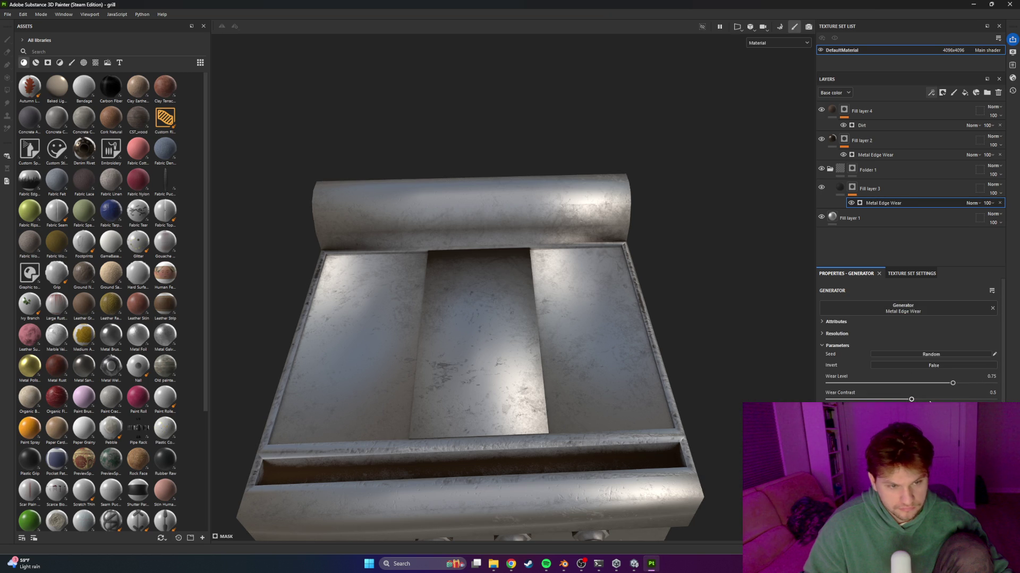
click(934, 365)
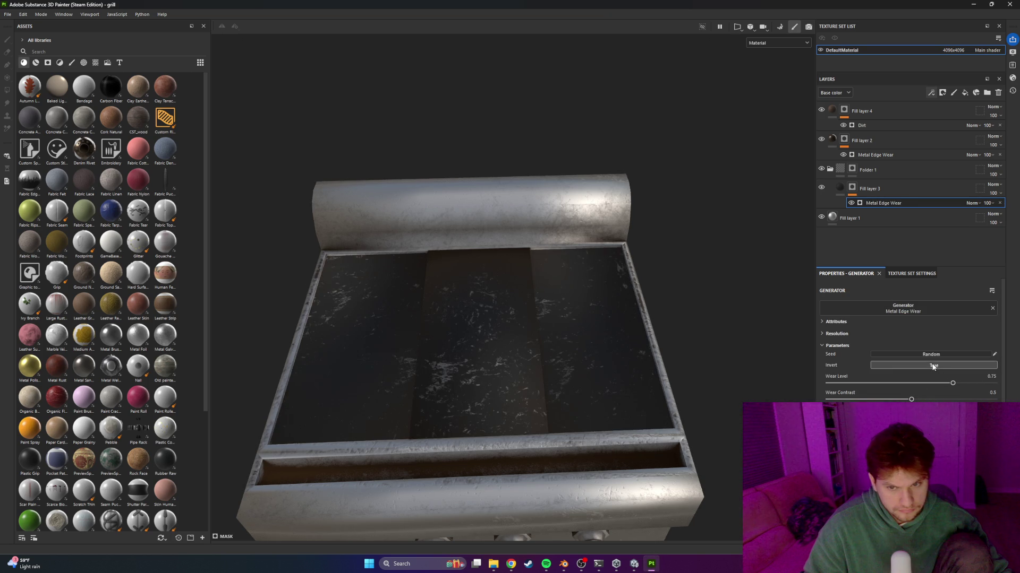
scroll(501, 345, up, 5)
alt+drag(520, 375, 654, 276)
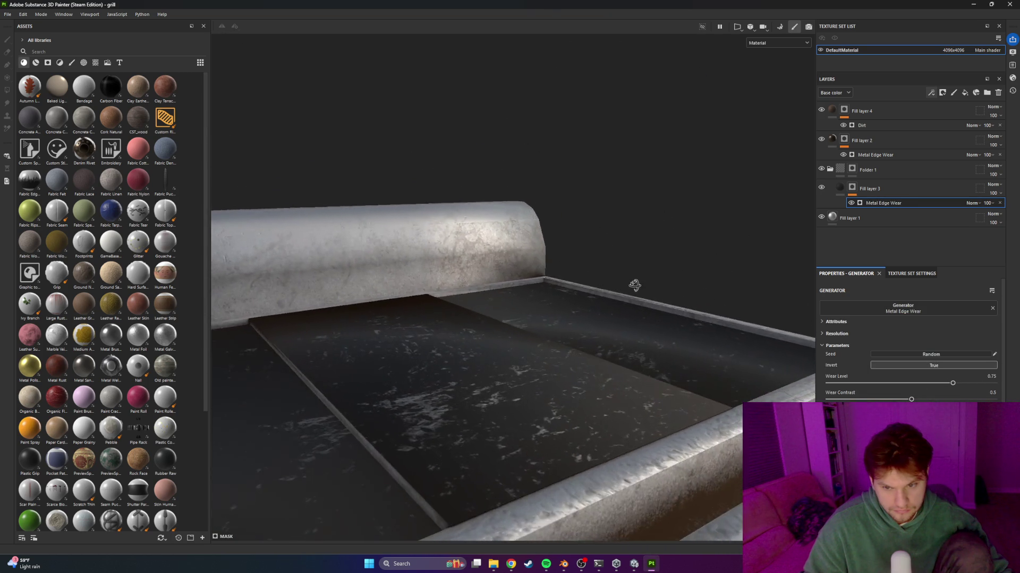
mouse_move(951, 384)
mouse_down()
mouse_move(980, 384)
mouse_move(968, 385)
mouse_up()
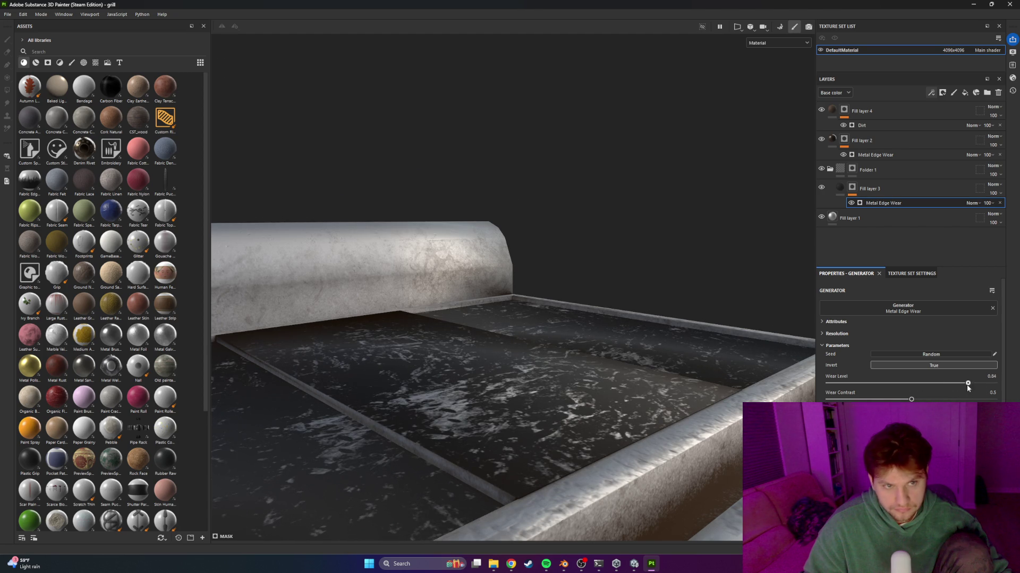
key(ctrl+shift+b)
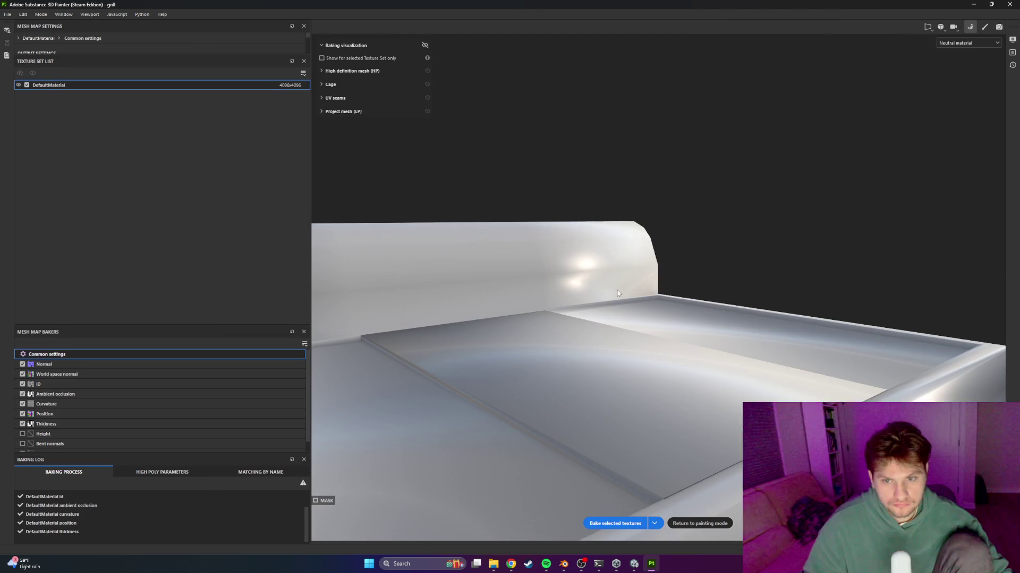
Bake all seven mesh maps with Bake selected textures, then return to painting mode
click(619, 523)
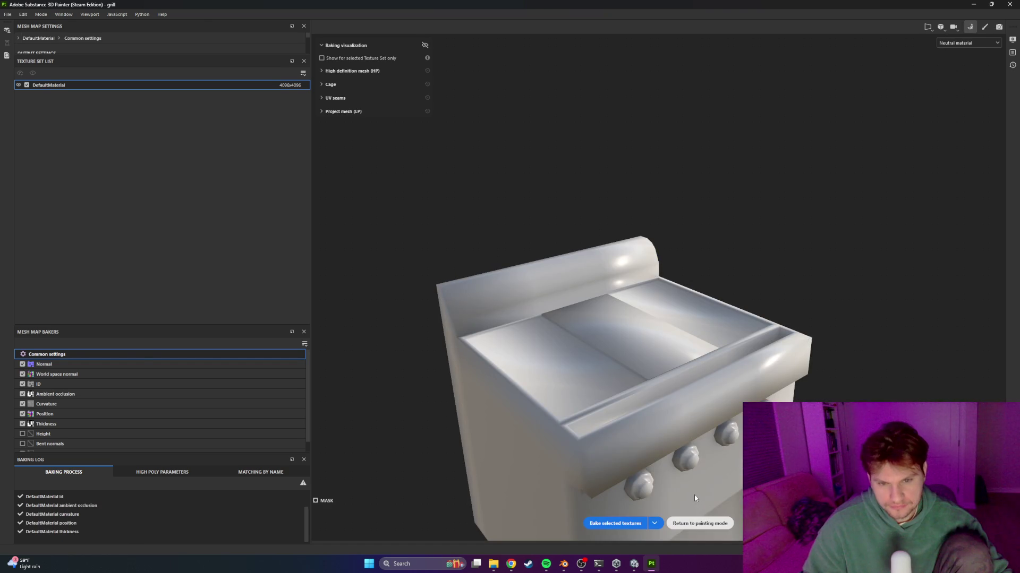
click(700, 523)
scroll(521, 317, up, 6)
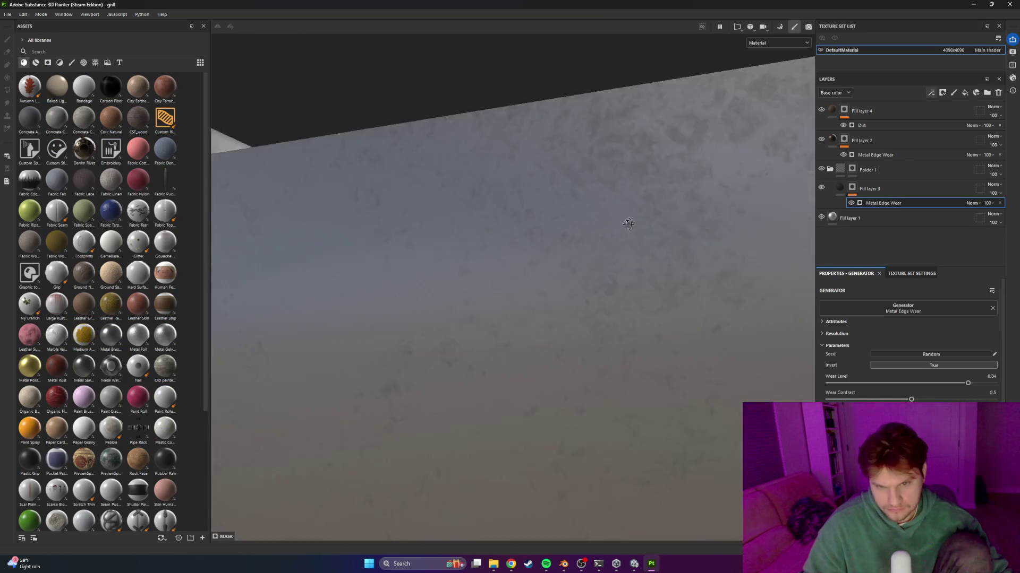
Set Wear Contrast to 0.6, turn off inversion, and set Wear Level to 0.81
mouse_move(489, 318)
alt+mouse_down()
mouse_move(618, 269)
mouse_move(588, 274)
alt+mouse_up()
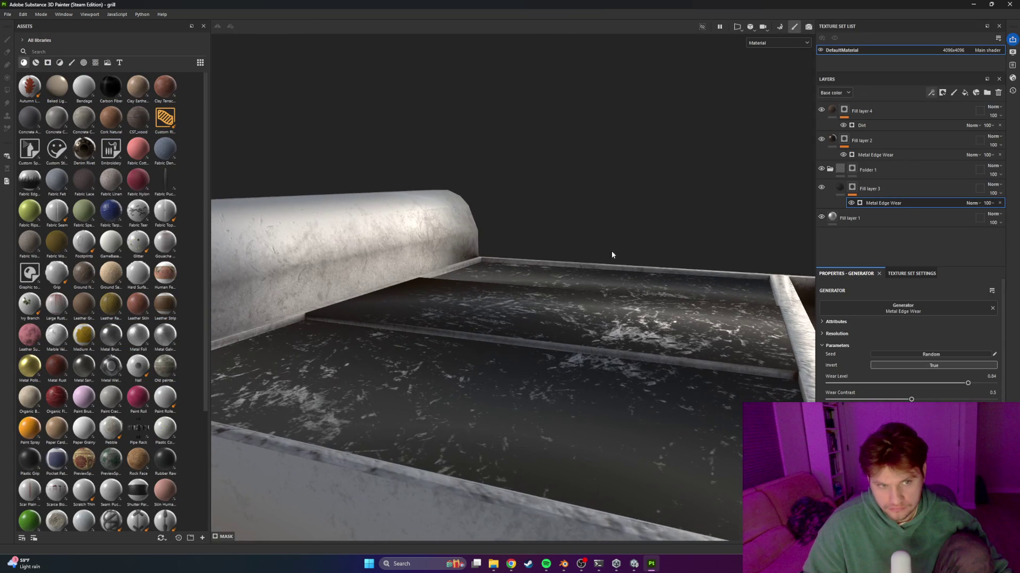
mouse_move(917, 400)
mouse_down()
mouse_move(949, 383)
mouse_move(923, 383)
mouse_move(953, 383)
mouse_up()
click(933, 369)
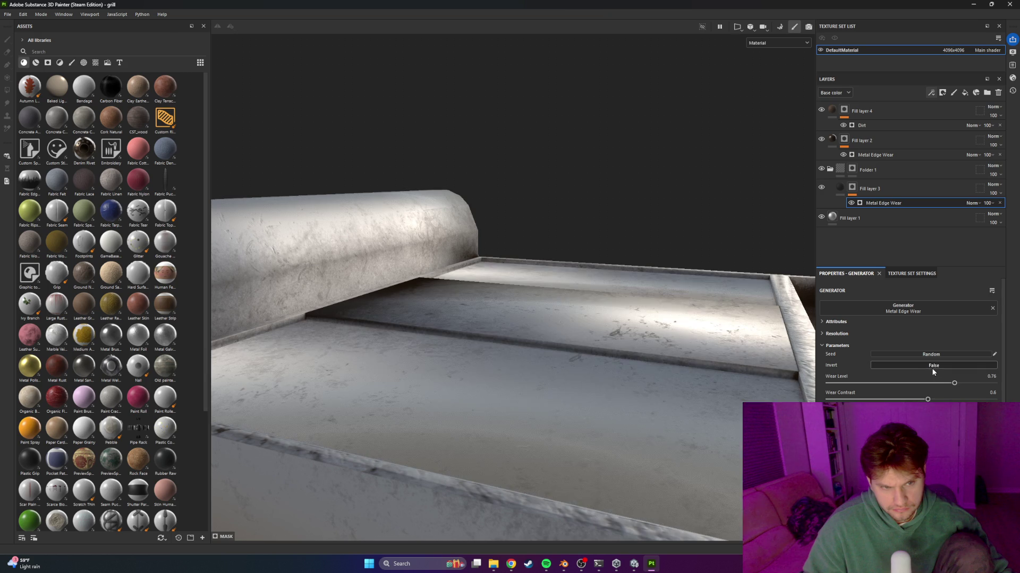
drag(952, 383, 962, 384)
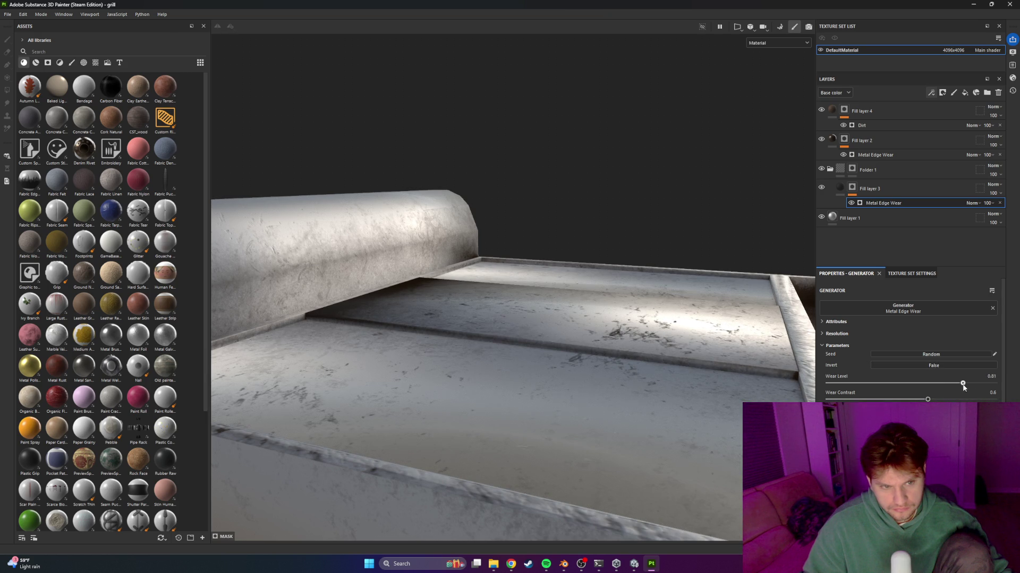
Remove the Metal Edge Wear generator, paste it back, and push Wear Level to 1
key(Delete)
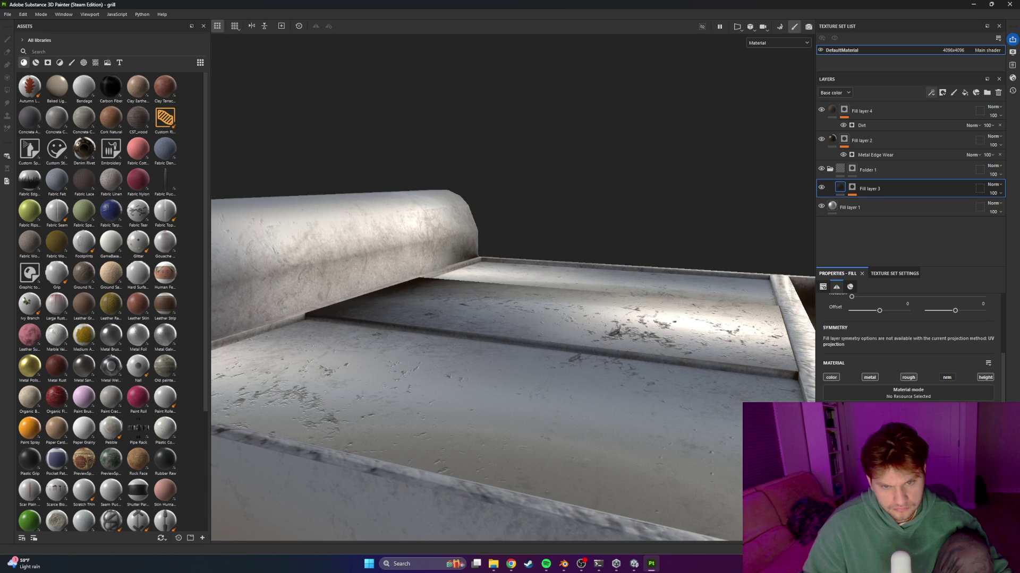
click(852, 187)
key(ctrl+v)
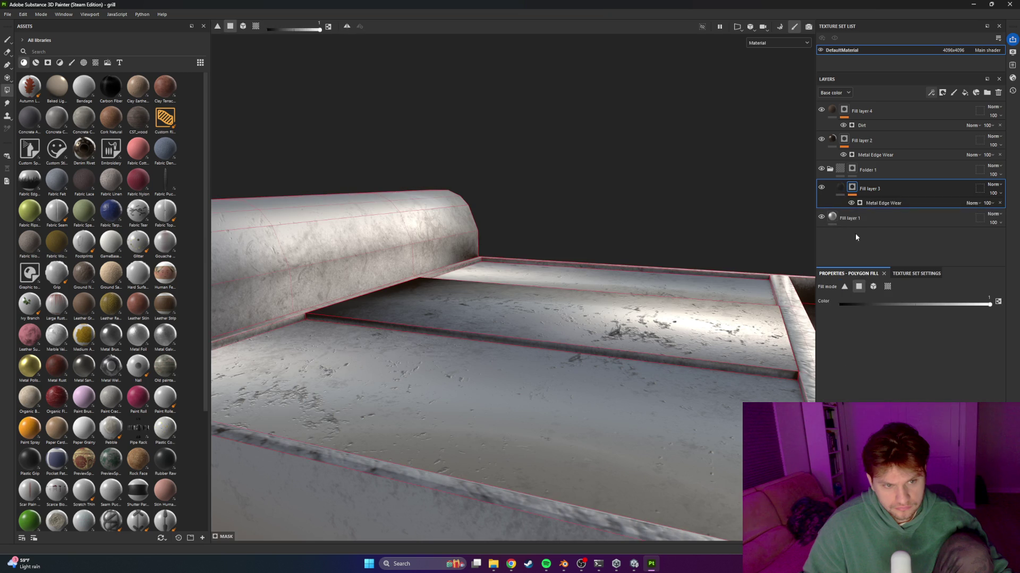
click(854, 201)
drag(962, 383, 1002, 384)
Undo back to inverted wear at Wear Level 0.76, then open the empty generator's options
mouse_move(670, 333)
alt+mouse_down()
mouse_move(532, 333)
mouse_move(723, 378)
alt+mouse_up()
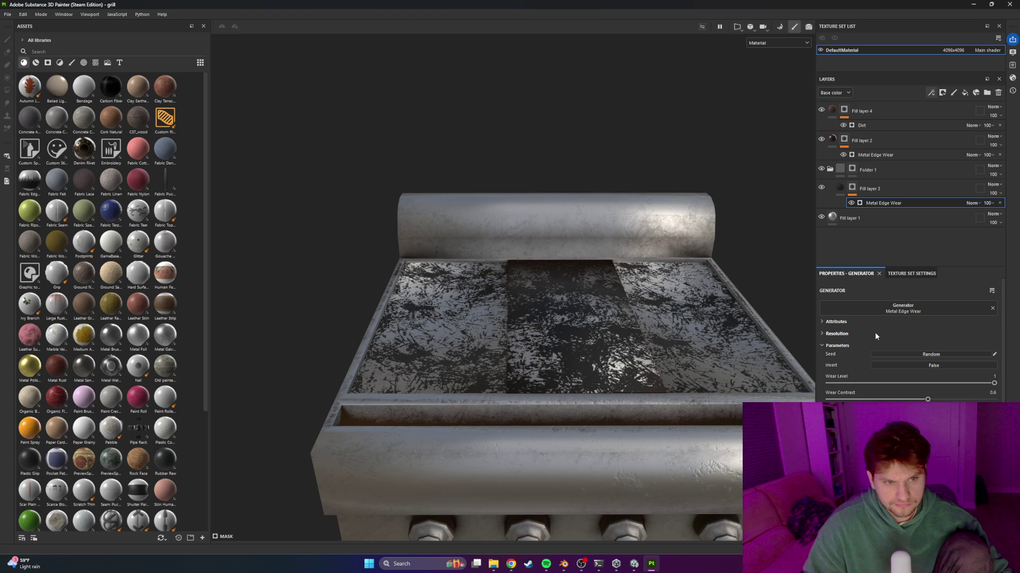
key(ctrl+z)
key(ctrl+z)
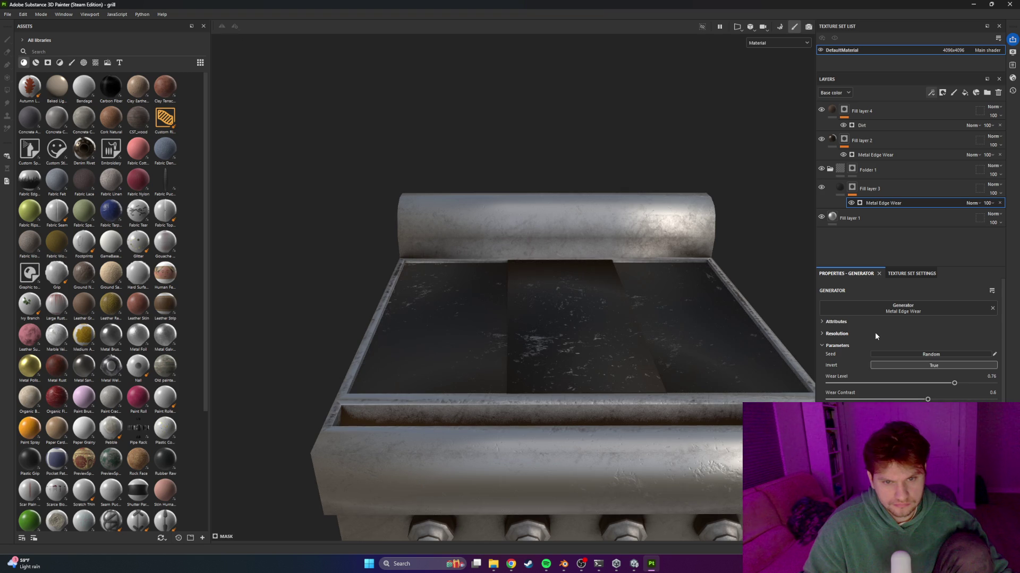
key(ctrl+z)
key(ctrl+z)
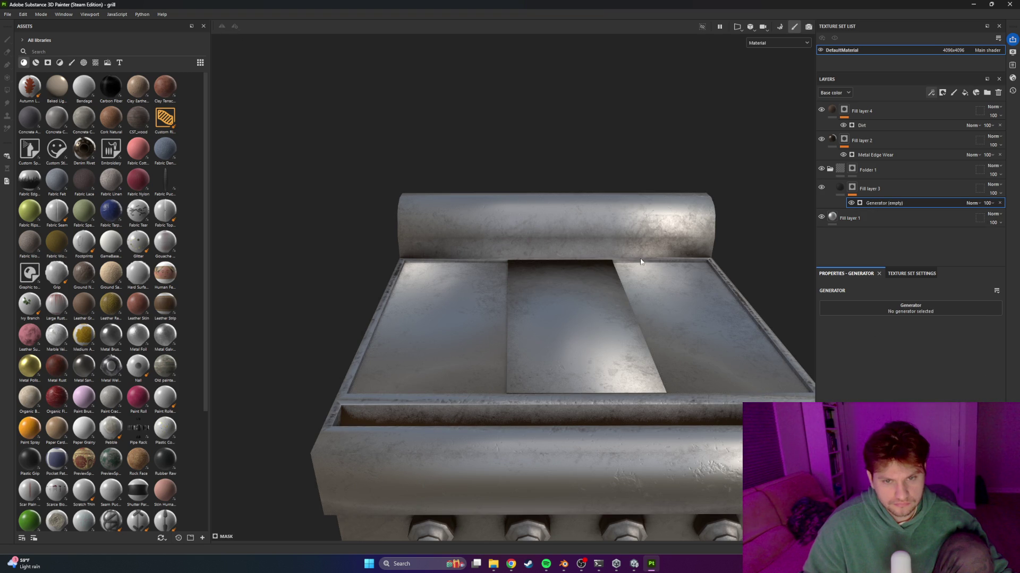
scroll(564, 291, up, 2)
mouse_move(564, 291)
alt+mouse_down()
mouse_move(710, 378)
mouse_move(567, 312)
mouse_move(594, 297)
alt+mouse_up()
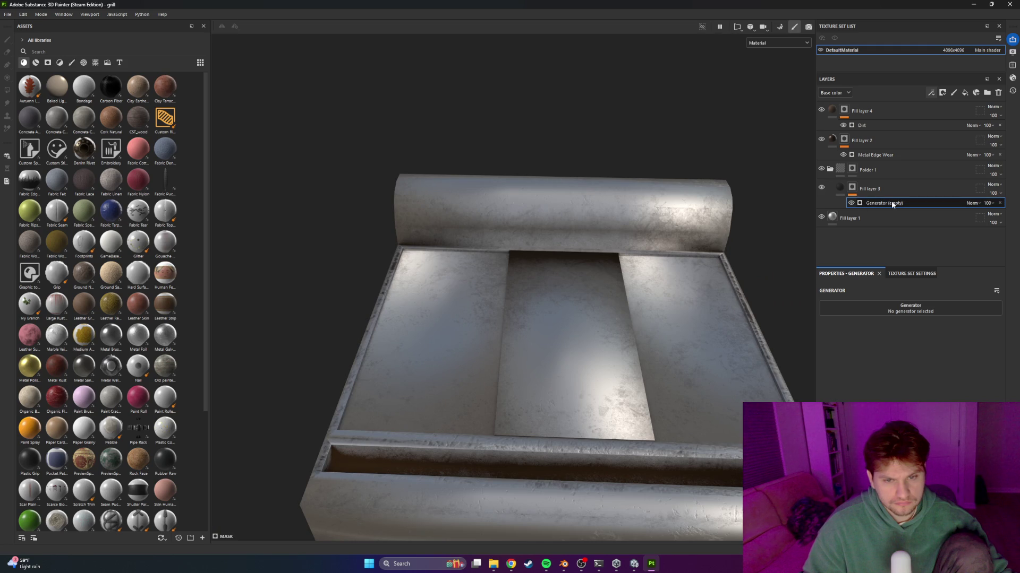
right_click(891, 203)
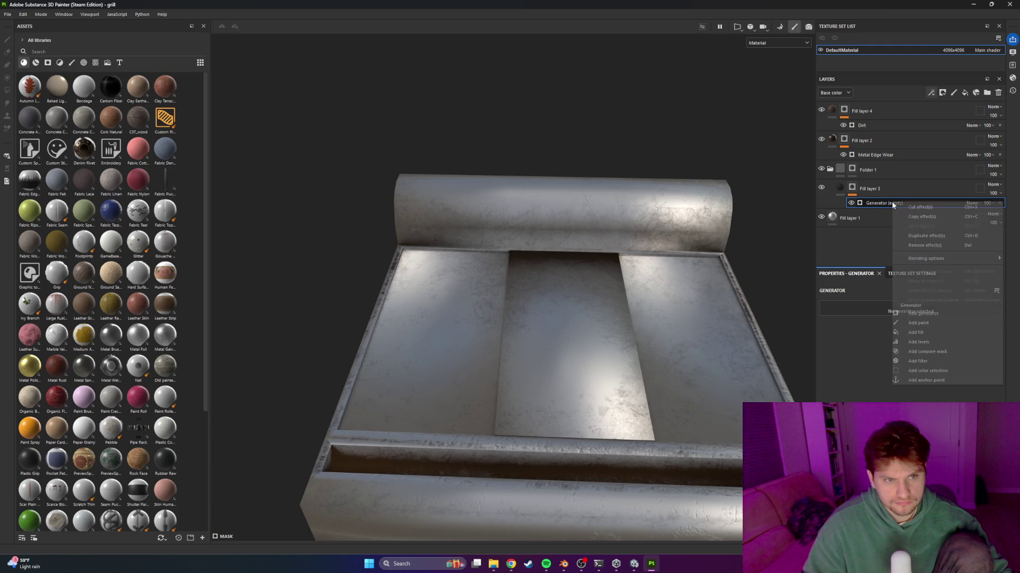
Clear Fill layer 3's mask and add a new Fill layer 5 with roughness disabled
click(852, 188)
right_click(852, 188)
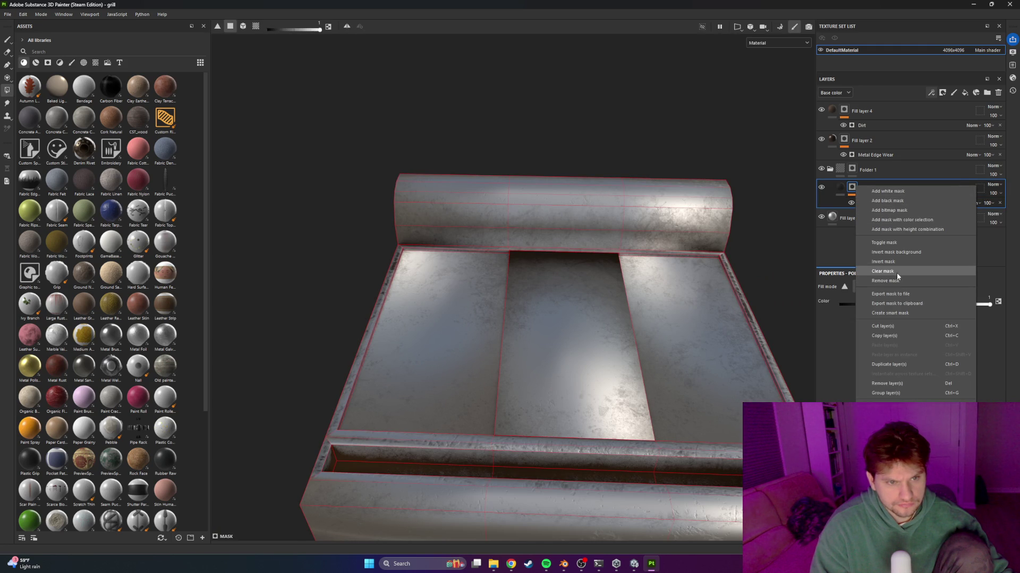
click(898, 272)
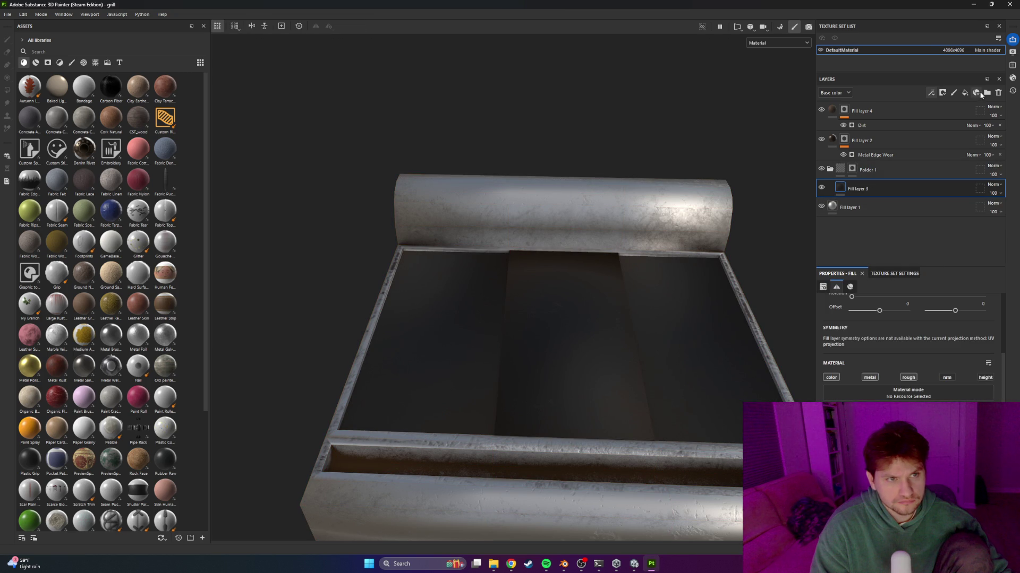
click(965, 94)
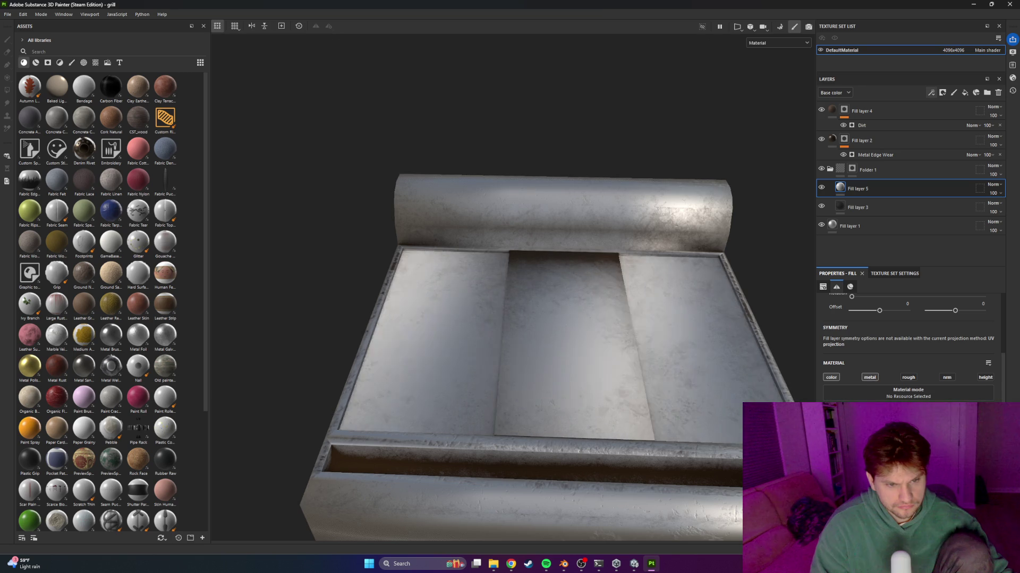
click(908, 378)
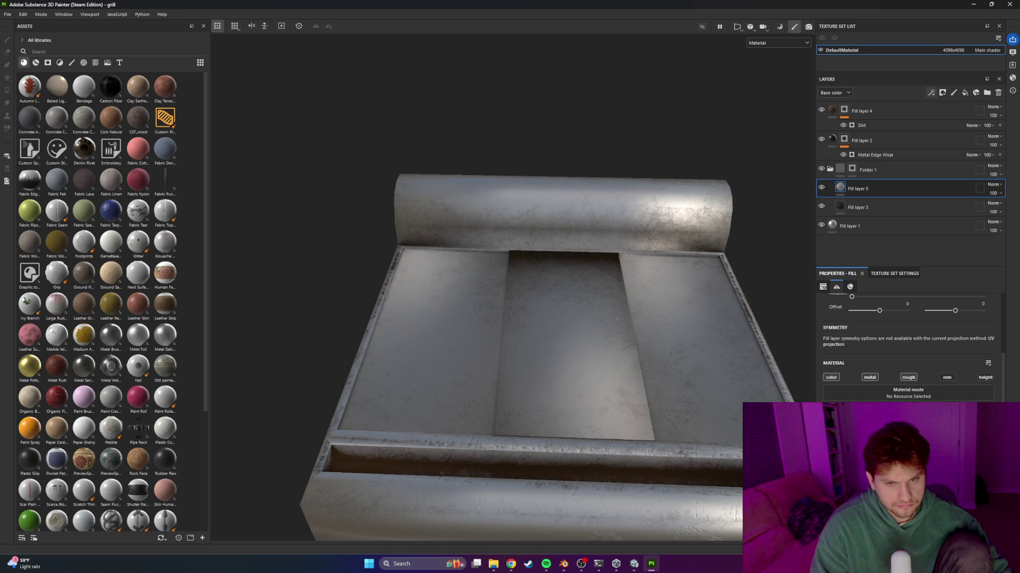
Give Fill layer 5 a black mask with a Metal Edge Wear generator at higher Wear Level
right_click(867, 178)
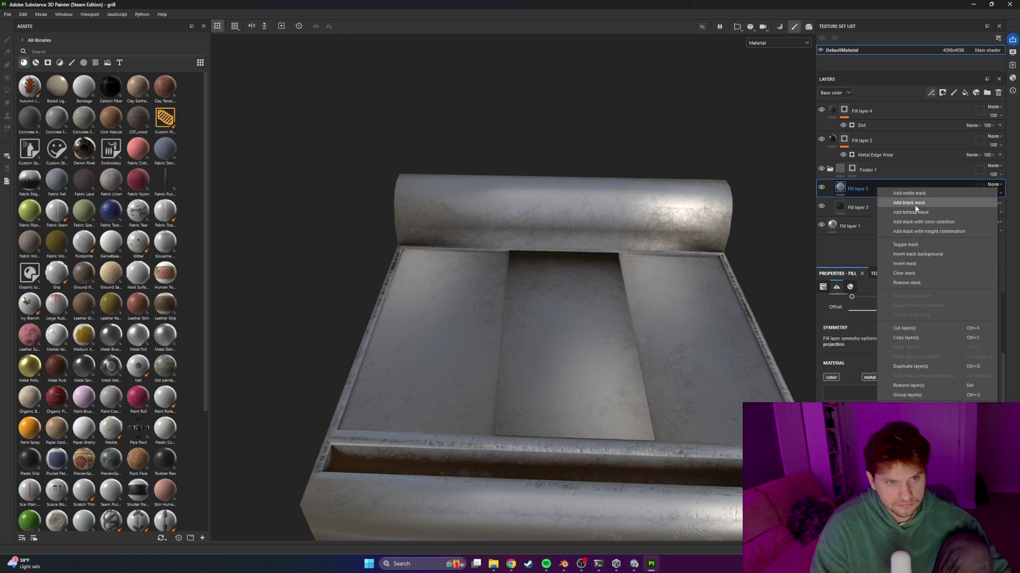
click(871, 205)
click(930, 92)
click(951, 99)
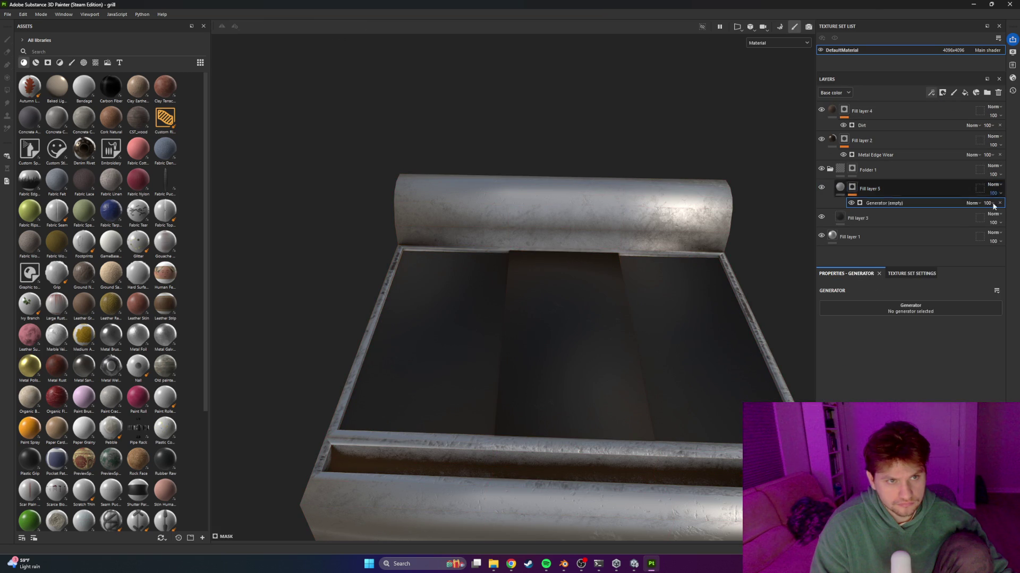
click(925, 313)
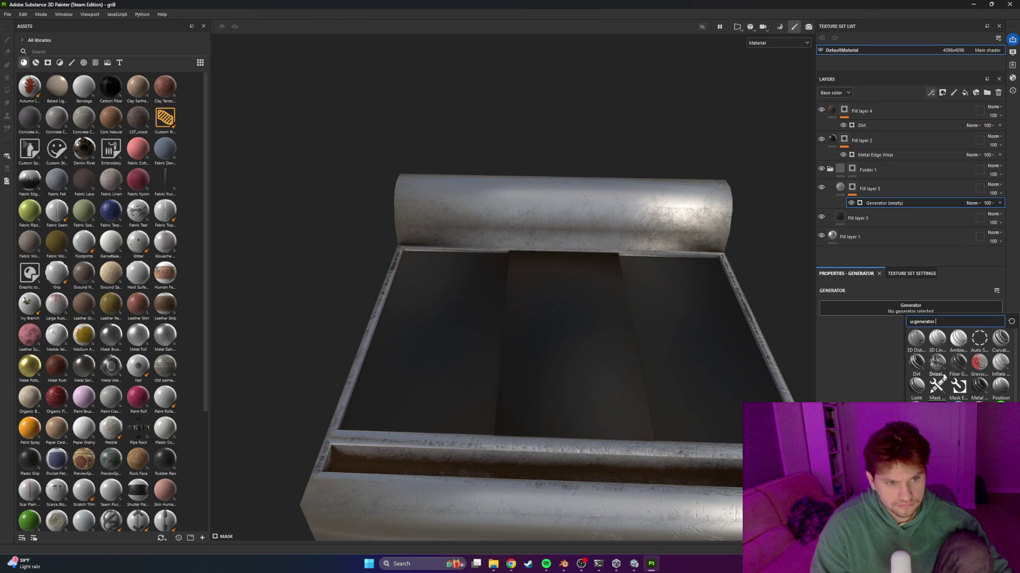
click(979, 389)
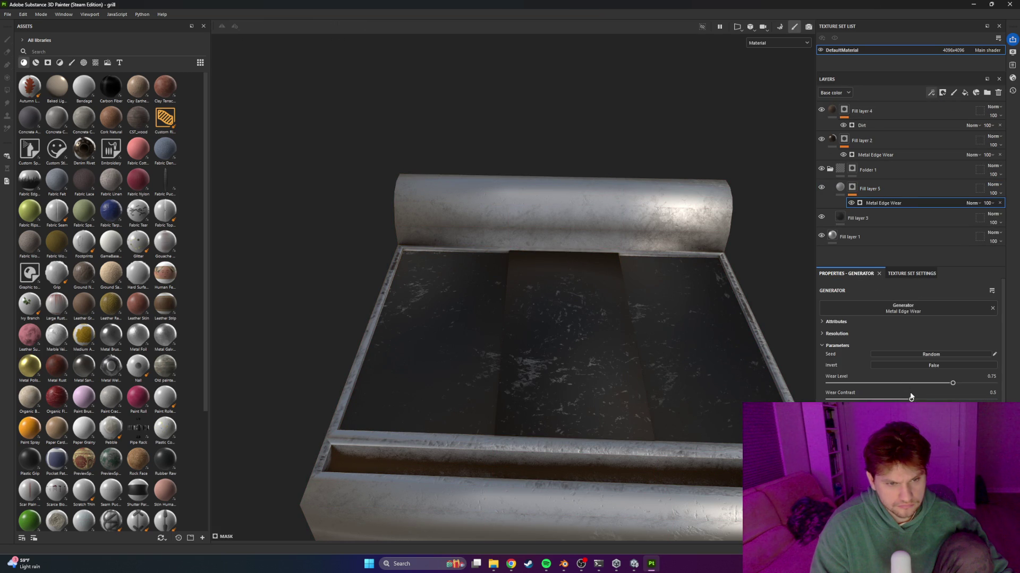
drag(953, 384, 972, 385)
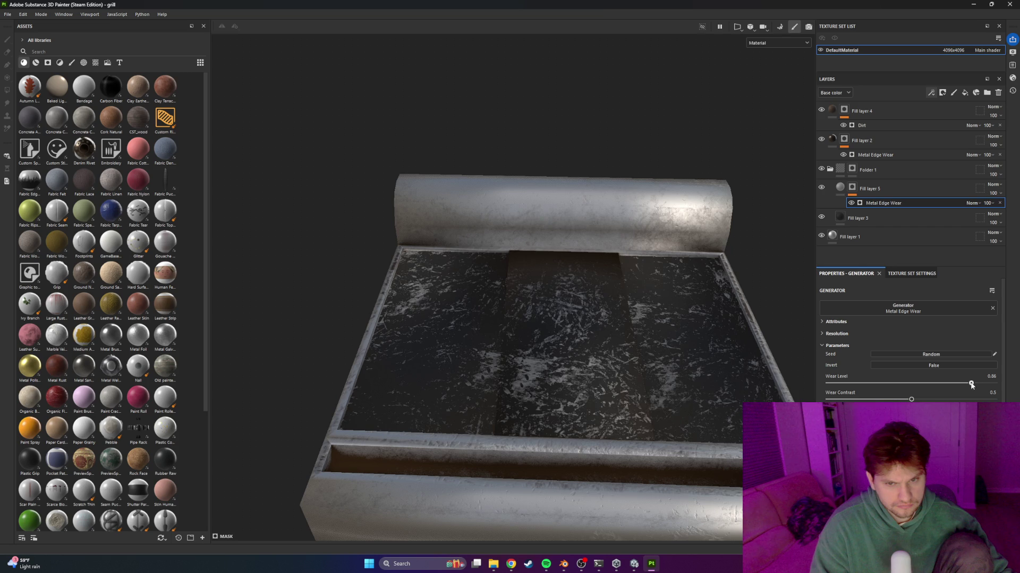
Review Fill layer 5's fill properties and view the top plates from the front
scroll(622, 384, up, 5)
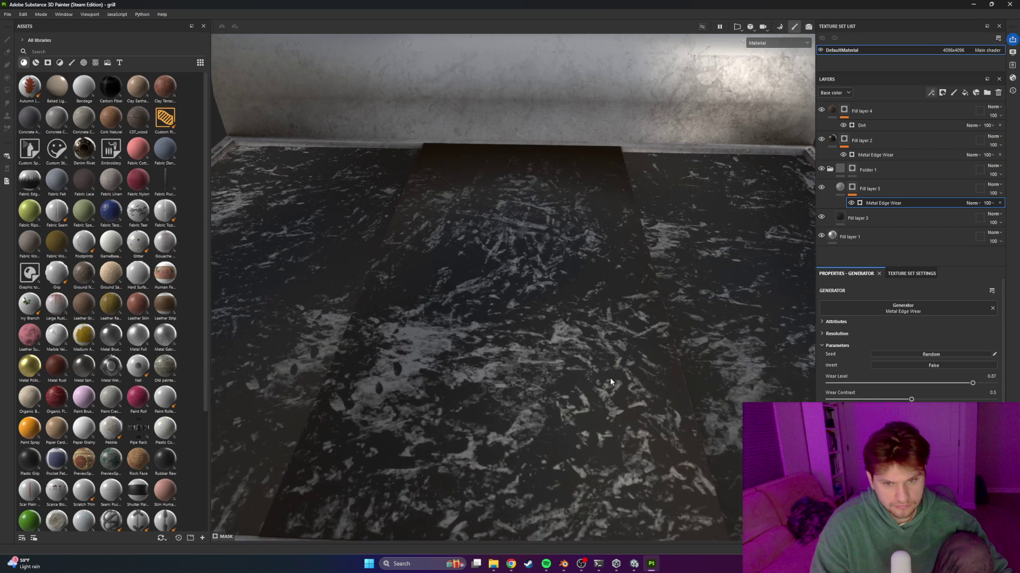
scroll(602, 358, down, 2)
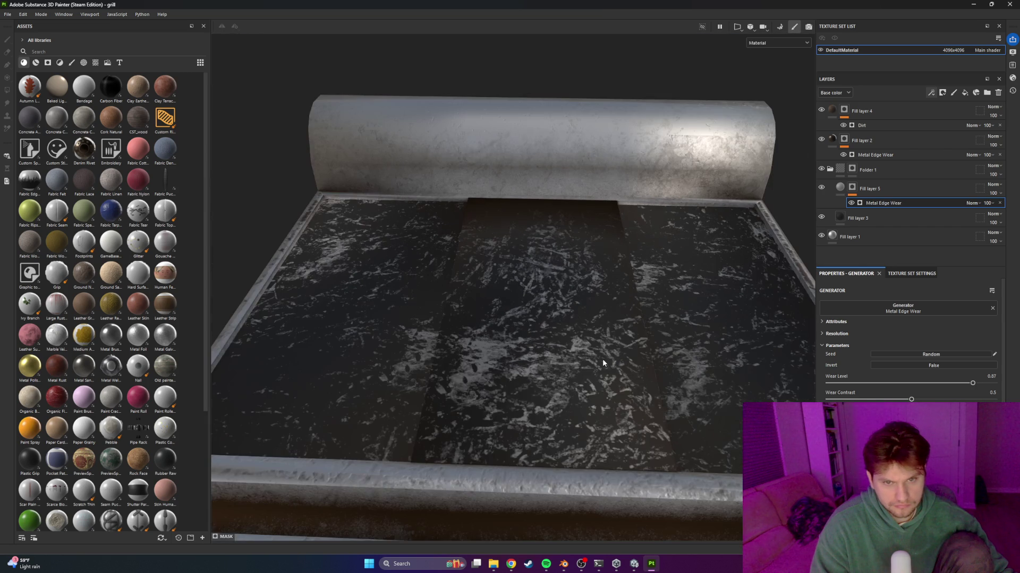
click(841, 189)
scroll(911, 339, down, 2)
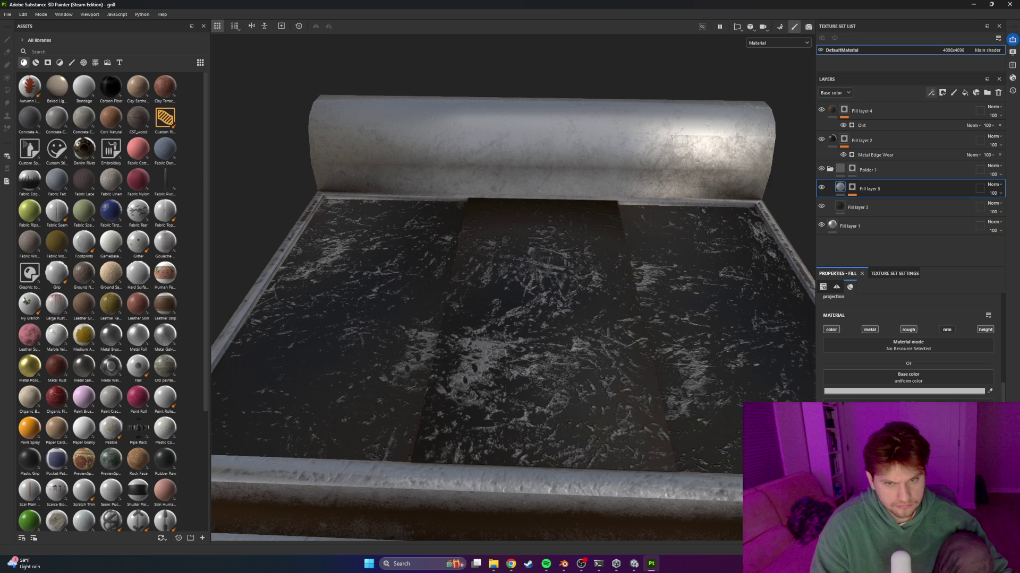
scroll(707, 428, up, 2)
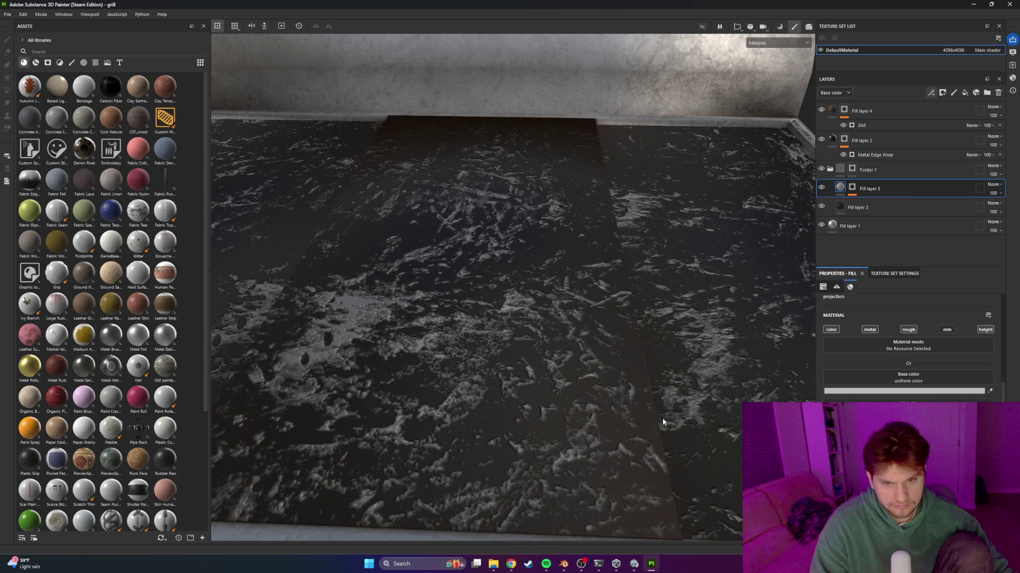
scroll(610, 365, down, 1)
alt+drag(610, 365, 687, 310)
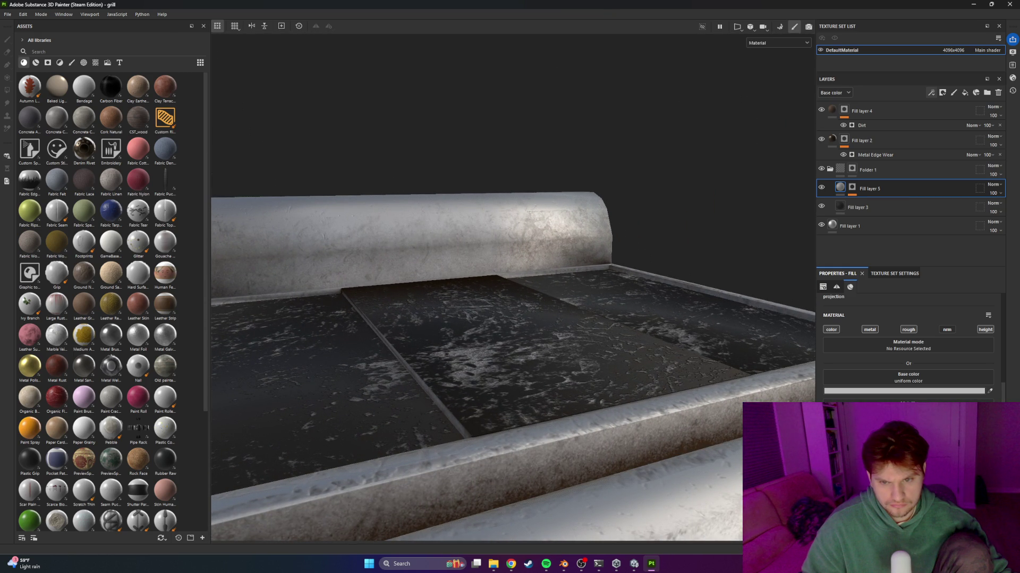
mouse_move(585, 330)
alt+mouse_down()
mouse_move(450, 328)
mouse_move(525, 326)
alt+mouse_up()
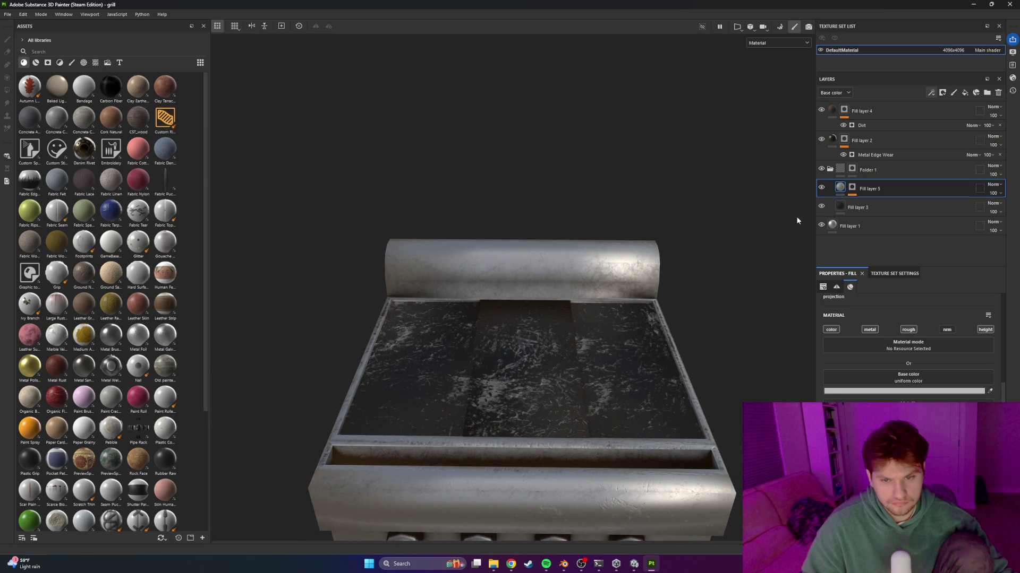
mouse_move(866, 181)
mouse_down()
mouse_move(865, 171)
mouse_move(851, 206)
mouse_up()
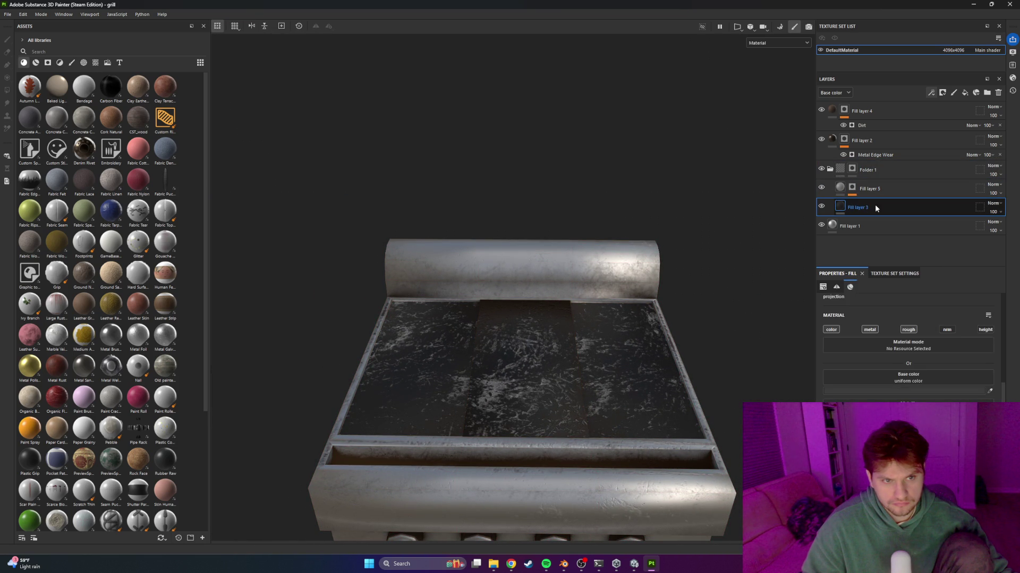
Move Fill layer 3 above Fill layer 5 and frame the whole grill
click(875, 205)
drag(876, 208, 869, 186)
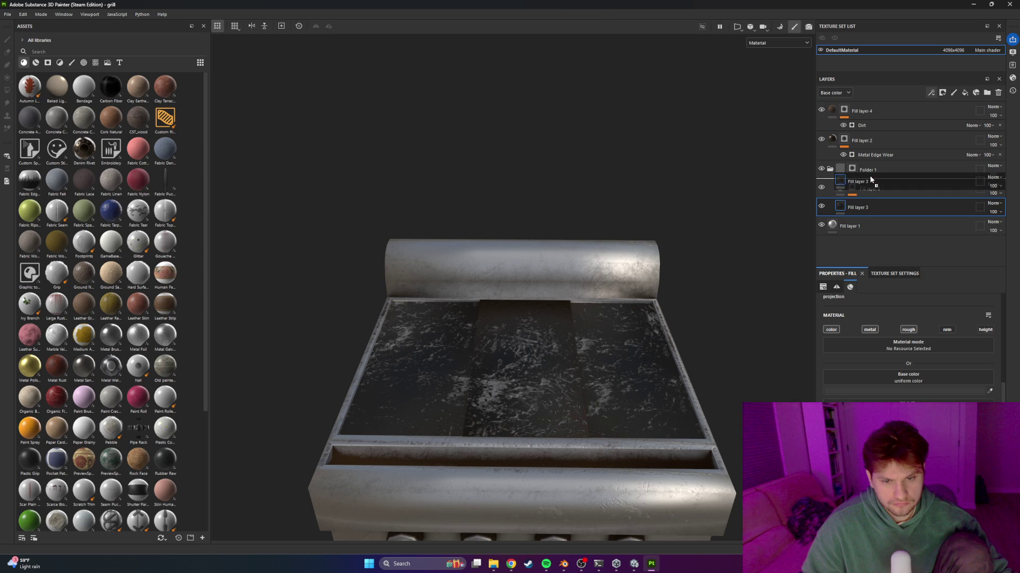
scroll(557, 367, up, 3)
mouse_move(556, 367)
alt+mouse_down()
mouse_move(598, 335)
mouse_move(649, 335)
mouse_move(724, 371)
mouse_move(629, 404)
alt+mouse_up()
key(f)
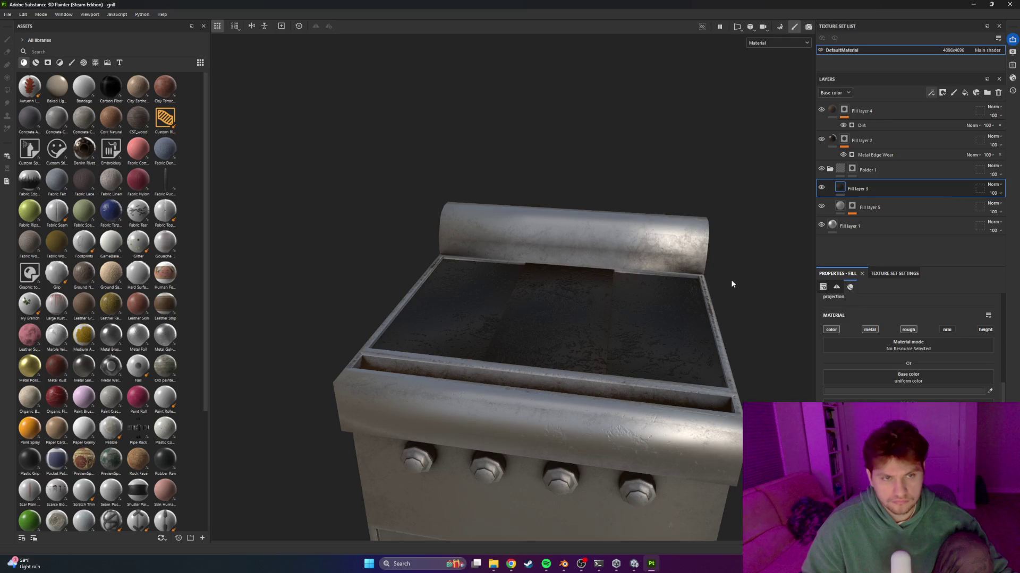
Inspect Fill layers 2 and 4 and view the grill from near the front
click(834, 140)
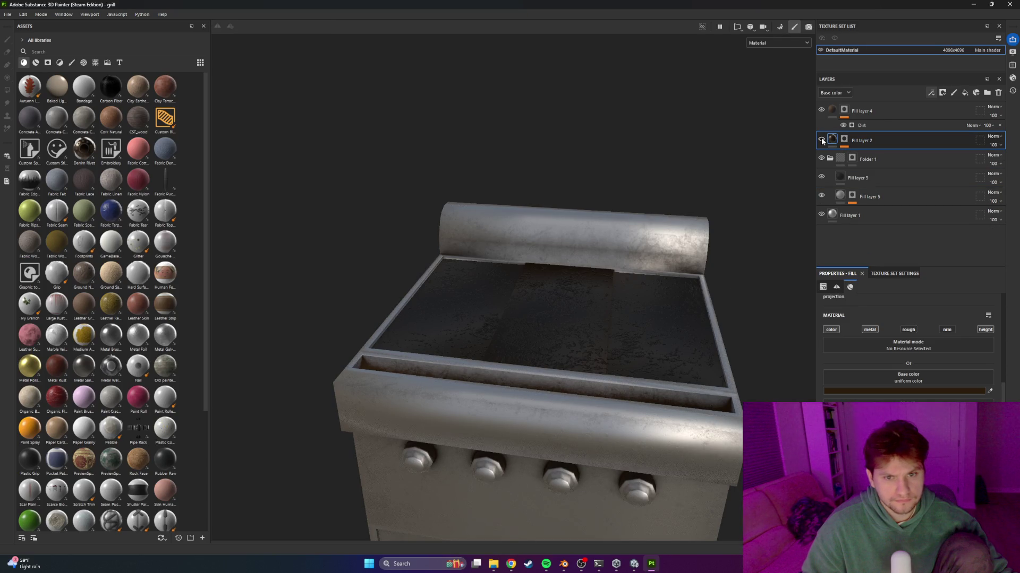
click(832, 111)
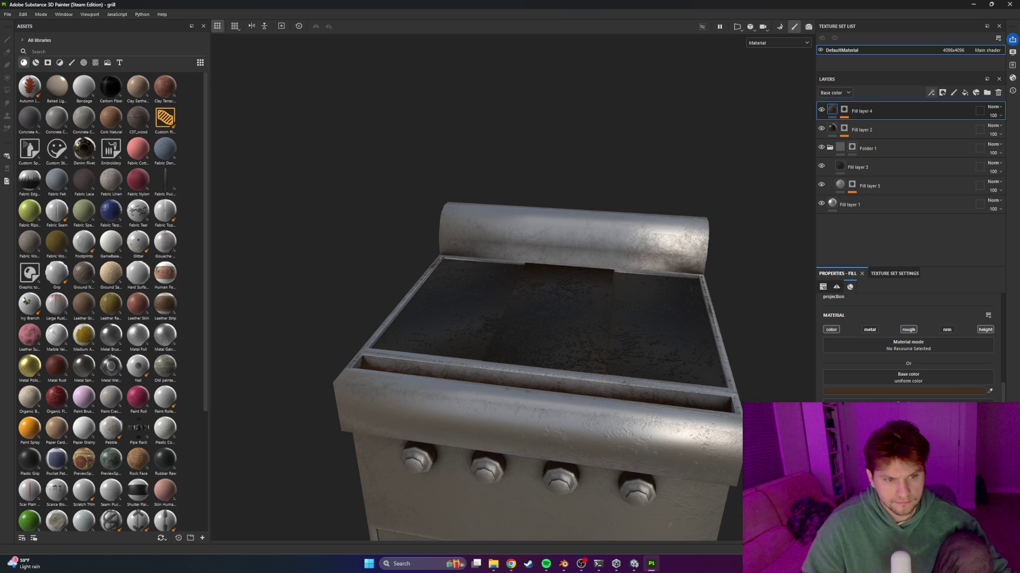
mouse_move(695, 397)
alt+mouse_down()
mouse_move(694, 325)
mouse_move(668, 398)
mouse_move(715, 403)
mouse_move(671, 403)
mouse_move(691, 393)
alt+mouse_up()
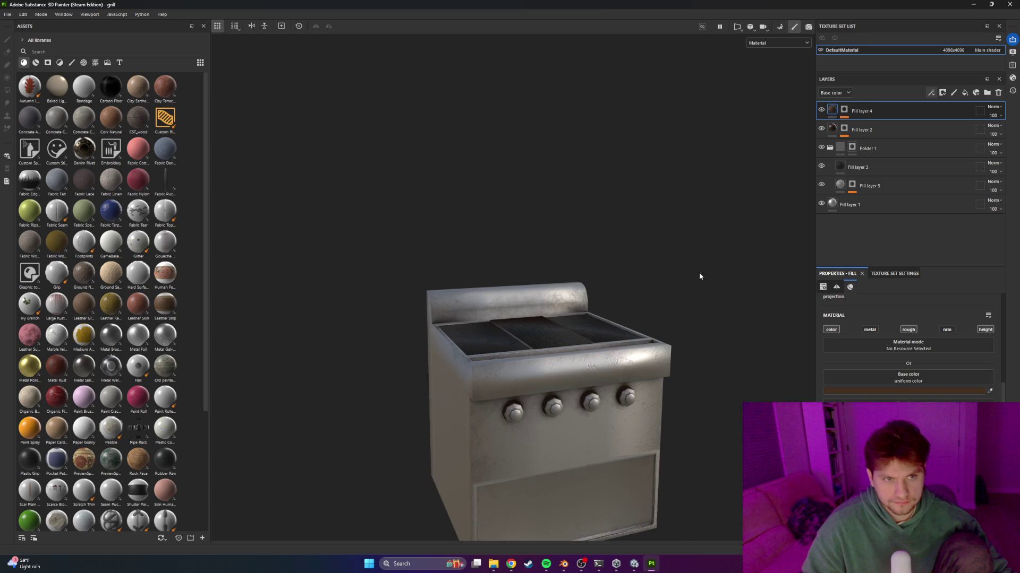
Add Fill layer 6 just above Fill layer 1 and give it a white mask
click(964, 93)
mouse_move(913, 112)
mouse_down()
mouse_move(849, 230)
mouse_move(858, 218)
mouse_up()
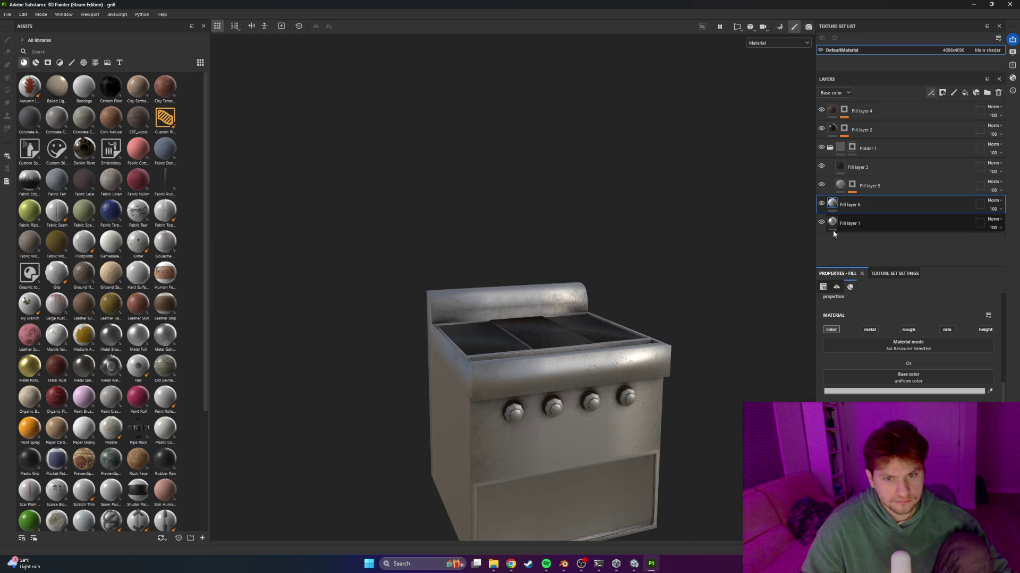
scroll(537, 415, up, 5)
scroll(486, 395, up, 2)
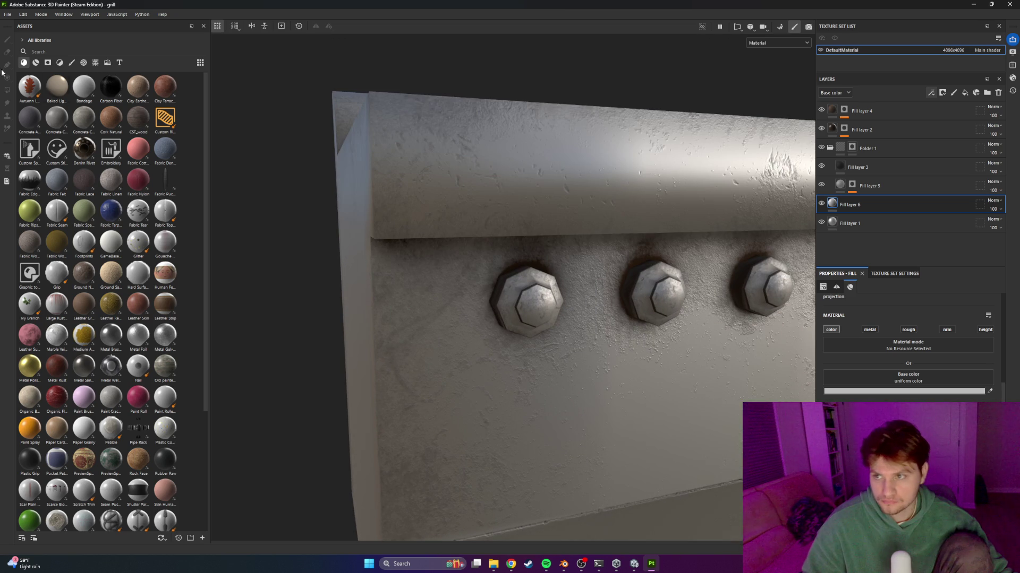
right_click(867, 211)
click(870, 212)
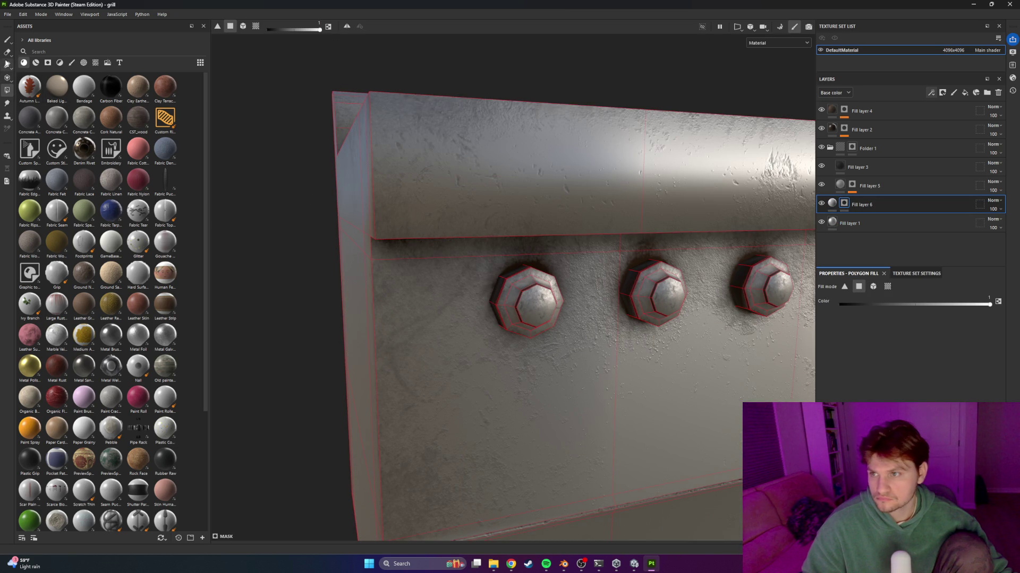
Set Fill layer 6's base colour to red and brush its mask onto the control knobs
click(7, 40)
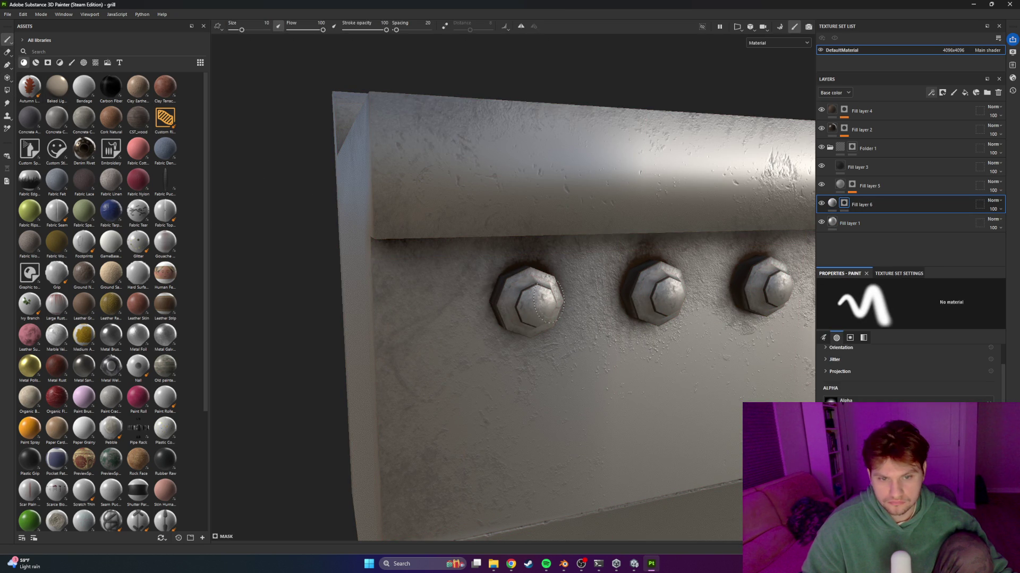
click(831, 204)
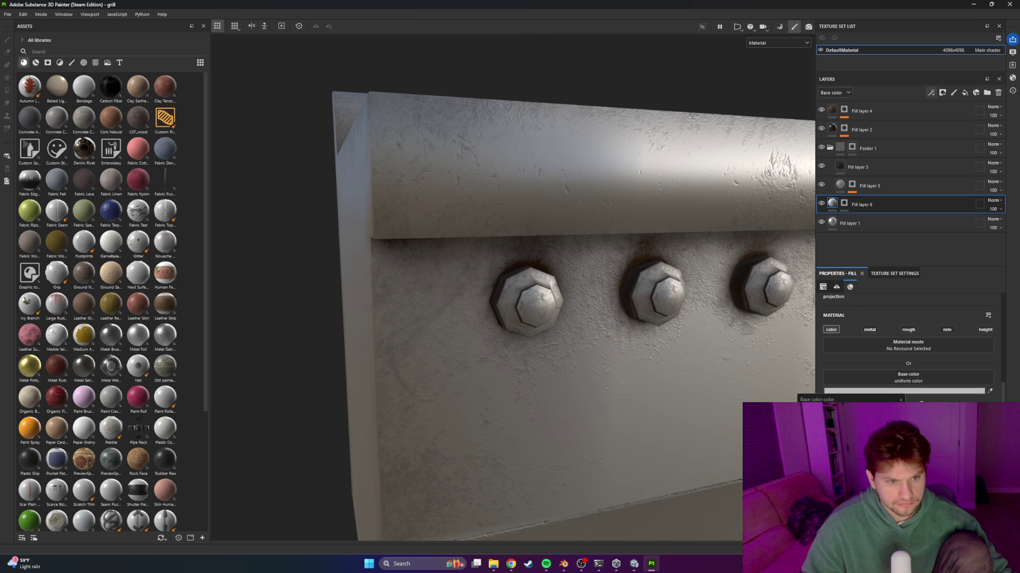
key(Return)
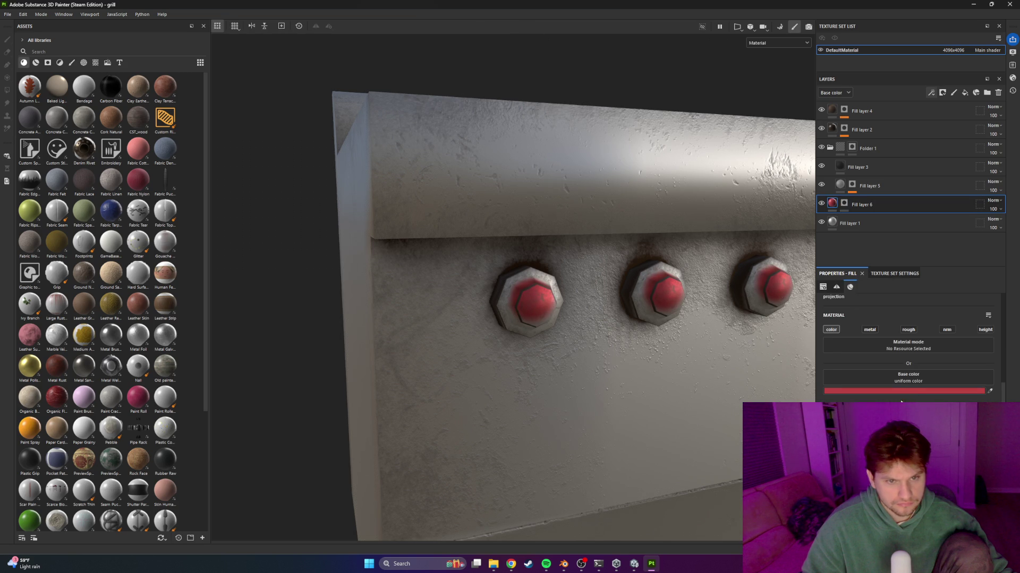
click(844, 203)
mouse_move(511, 313)
mouse_down()
mouse_move(519, 320)
mouse_move(539, 305)
mouse_move(531, 280)
mouse_move(545, 301)
mouse_move(580, 299)
mouse_move(489, 281)
mouse_move(546, 280)
mouse_move(480, 267)
mouse_up()
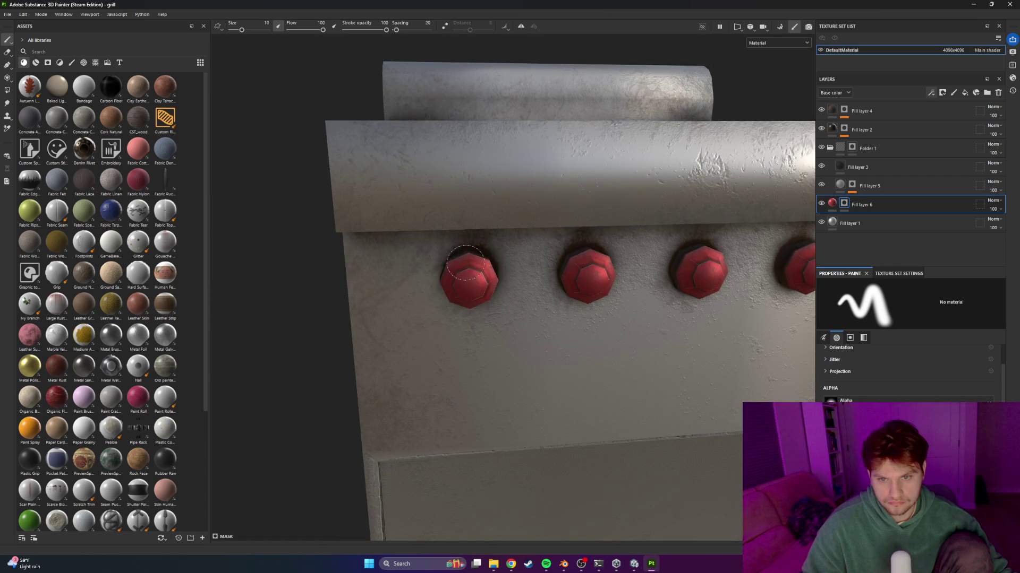
View the red knobs and stove top from a wider angle and show Fill layer 6's fill properties
mouse_move(601, 297)
alt+mouse_down()
mouse_move(596, 277)
mouse_move(611, 277)
alt+mouse_up()
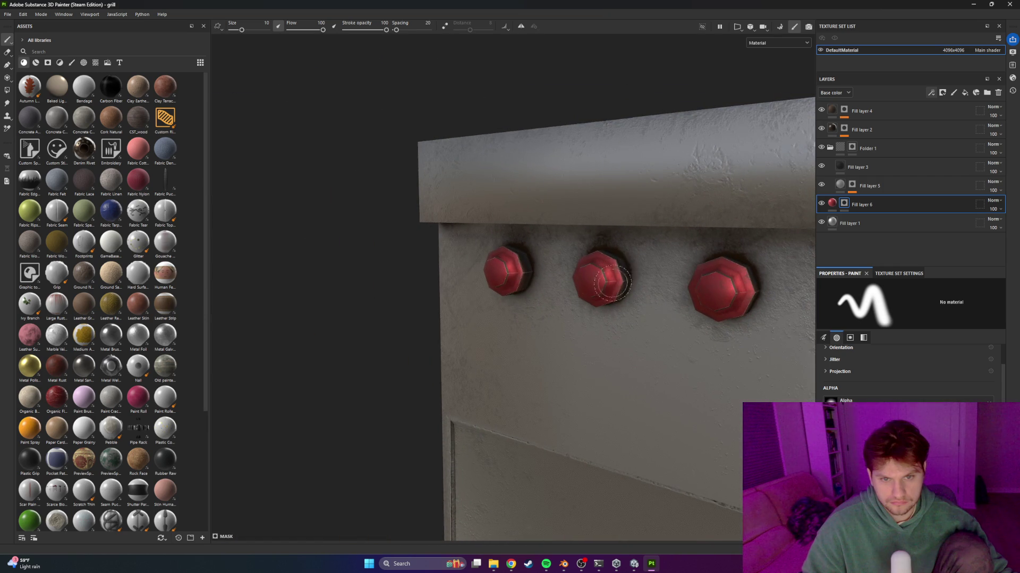
mouse_move(532, 234)
alt+mouse_down()
mouse_move(591, 296)
mouse_move(581, 282)
mouse_move(602, 272)
mouse_move(723, 285)
mouse_move(593, 305)
alt+mouse_up()
scroll(565, 291, up, 5)
scroll(601, 272, down, 5)
scroll(722, 285, down, 3)
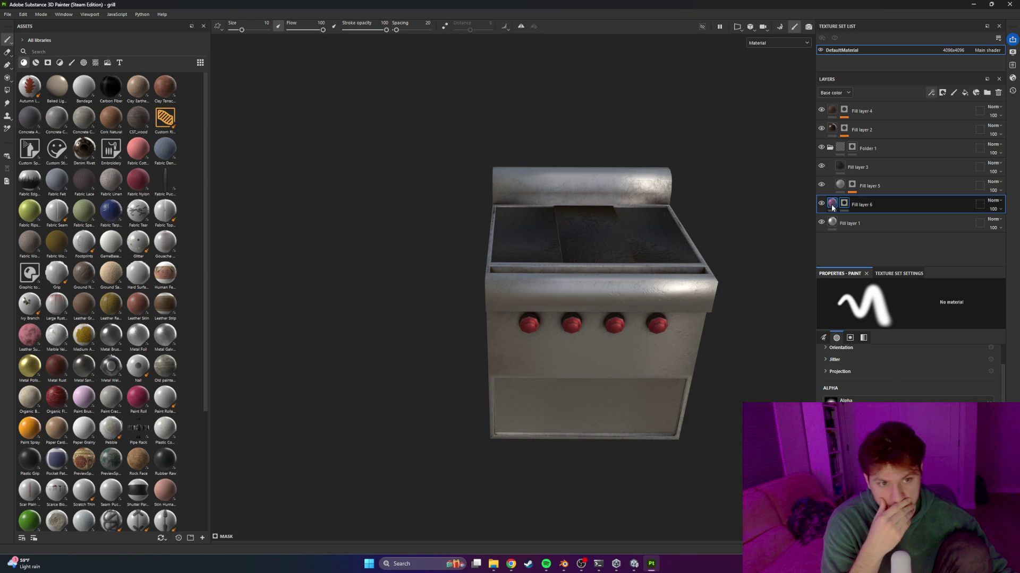
click(898, 205)
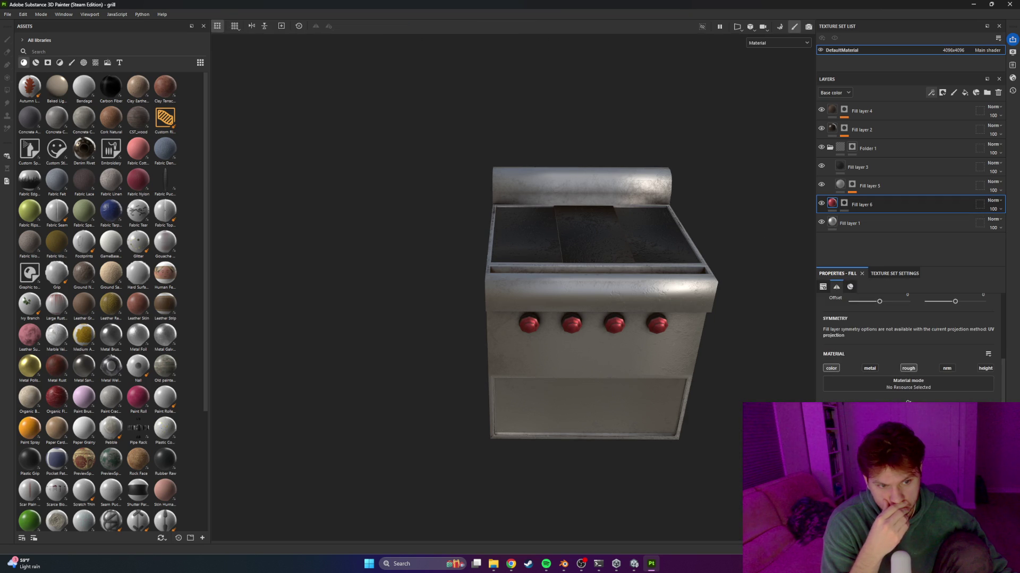
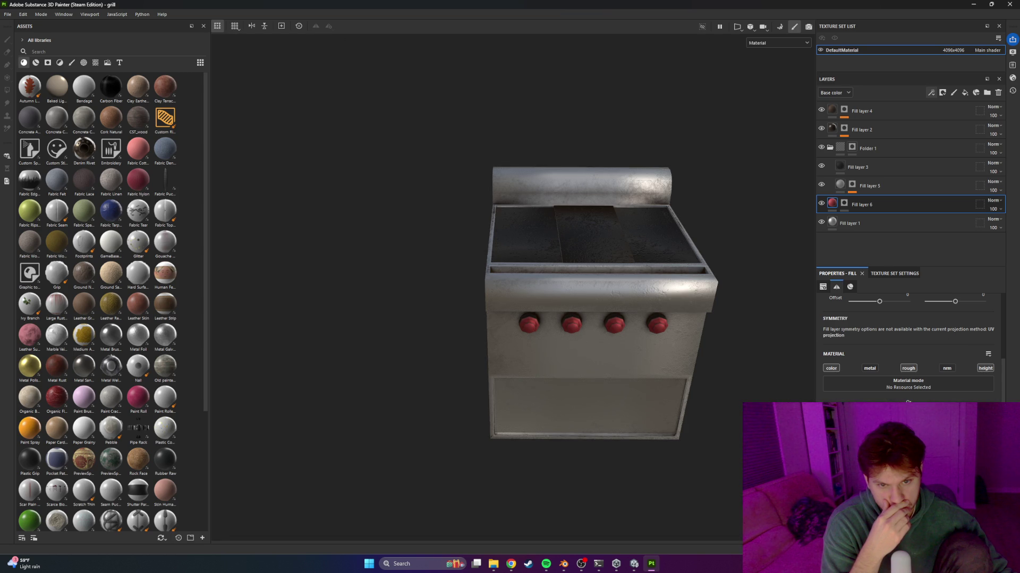
Inspect the stovetop from a top-front view, toggling Fill layer 3 off and on to compare
scroll(532, 303, up, 5)
mouse_move(533, 302)
alt+mouse_down()
mouse_move(398, 252)
mouse_move(560, 289)
alt+mouse_up()
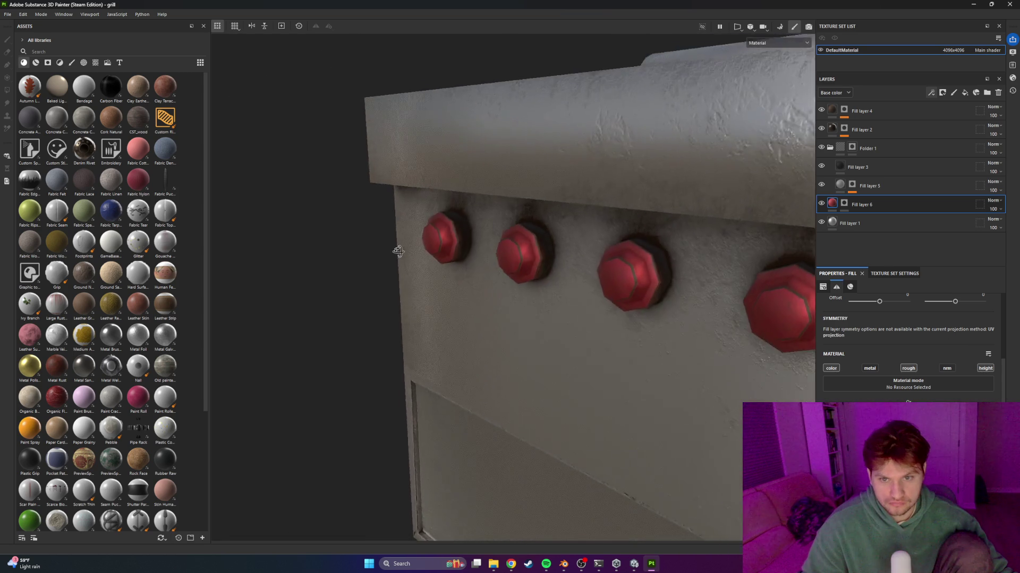
scroll(528, 209, down, 5)
mouse_move(528, 210)
alt+mouse_down()
mouse_move(624, 365)
mouse_move(655, 330)
mouse_move(603, 368)
alt+mouse_up()
scroll(655, 330, up, 2)
scroll(692, 345, up, 3)
mouse_move(692, 345)
alt+mouse_down()
mouse_move(535, 312)
mouse_move(735, 325)
mouse_move(605, 298)
mouse_move(683, 244)
alt+mouse_up()
click(821, 166)
click(822, 166)
Add a Metal Edge Wear generator mask to Fill layer 5
click(837, 186)
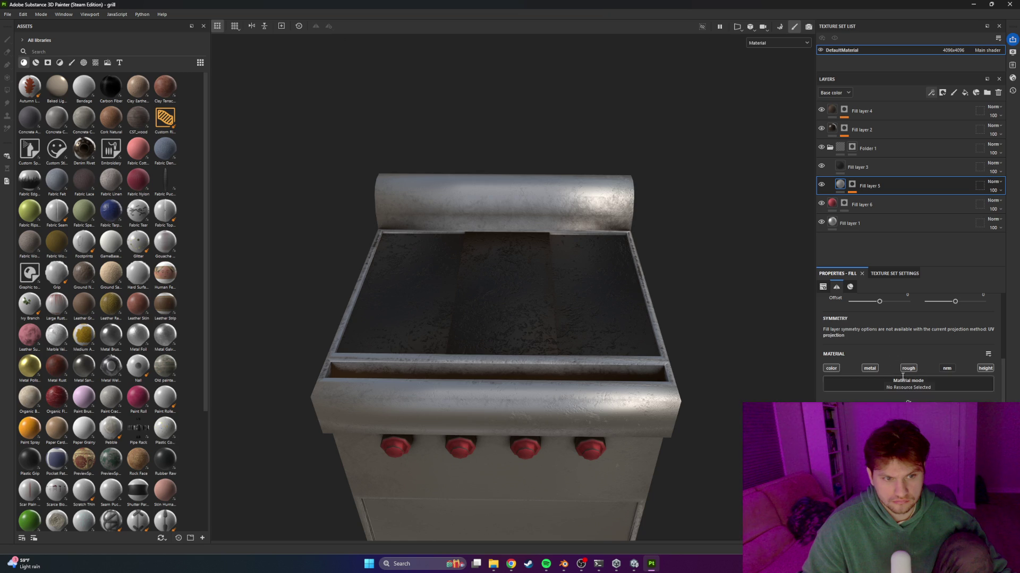
right_click(871, 186)
click(885, 232)
click(921, 381)
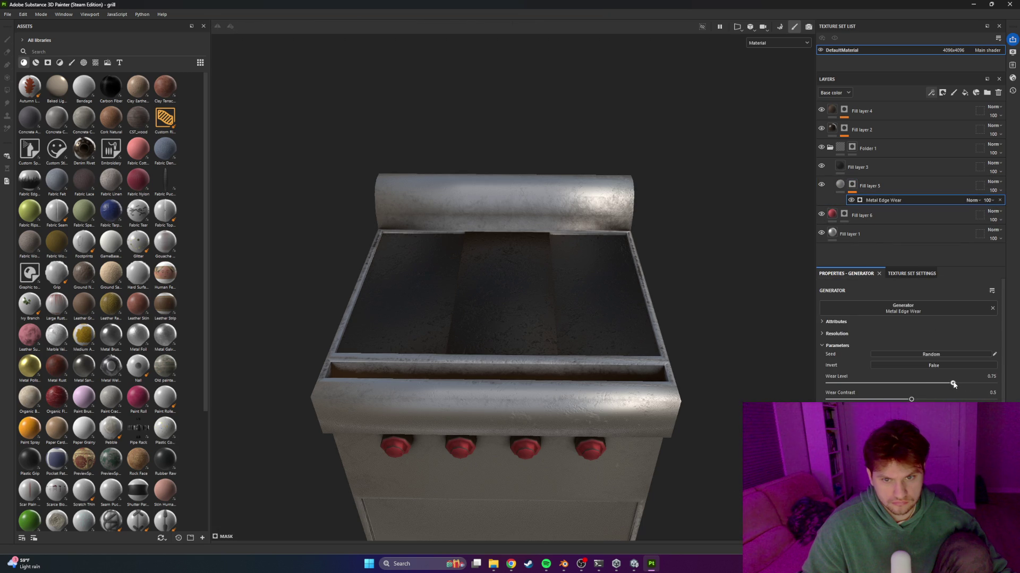
Orbit the worn grill and compare it against the reference grill photo
scroll(706, 378, down, 2)
mouse_move(705, 379)
alt+mouse_down()
mouse_move(603, 289)
mouse_move(510, 280)
mouse_move(528, 313)
alt+mouse_up()
scroll(518, 298, down, 2)
scroll(533, 328, up, 2)
key(alt+Tab)
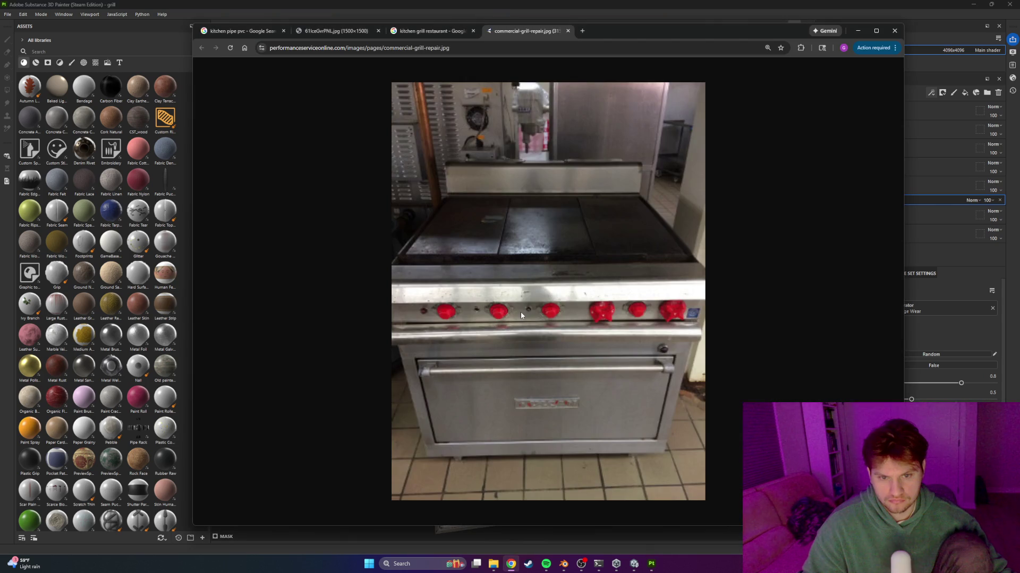
key(alt+Tab)
alt+middle_drag(574, 294, 626, 307)
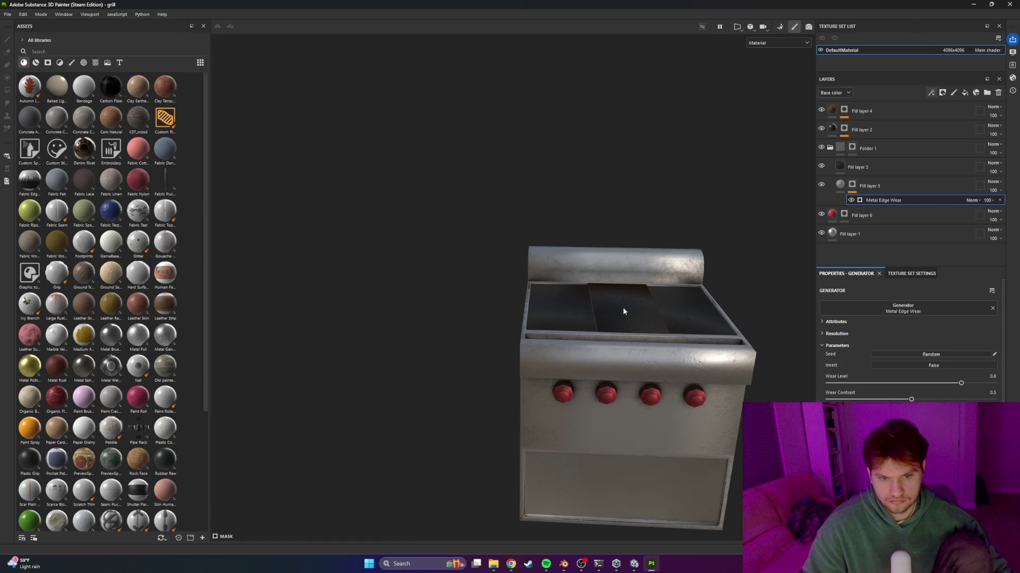
Set the texture export folder to test_hdrp/Assets/Art/Props/Textures
click(7, 15)
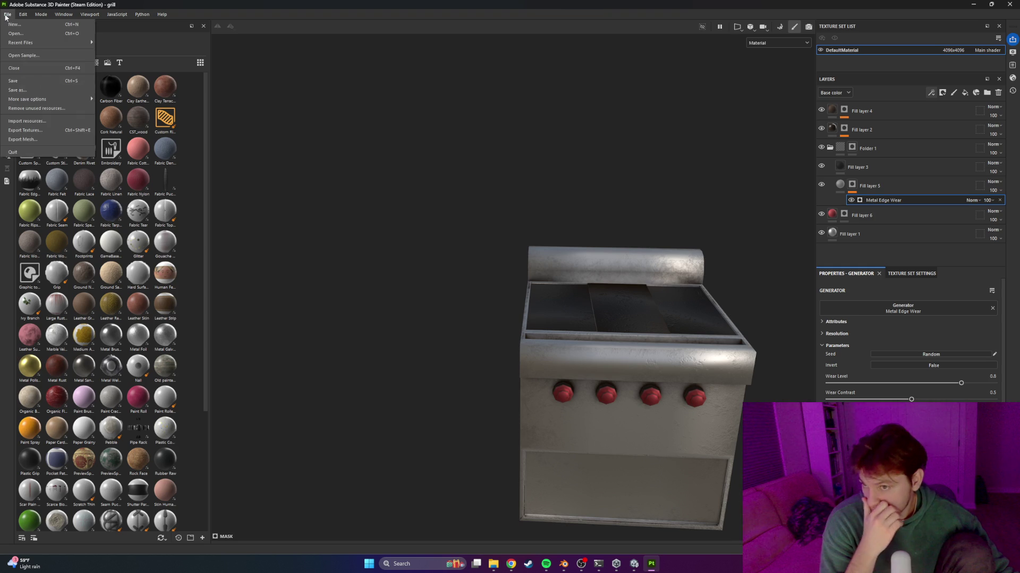
click(27, 131)
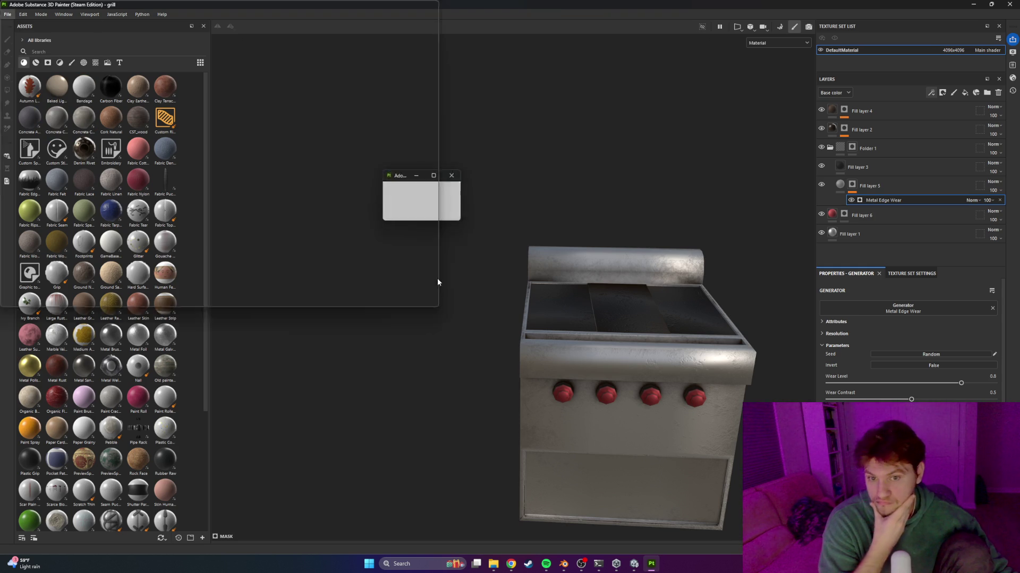
click(584, 177)
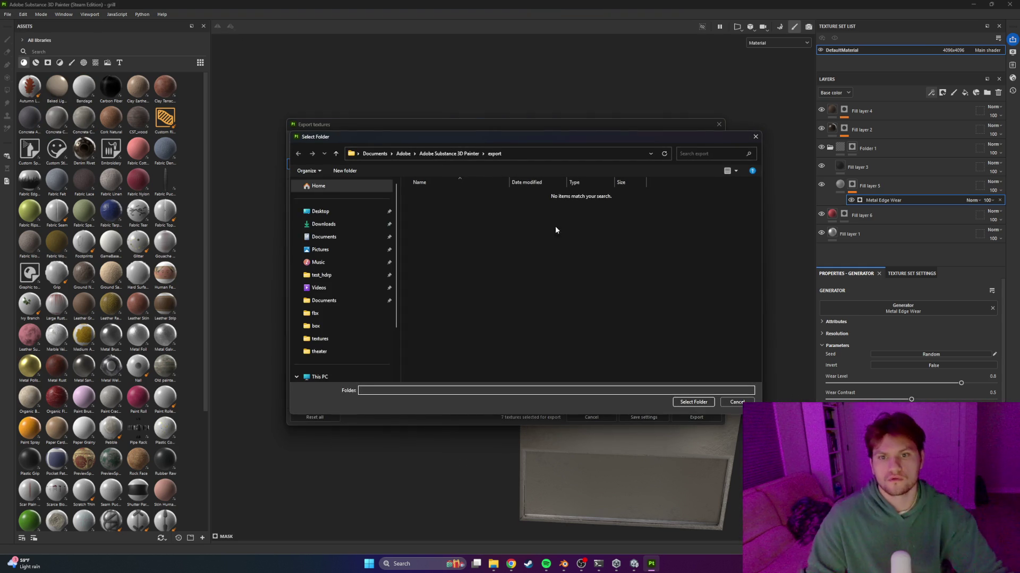
click(321, 275)
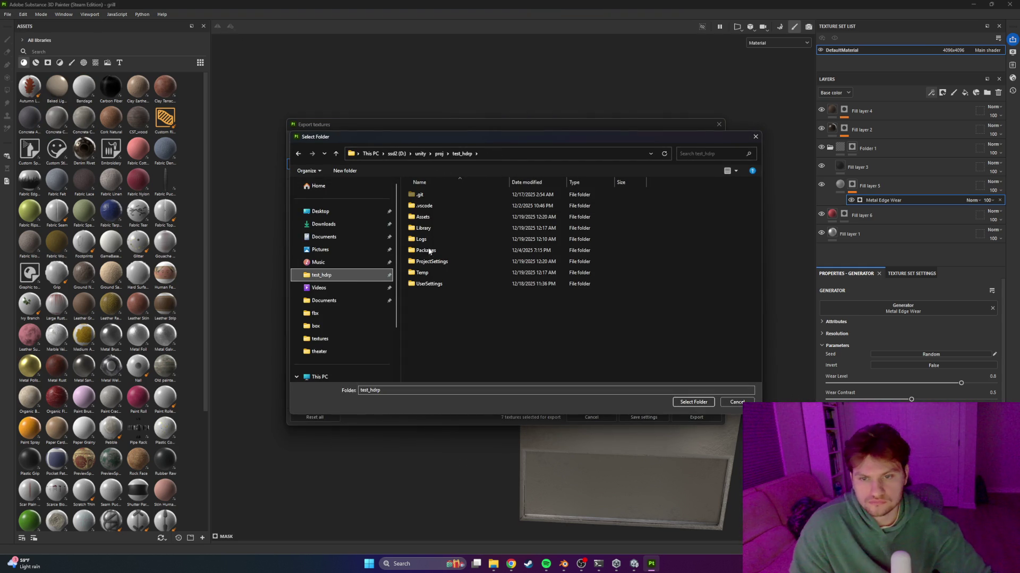
double_click(431, 215)
double_click(424, 194)
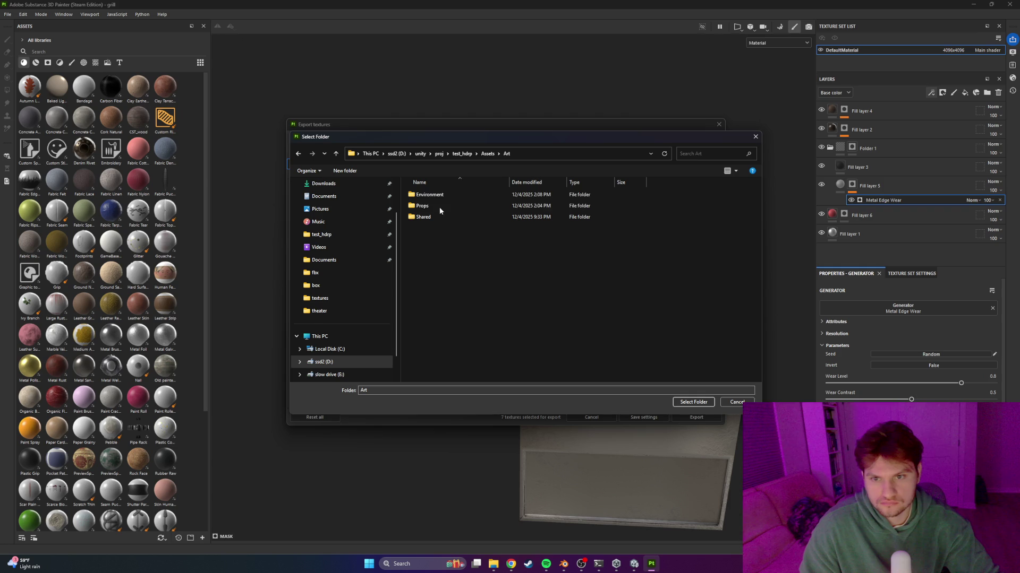
double_click(428, 205)
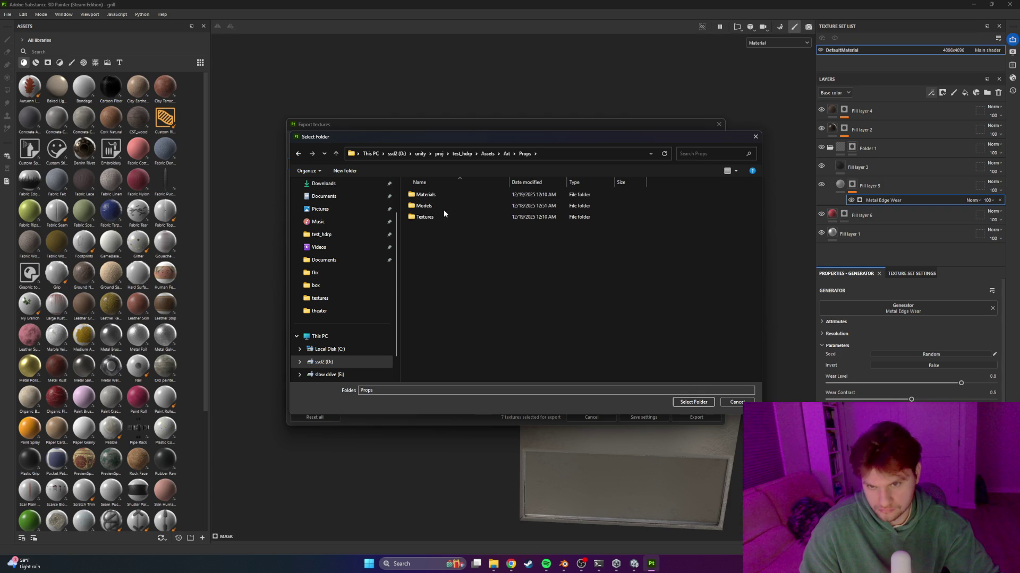
double_click(431, 218)
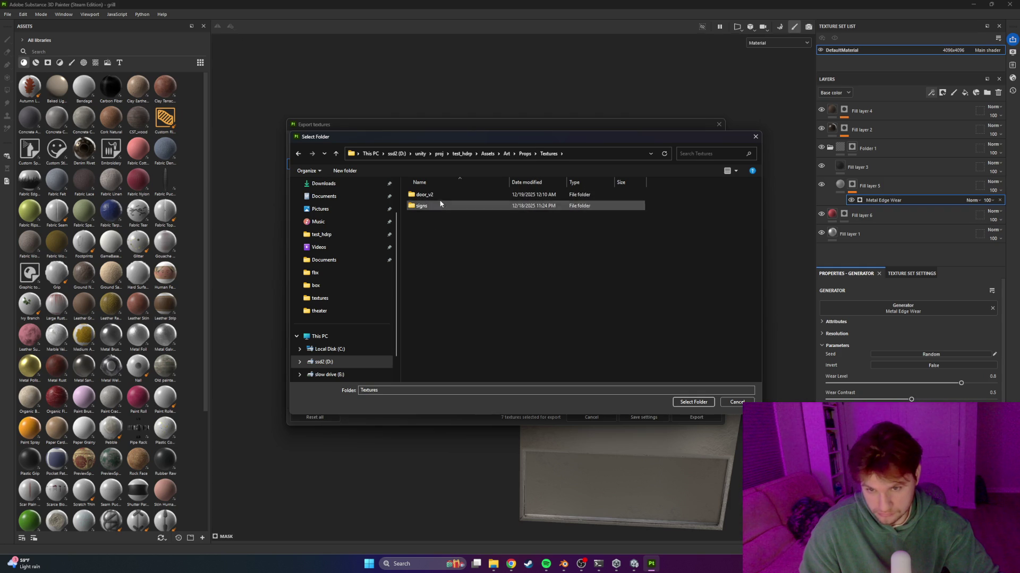
click(699, 401)
Export the grill textures with the Unity Universal Render Pipeline (Metallic Standard) template
click(549, 191)
scroll(537, 239, down, 4)
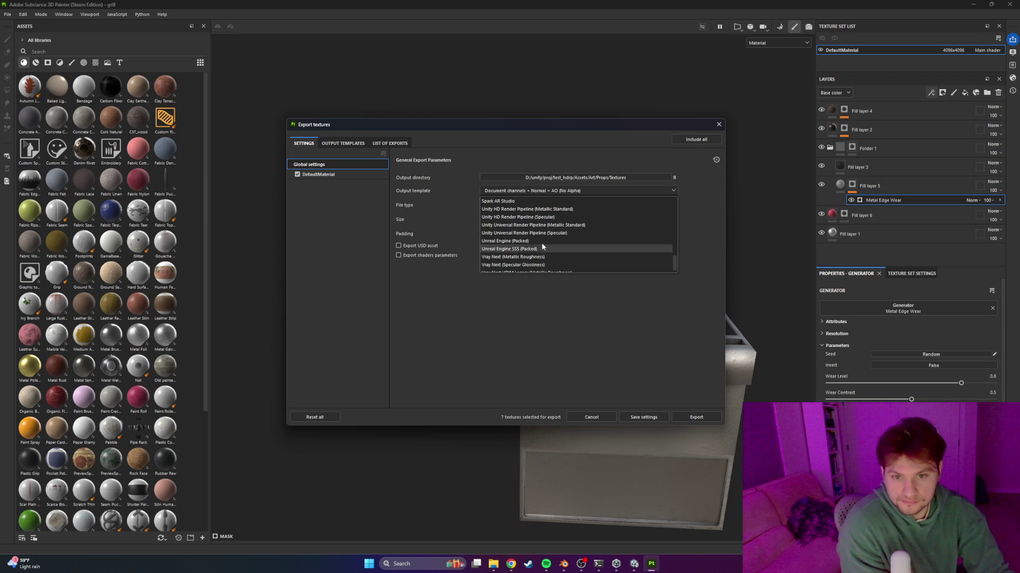
click(552, 225)
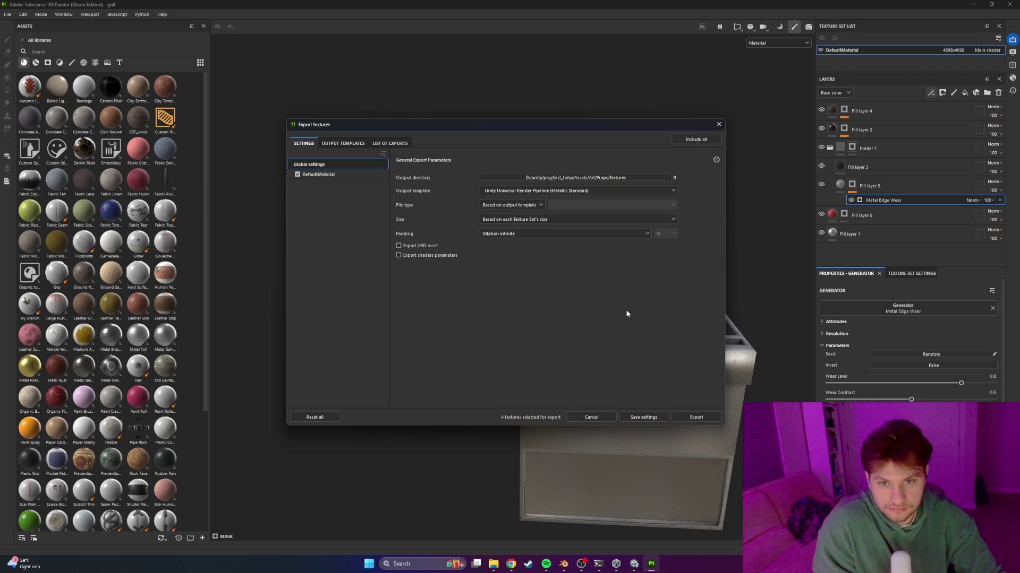
click(690, 418)
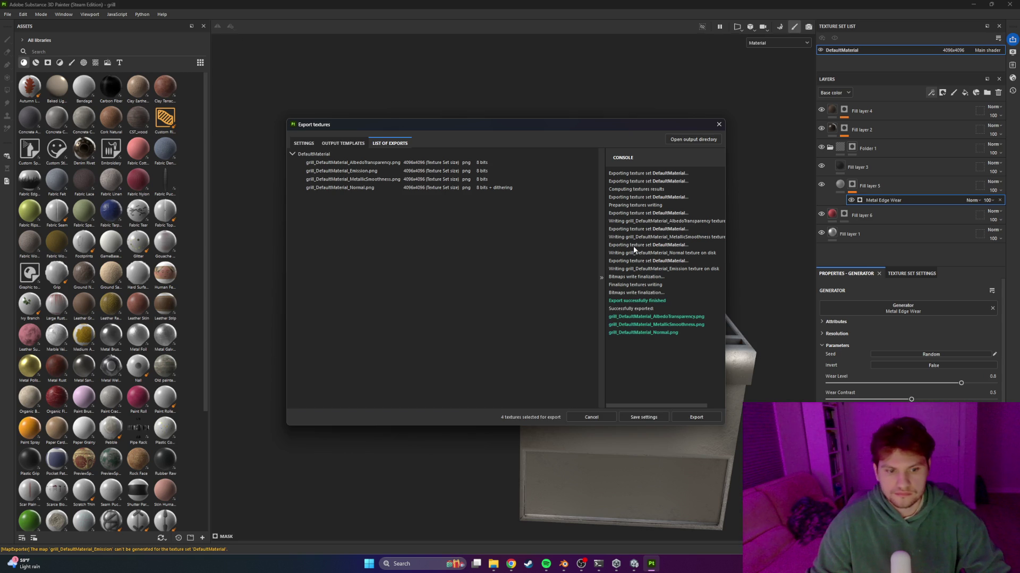
click(654, 417)
key(alt+Tab)
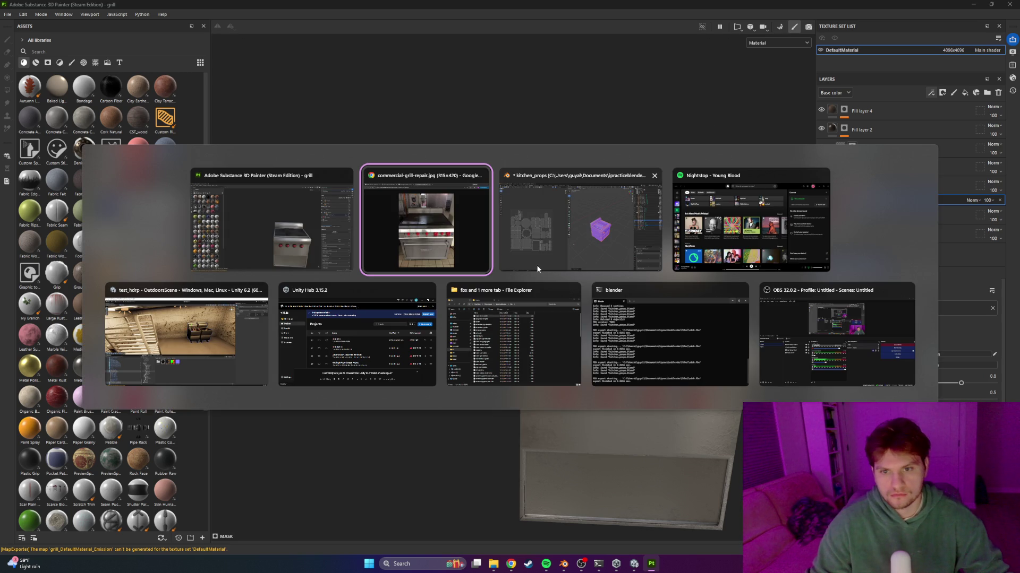
In Unity, open Assets/Art/Props/Models and drag grill.fbx into the kitchen scene
click(186, 335)
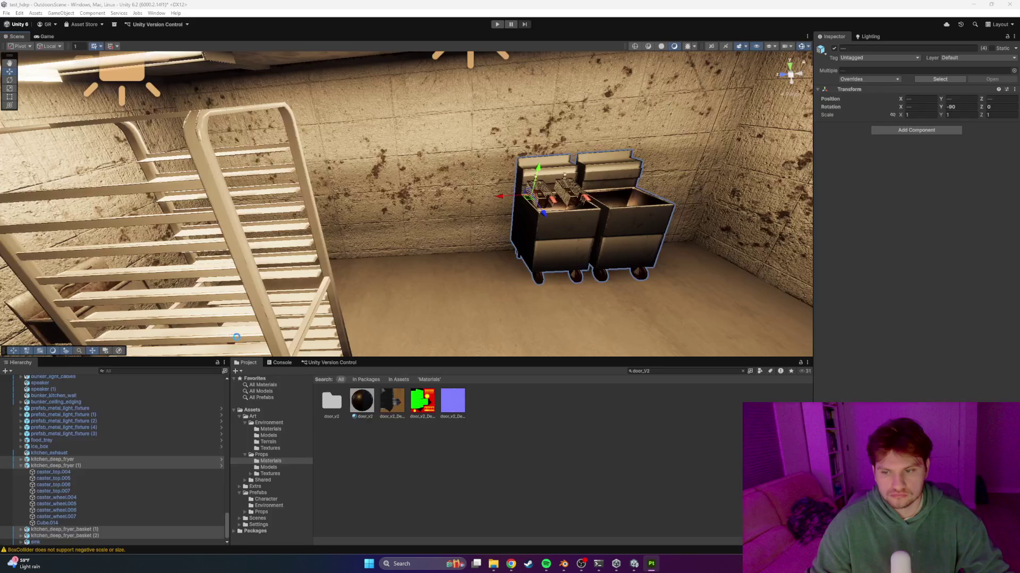
click(742, 370)
click(354, 379)
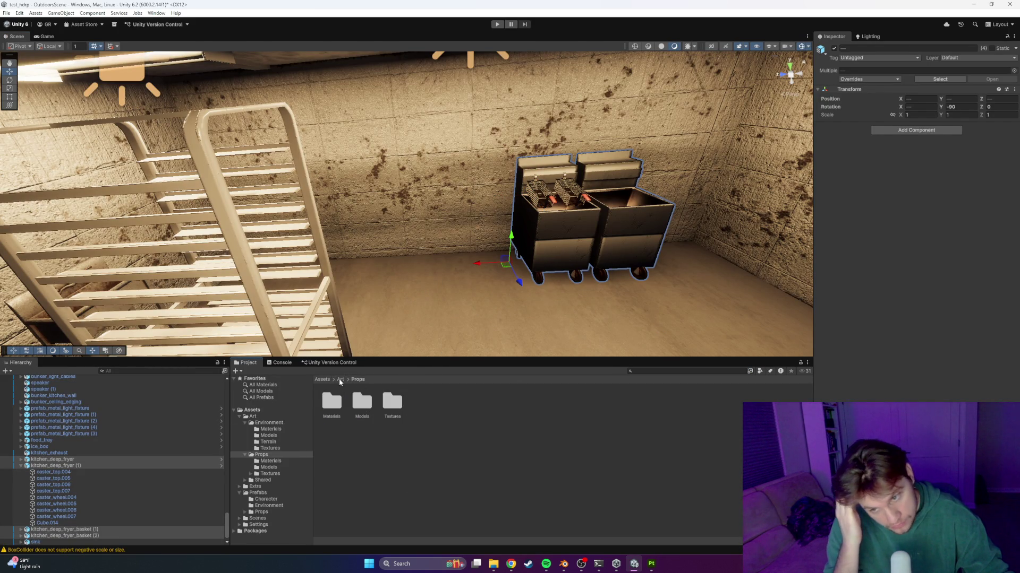
double_click(362, 402)
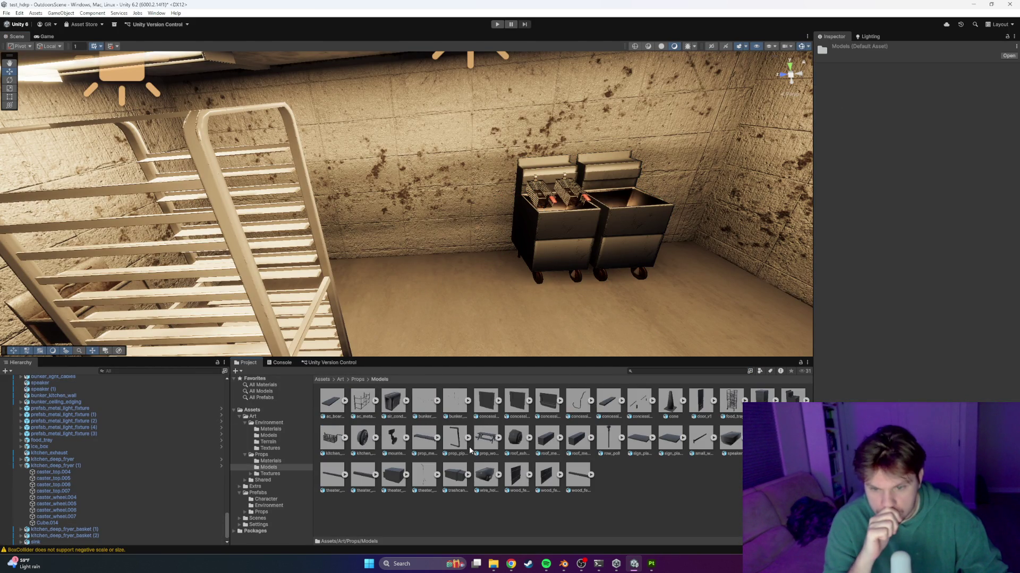
click(493, 566)
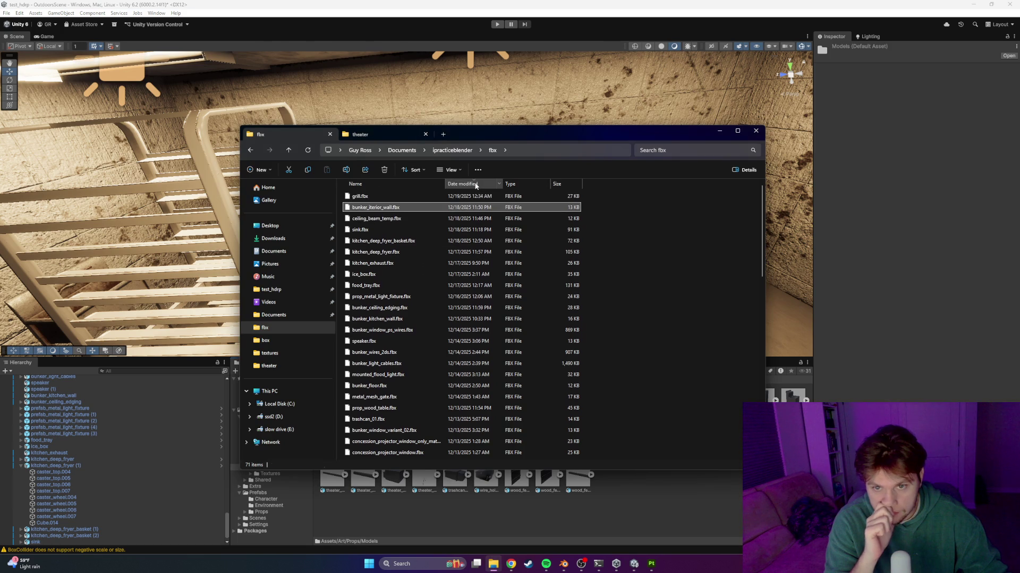
click(430, 196)
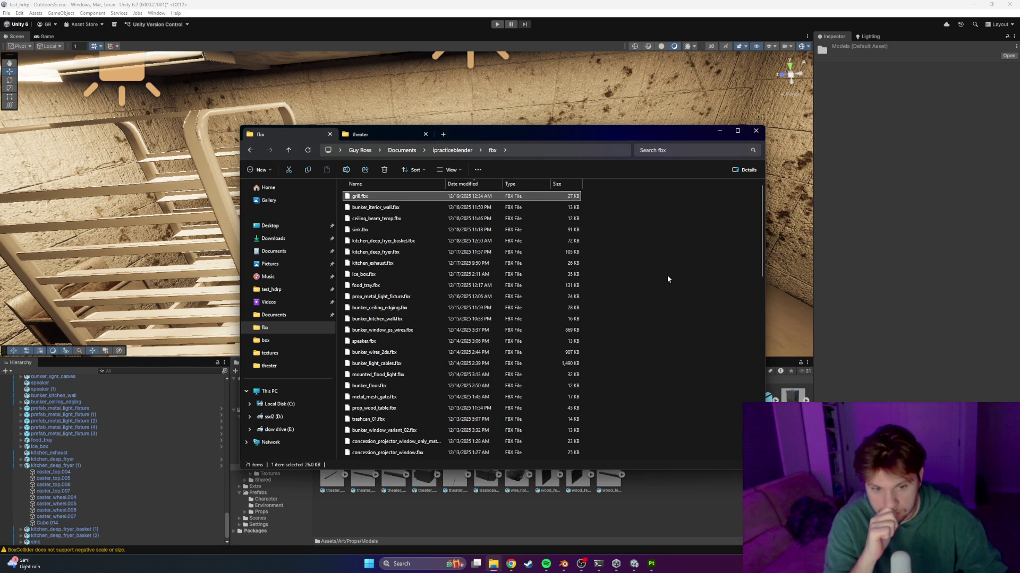
click(756, 130)
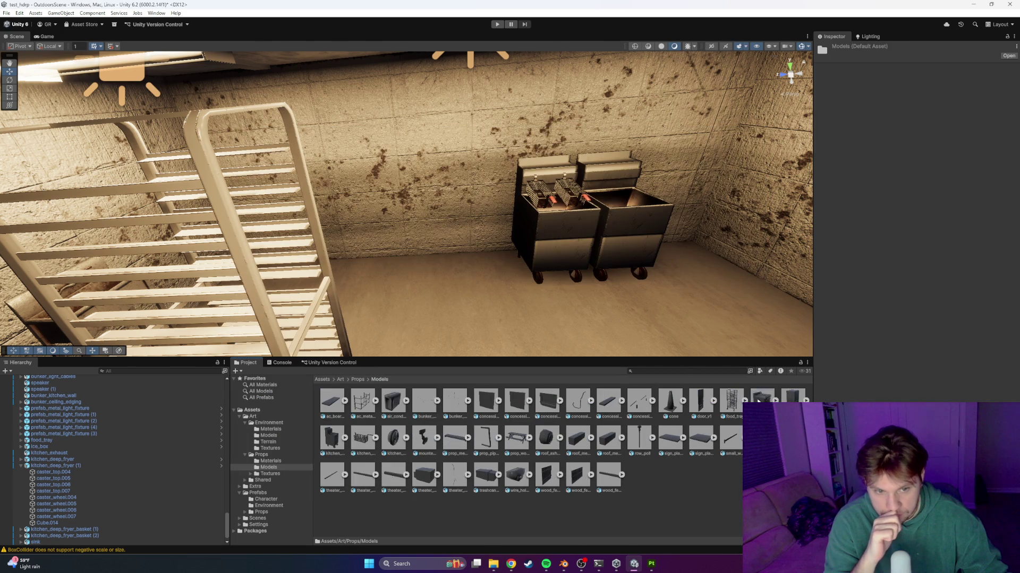
mouse_move(470, 283)
mouse_down()
mouse_move(323, 332)
mouse_move(303, 317)
mouse_move(311, 314)
mouse_up()
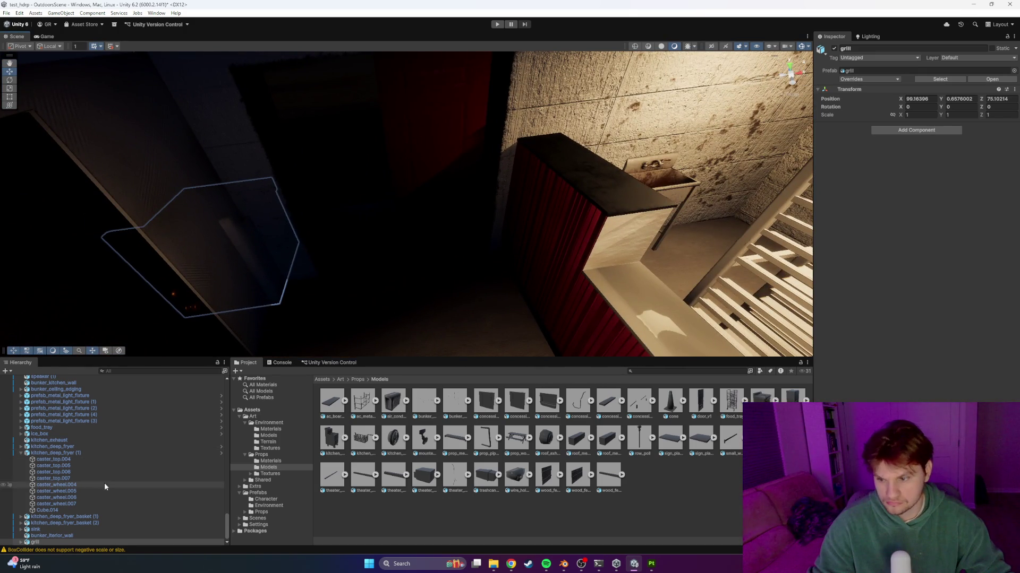
Move the grill's Cylinder.003 and Cube.024 meshes toward the wall and adjust their rotation
click(20, 542)
ctrl+click(51, 542)
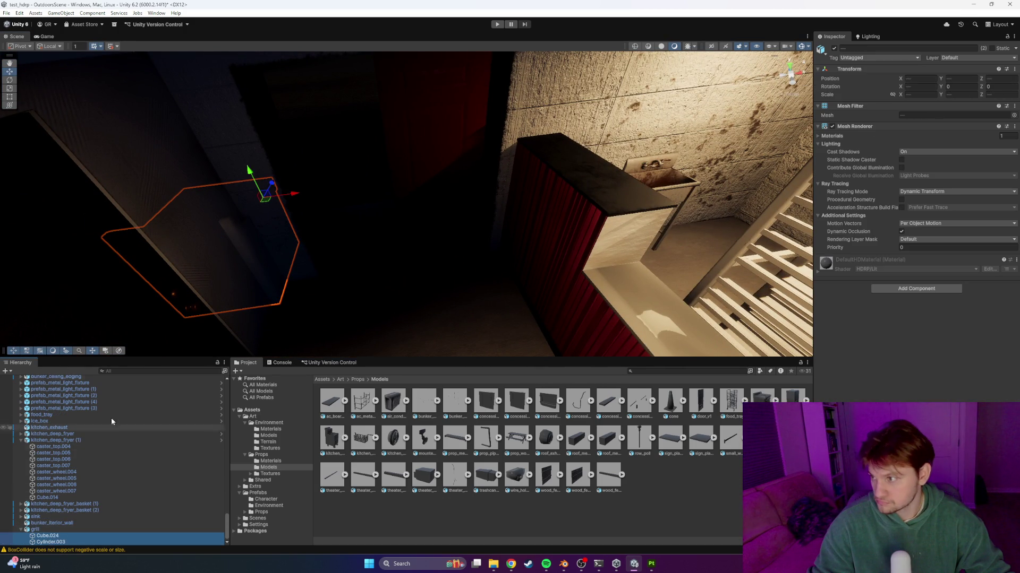
mouse_move(258, 251)
right_down()
mouse_move(291, 268)
mouse_move(202, 202)
right_up()
mouse_move(202, 207)
mouse_down()
mouse_move(627, 122)
mouse_move(550, 125)
mouse_up()
mouse_move(536, 100)
right_down()
mouse_move(429, 186)
mouse_move(556, 223)
mouse_move(452, 268)
right_up()
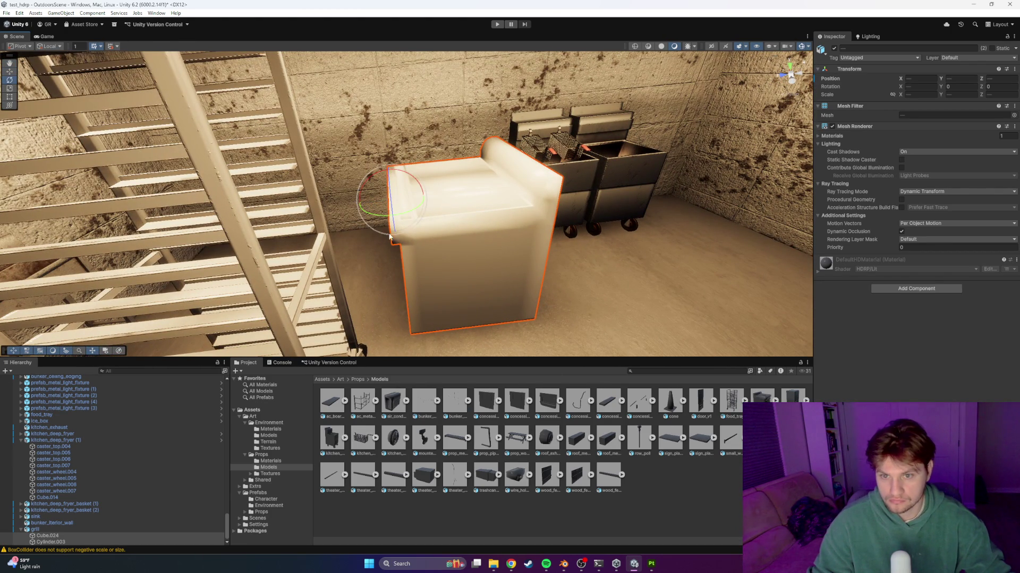
mouse_move(374, 211)
mouse_down()
mouse_move(398, 202)
mouse_move(372, 223)
mouse_move(398, 202)
mouse_move(392, 218)
mouse_move(409, 210)
mouse_move(393, 233)
mouse_move(817, 270)
mouse_move(508, 233)
mouse_up()
right_drag(507, 234, 710, 237)
mouse_move(463, 257)
mouse_down()
mouse_move(443, 250)
mouse_move(462, 252)
mouse_up()
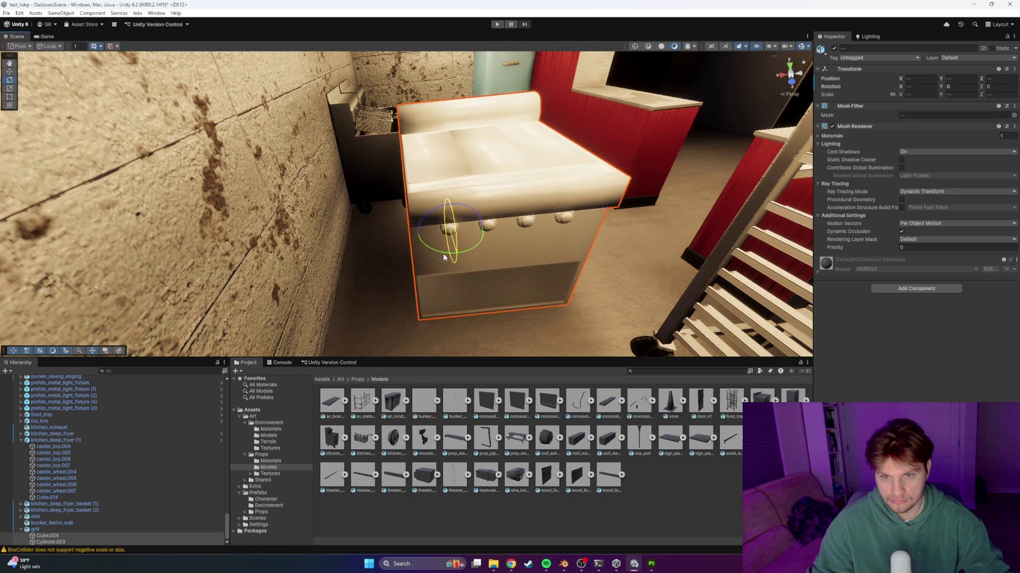
mouse_move(566, 217)
right_down()
mouse_move(521, 222)
mouse_move(378, 193)
right_up()
Rotate the grill root object to -90 on Y
click(498, 224)
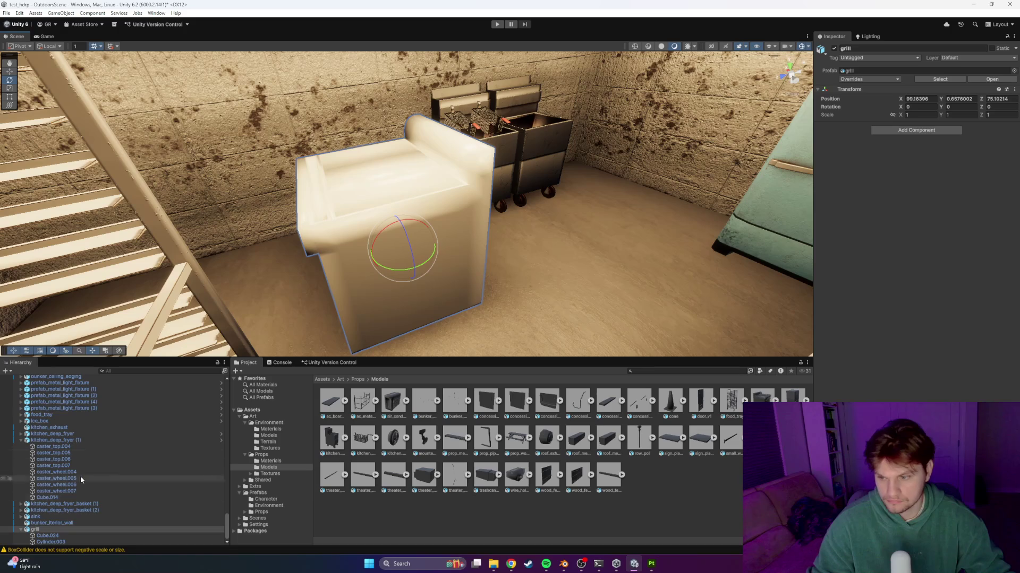
drag(403, 255, 492, 230)
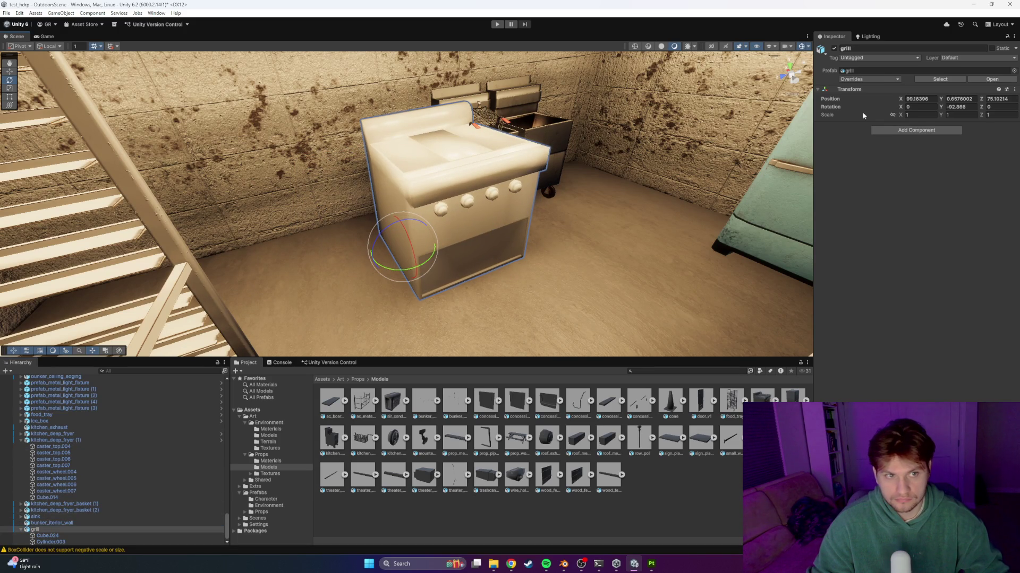
text(90)
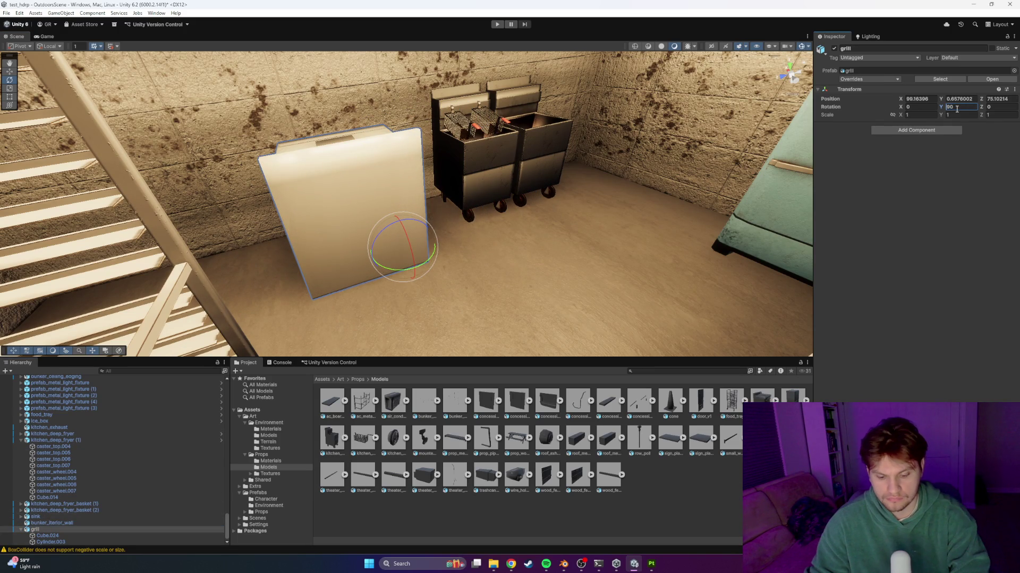
key(Home)
text(-)
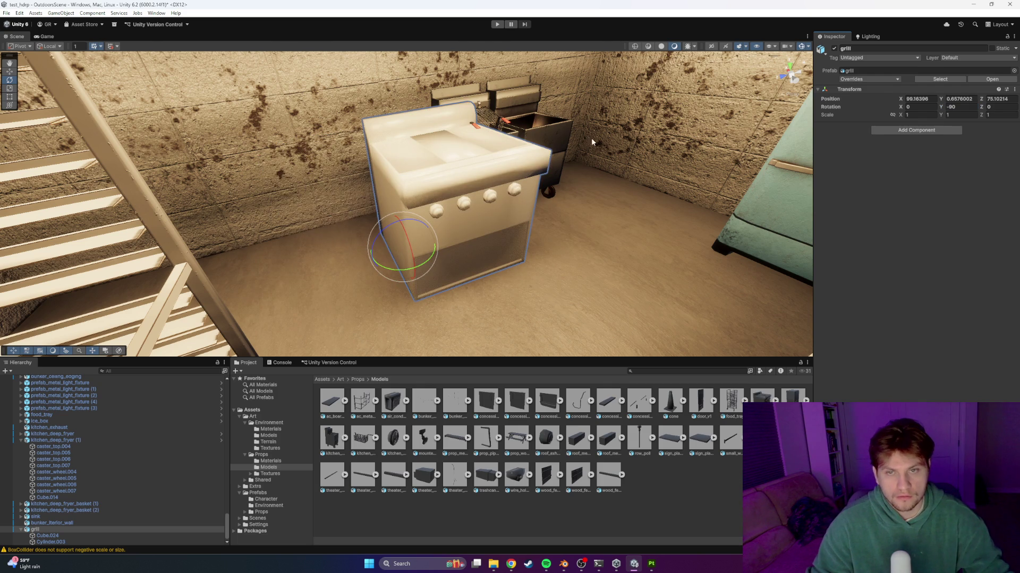
Slide the grill along the floor to sit beside the fryers
mouse_move(398, 244)
mouse_down()
mouse_move(302, 261)
mouse_move(342, 268)
mouse_move(332, 250)
mouse_move(332, 259)
mouse_move(312, 247)
mouse_up()
click(337, 228)
mouse_move(312, 247)
right_down()
mouse_move(475, 234)
mouse_move(462, 248)
right_up()
drag(462, 247, 469, 250)
key(f)
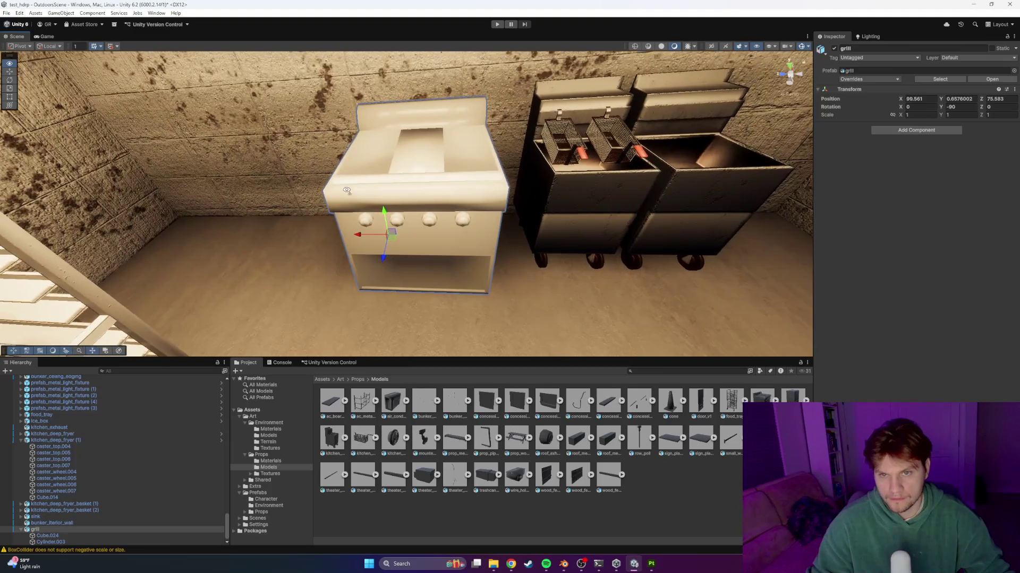
click(419, 174)
mouse_move(419, 174)
right_down()
mouse_move(442, 160)
mouse_move(417, 171)
mouse_move(510, 280)
right_up()
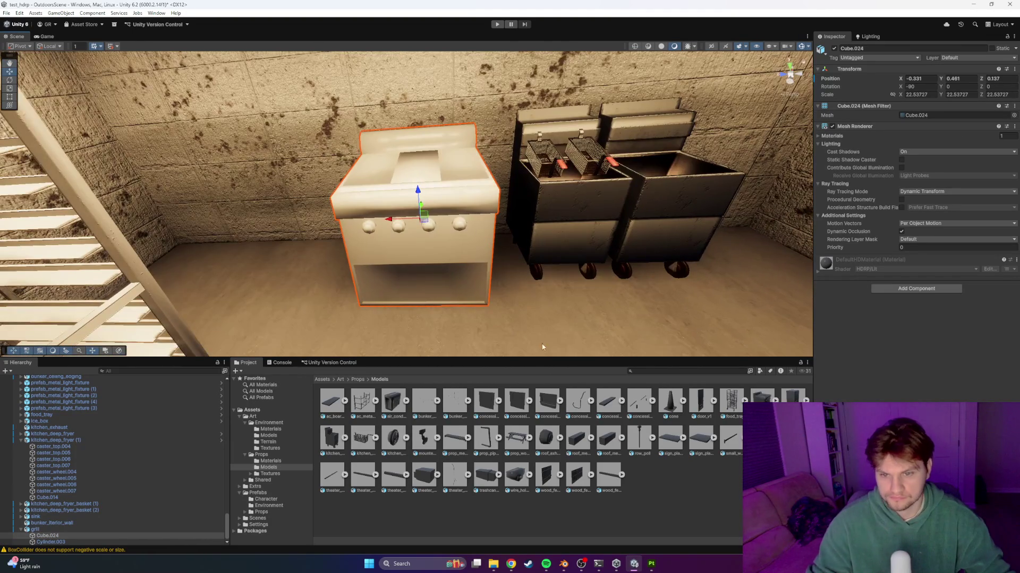
click(341, 379)
Set the grill albedo texture's Max Size to 4096
double_click(336, 405)
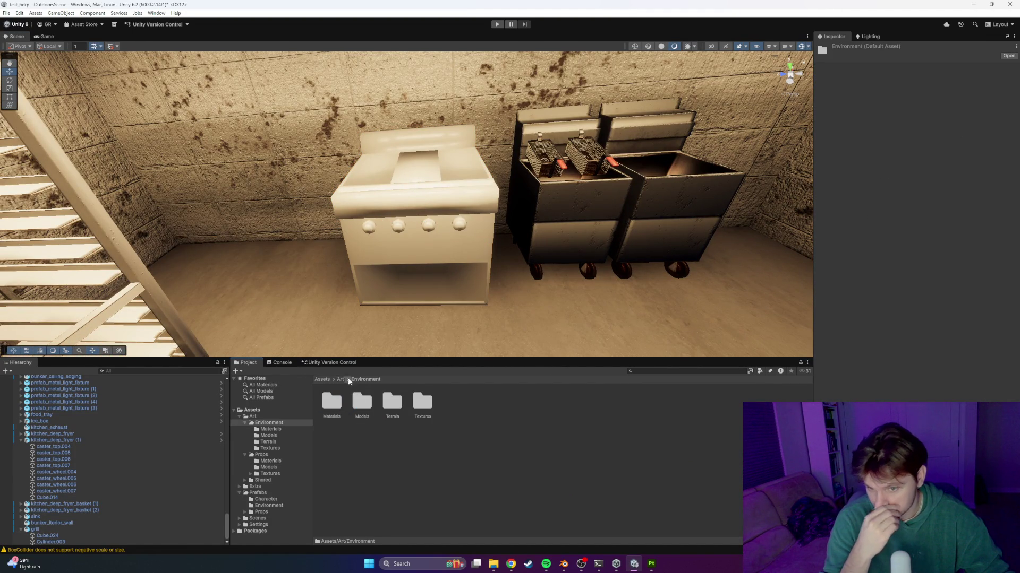
double_click(363, 404)
double_click(334, 401)
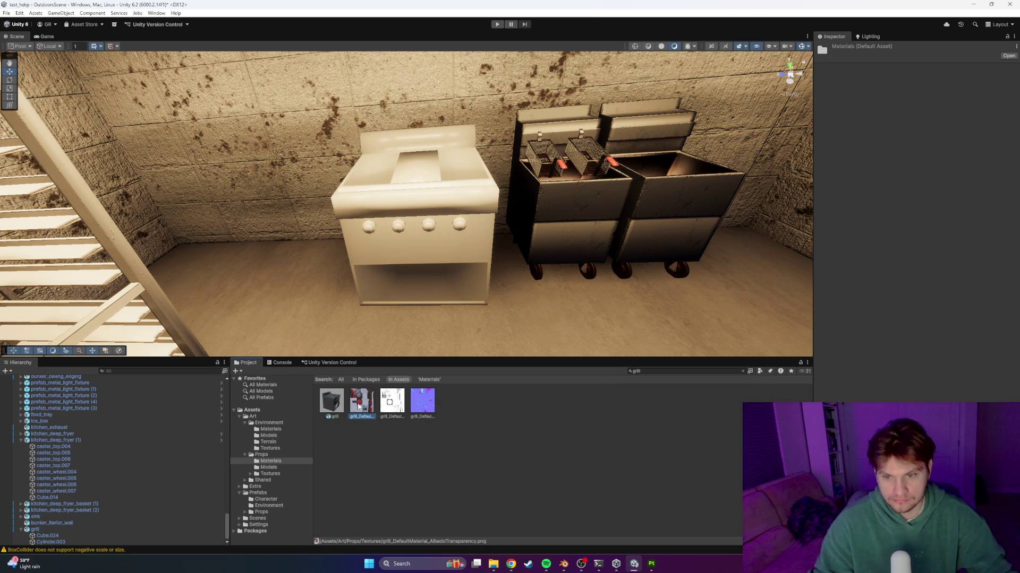
click(356, 407)
click(917, 169)
click(921, 238)
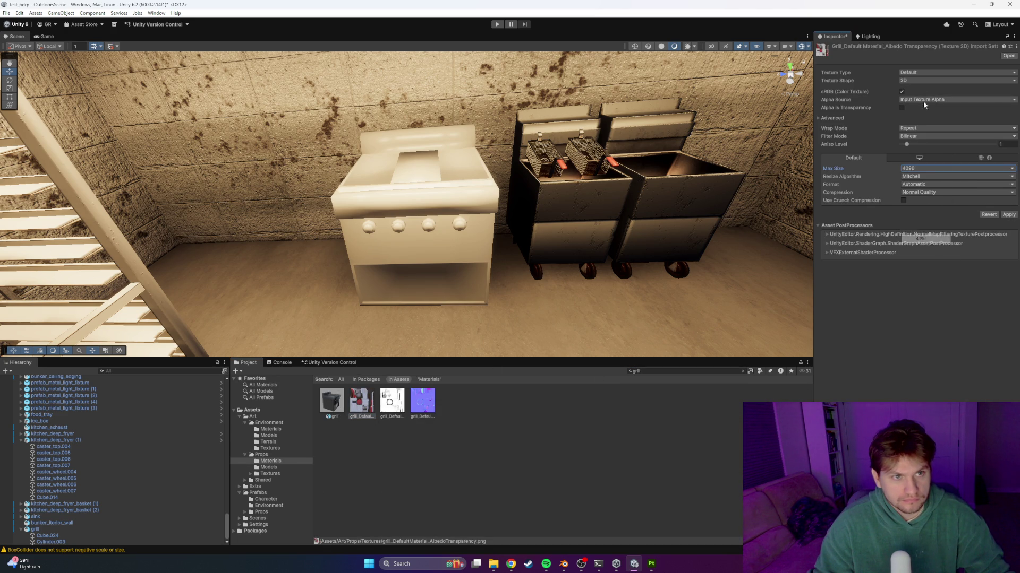
Keep the metallic-smoothness texture as Default type with Max Size 4096
click(392, 401)
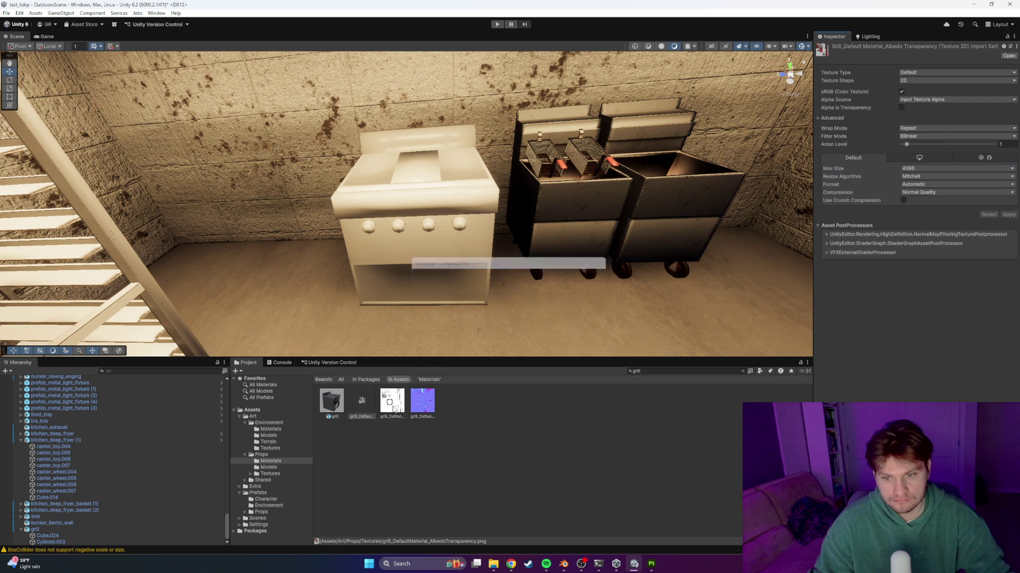
click(930, 72)
click(934, 90)
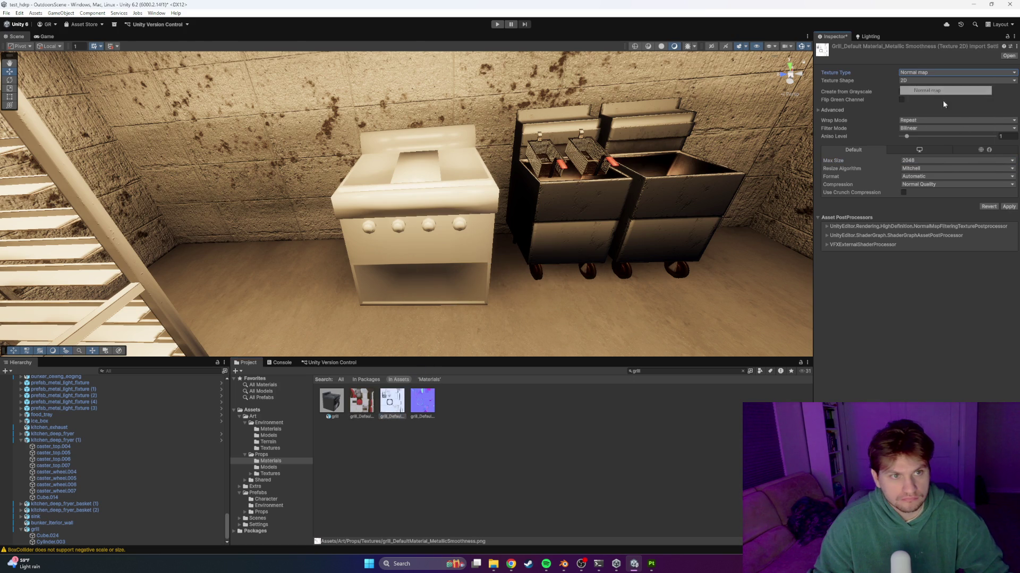
click(923, 72)
click(937, 83)
click(932, 169)
click(920, 239)
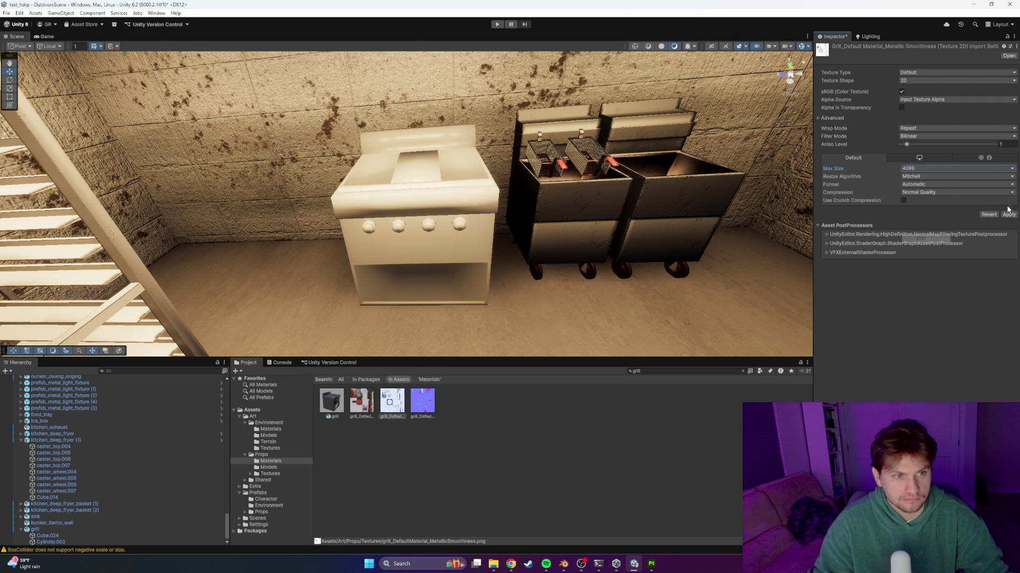
Set the grill normal texture to Normal map type with Max Size 4096
click(423, 401)
click(930, 73)
click(930, 92)
click(931, 160)
click(935, 231)
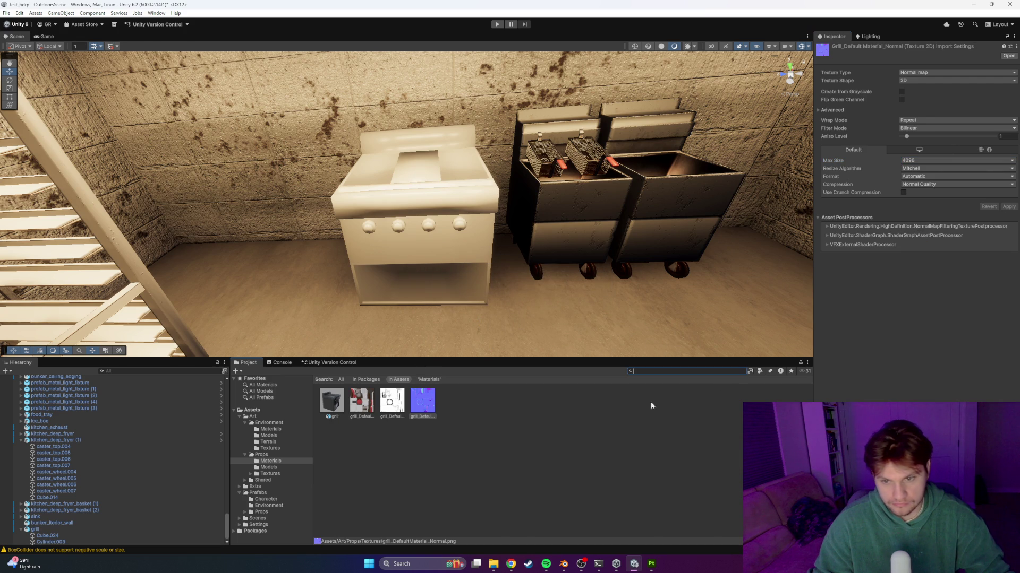
Create a new material in the Props/Materials folder
key(Escape)
click(358, 379)
double_click(336, 408)
right_click(458, 485)
mouse_move(582, 282)
click(624, 289)
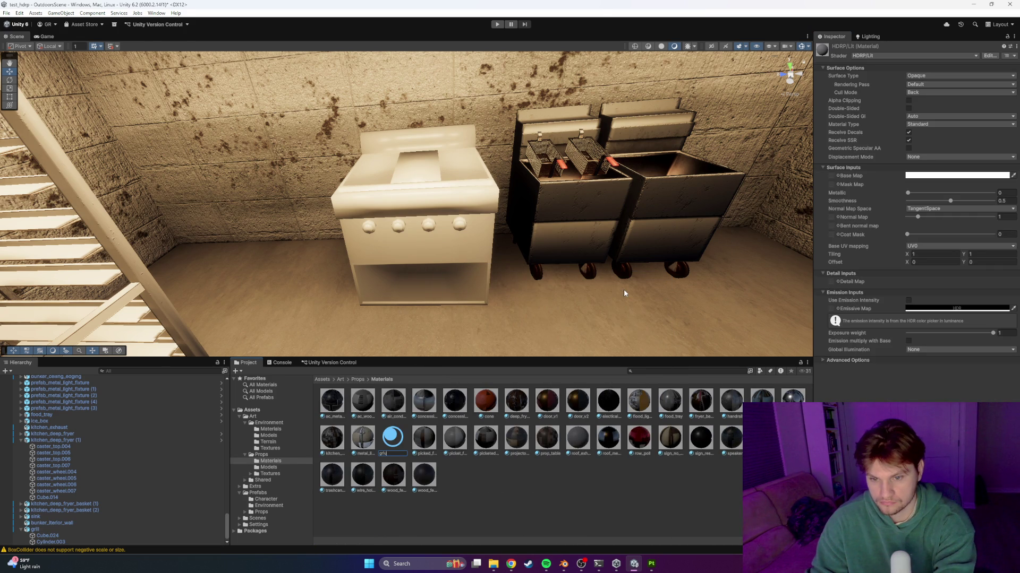
Name the material grill and assign the grill albedo and metallic textures as Base and Mask maps
key(Return)
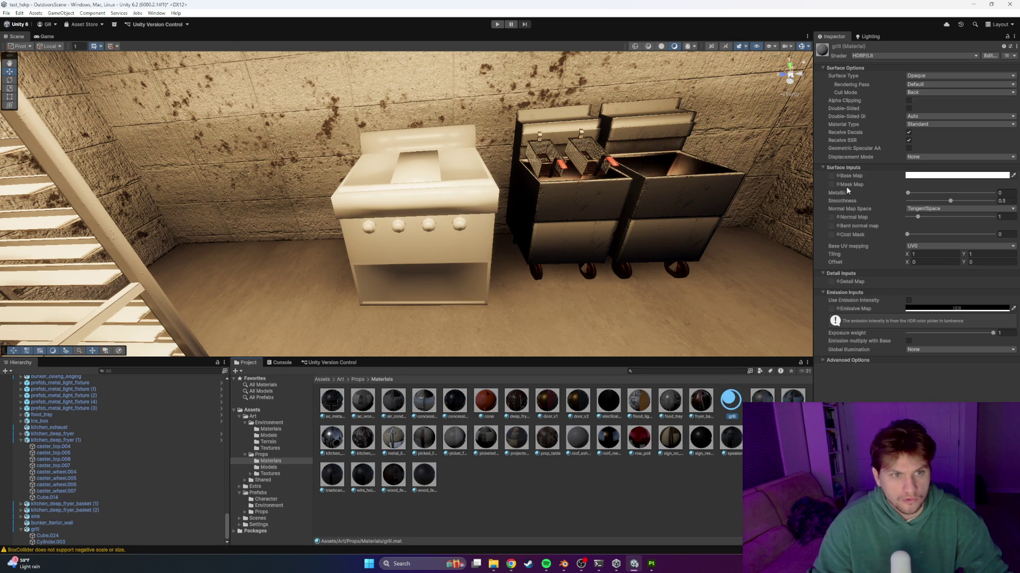
click(838, 176)
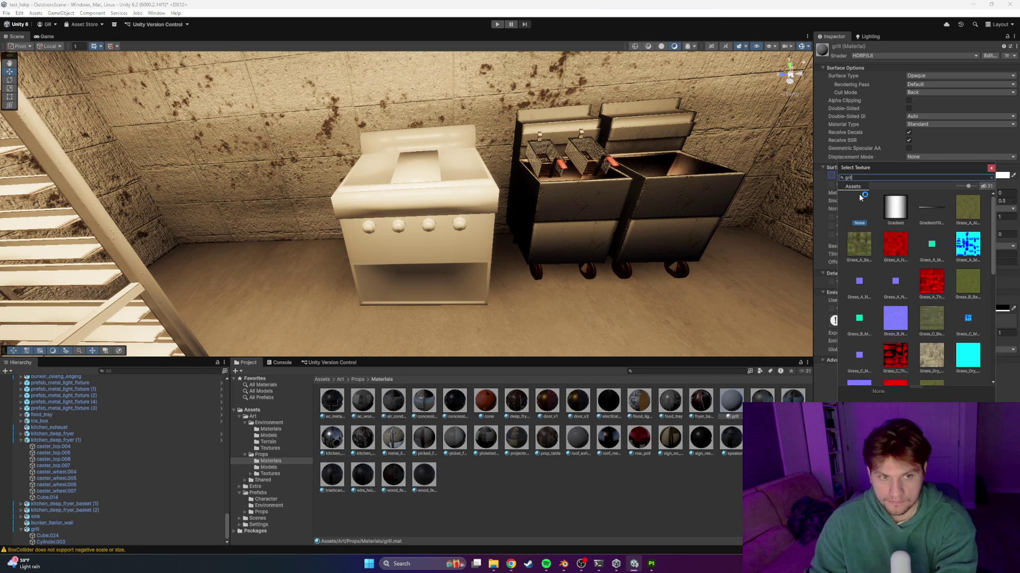
text(grill)
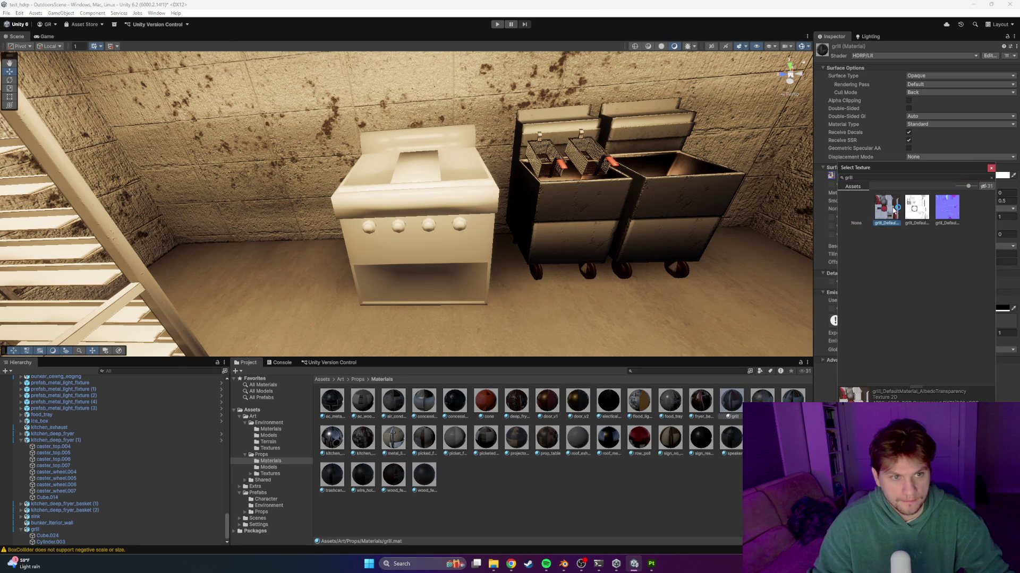
double_click(893, 210)
click(842, 185)
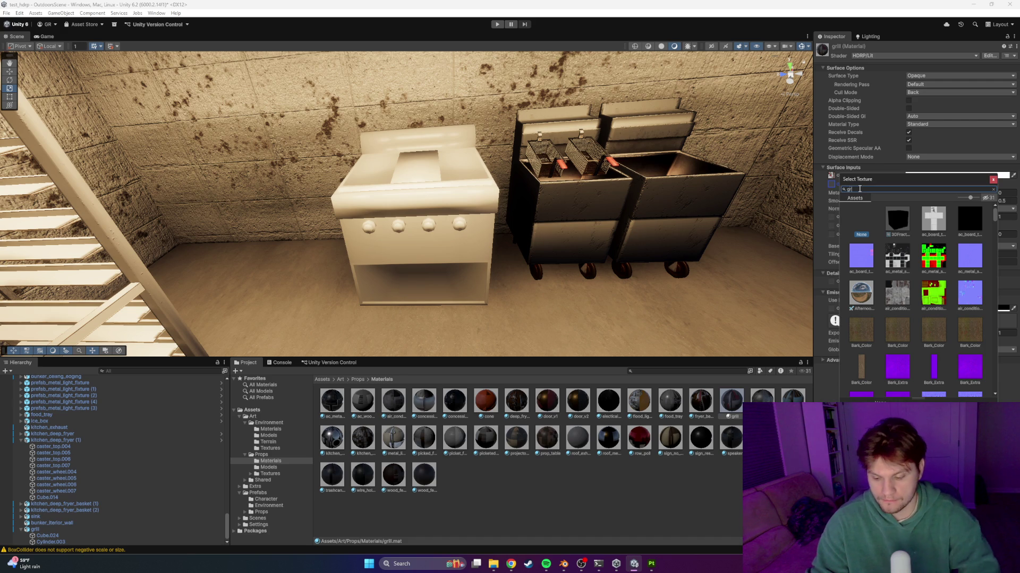
text(rill)
double_click(930, 223)
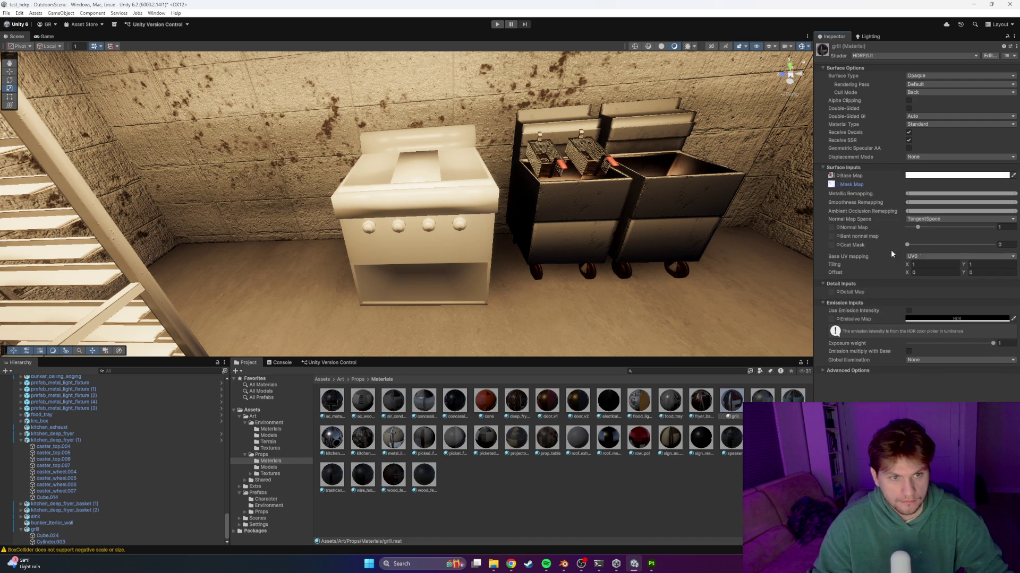
Assign the grill normal texture as Normal Map and apply the material to the grill
click(837, 229)
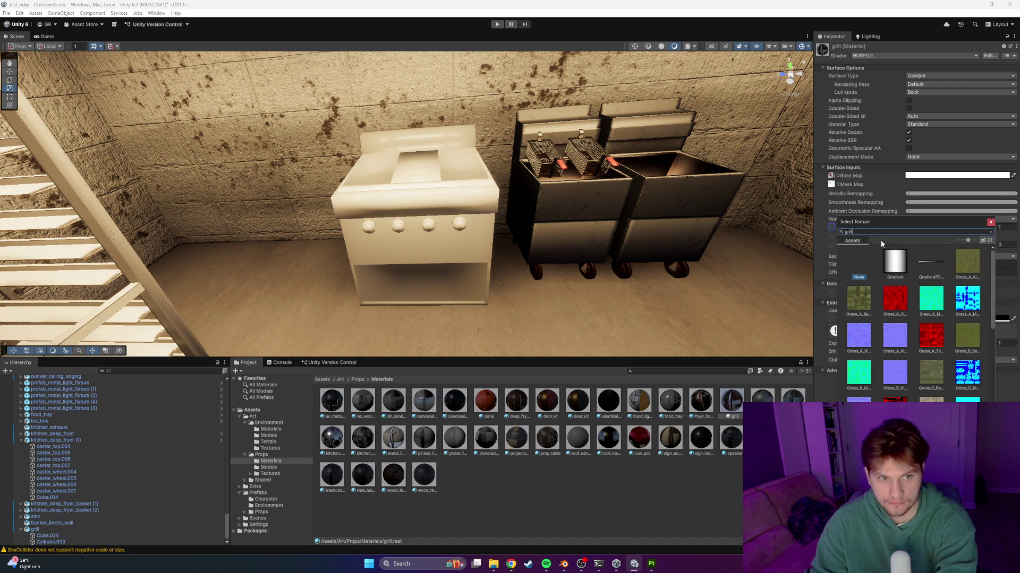
text(grill)
double_click(936, 266)
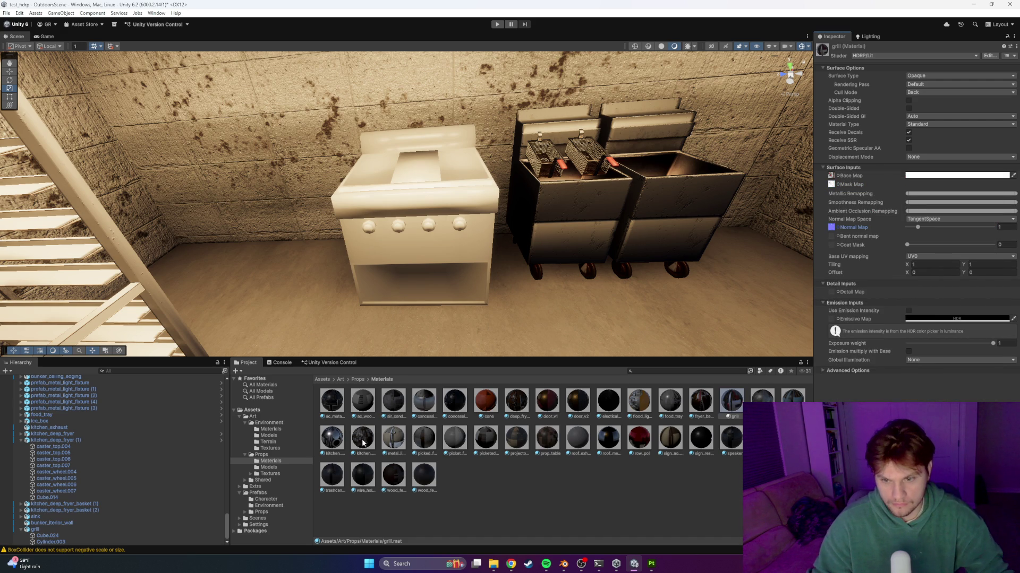
click(512, 492)
drag(725, 407, 458, 220)
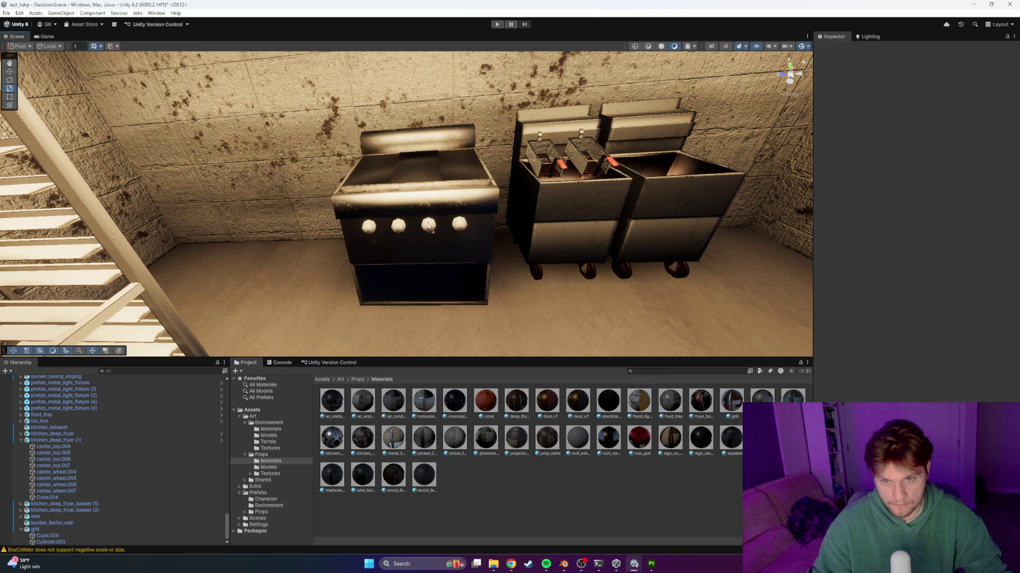
mouse_move(531, 262)
right_down()
mouse_move(495, 228)
mouse_move(559, 242)
mouse_move(566, 273)
mouse_move(684, 259)
mouse_move(525, 242)
mouse_move(671, 275)
mouse_move(676, 264)
mouse_move(493, 233)
right_up()
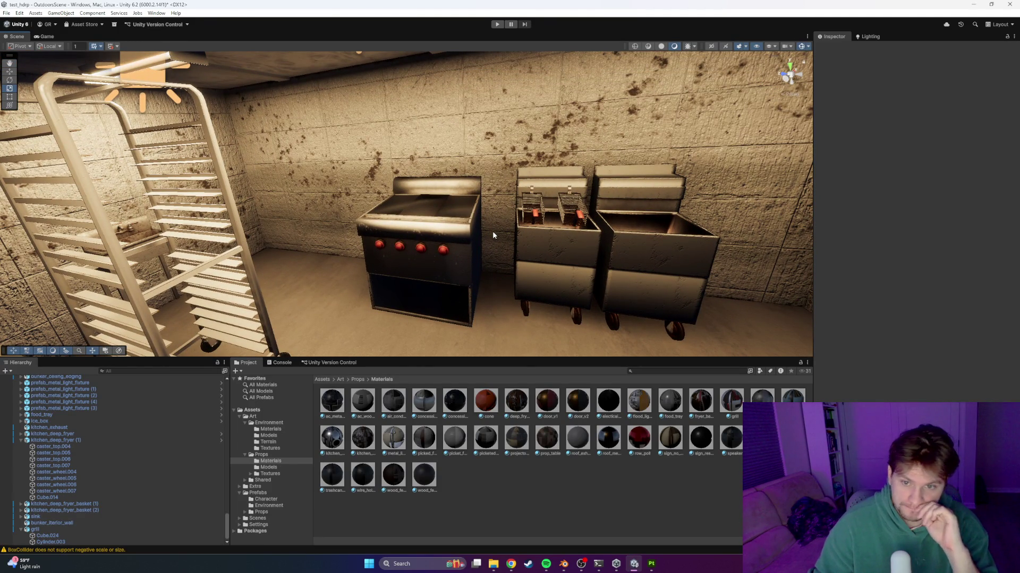
mouse_move(493, 230)
right_down()
mouse_move(552, 279)
mouse_move(465, 185)
mouse_move(451, 216)
right_up()
Add a Box Collider to the grill and shrink it to fit the grill's body
click(452, 217)
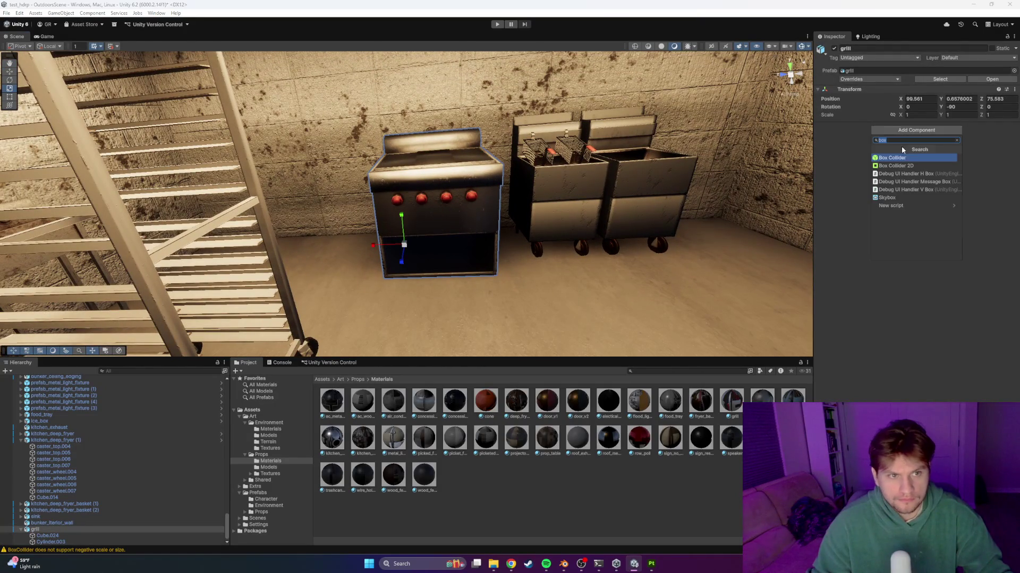
key(Return)
mouse_move(595, 213)
right_down()
mouse_move(610, 203)
mouse_move(560, 193)
mouse_move(493, 207)
right_up()
click(905, 137)
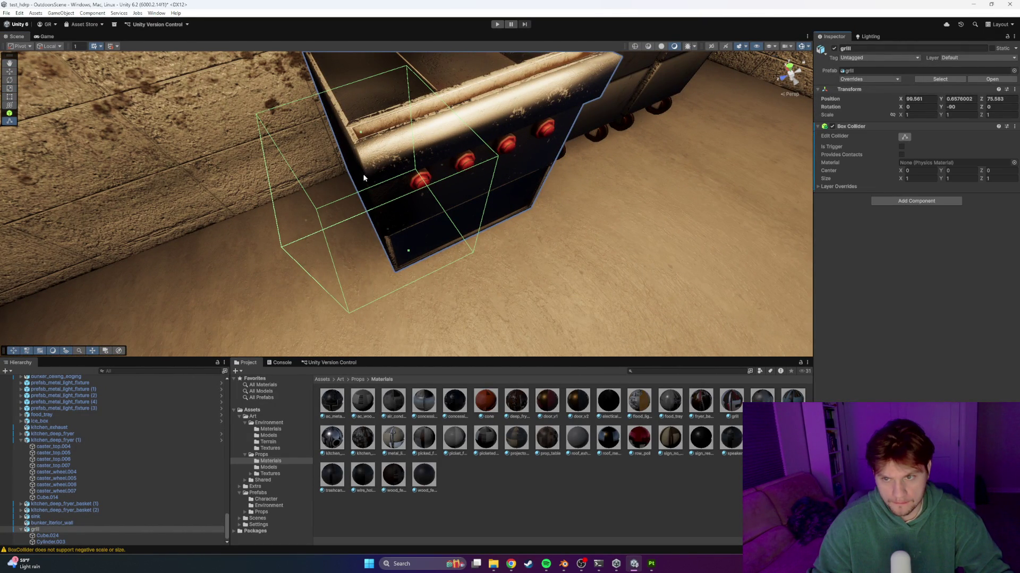
drag(312, 222, 367, 208)
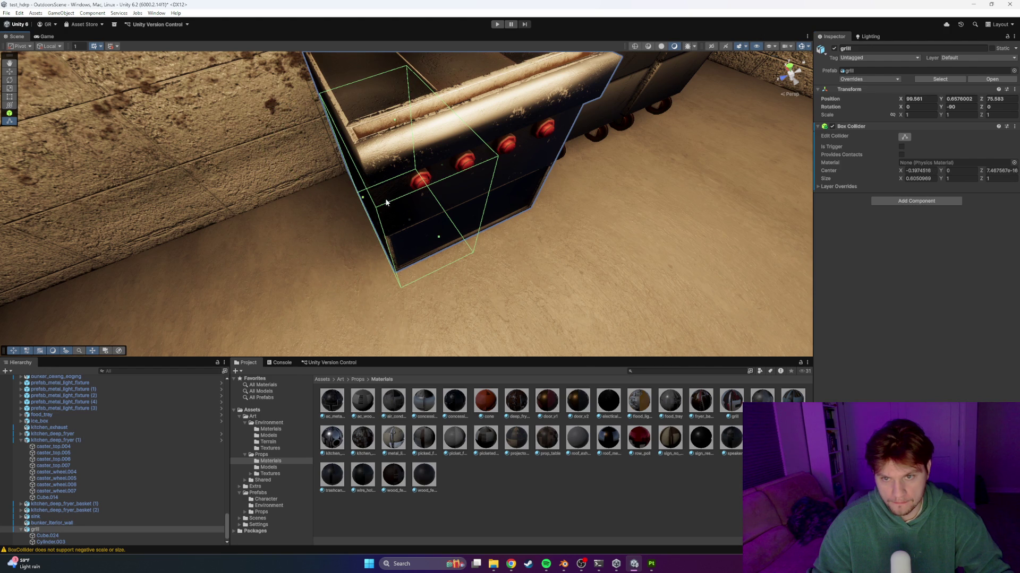
Tighten the grill's box collider depth
right_drag(584, 159, 519, 153)
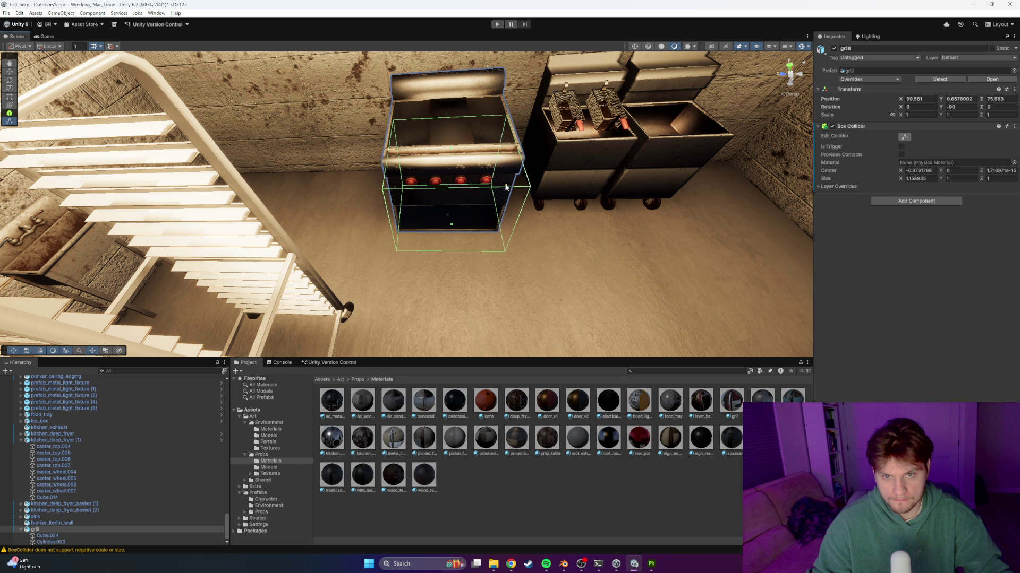
mouse_move(474, 209)
right_down()
mouse_move(471, 291)
mouse_move(467, 155)
right_up()
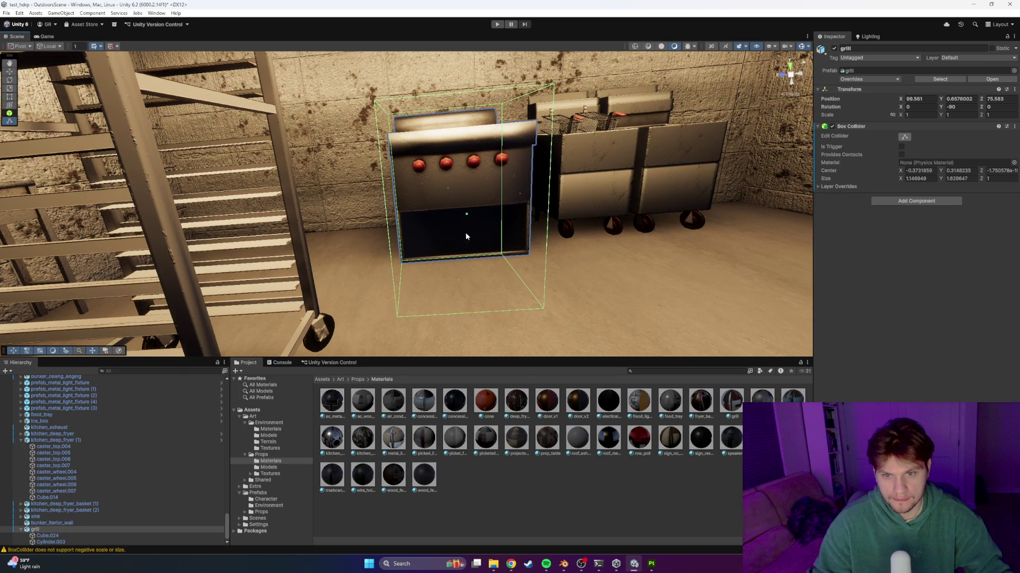
mouse_move(466, 244)
right_down()
mouse_move(506, 182)
mouse_move(497, 197)
right_up()
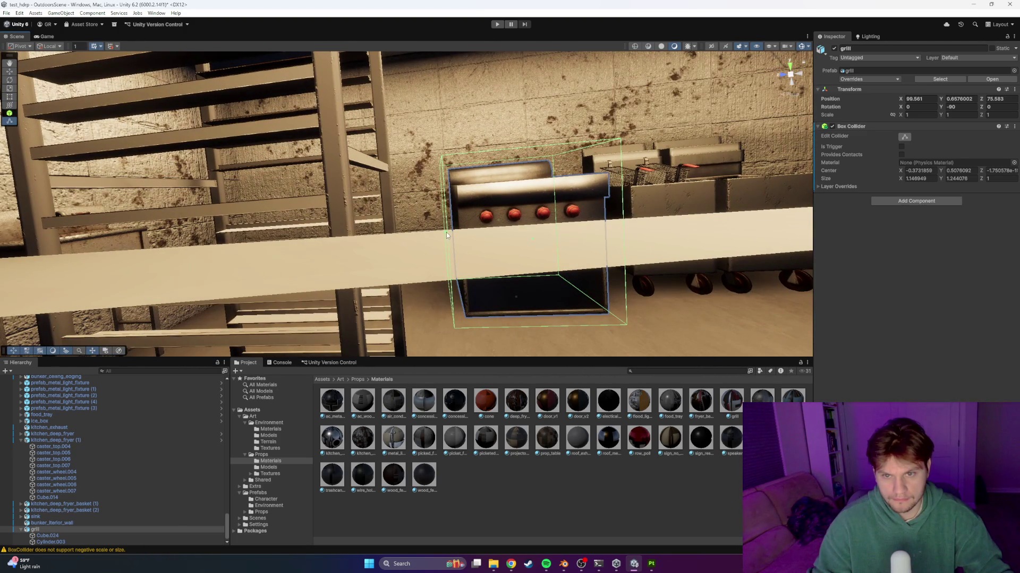
key(f)
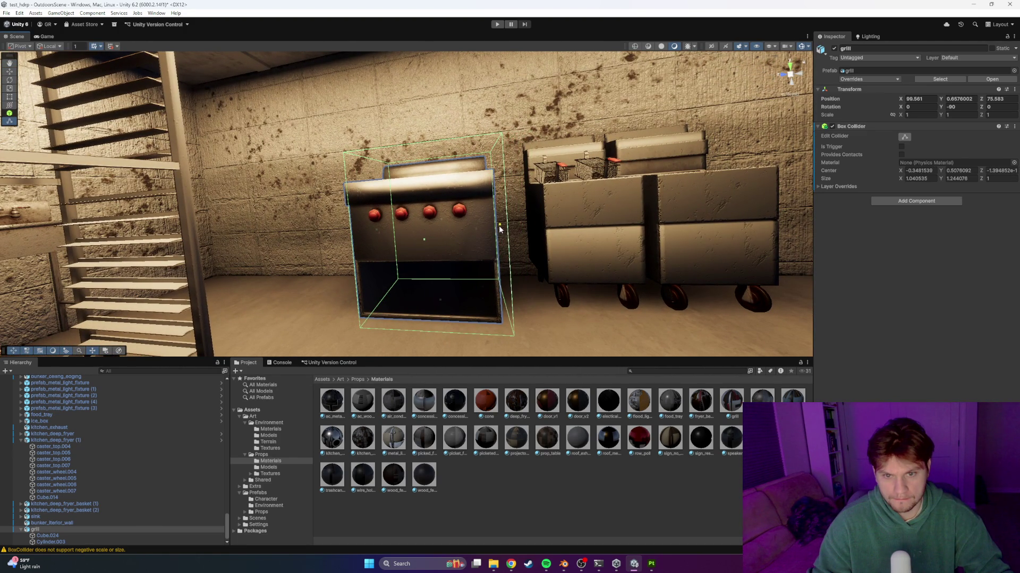
right_drag(499, 228, 339, 230)
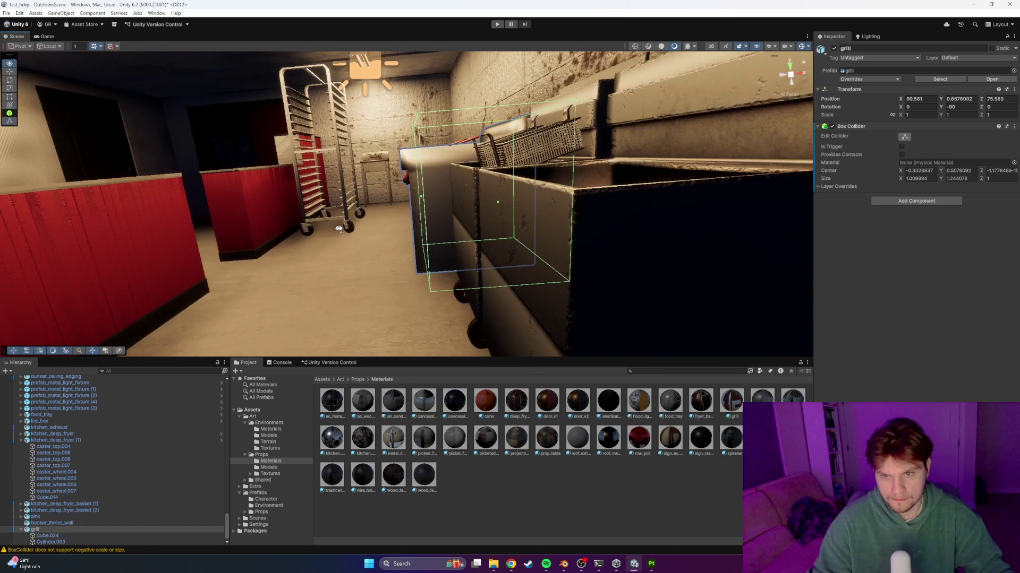
drag(404, 200, 402, 200)
mouse_move(402, 200)
right_down()
mouse_move(667, 154)
mouse_move(673, 126)
mouse_move(528, 162)
mouse_move(438, 223)
mouse_move(418, 203)
mouse_move(428, 205)
mouse_move(408, 201)
mouse_move(431, 200)
mouse_move(381, 243)
right_up()
key(s)
Nudge the grill to a Z position of 75.479
click(380, 243)
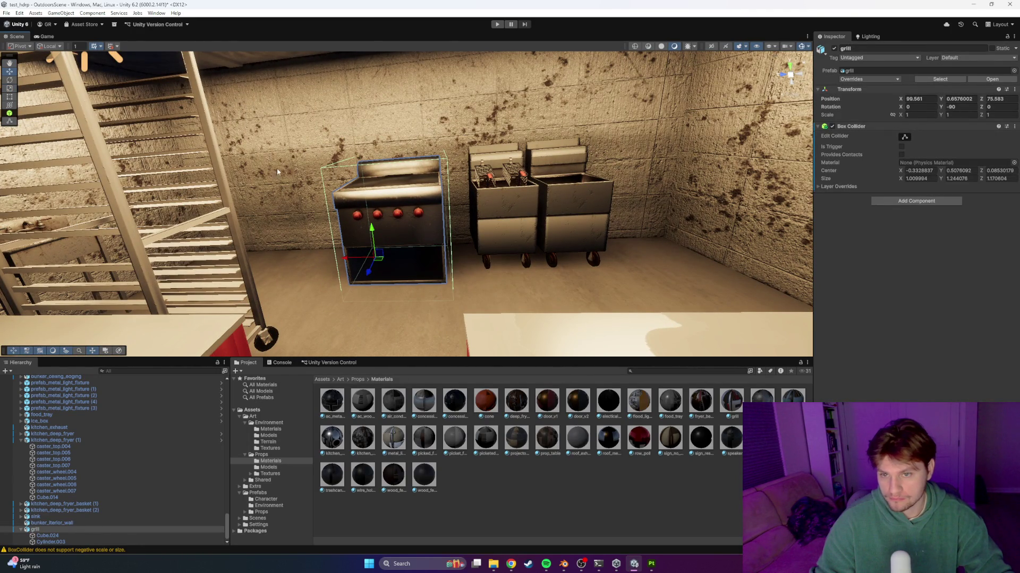
drag(348, 263, 342, 263)
mouse_move(341, 262)
right_down()
mouse_move(543, 237)
mouse_move(507, 230)
right_up()
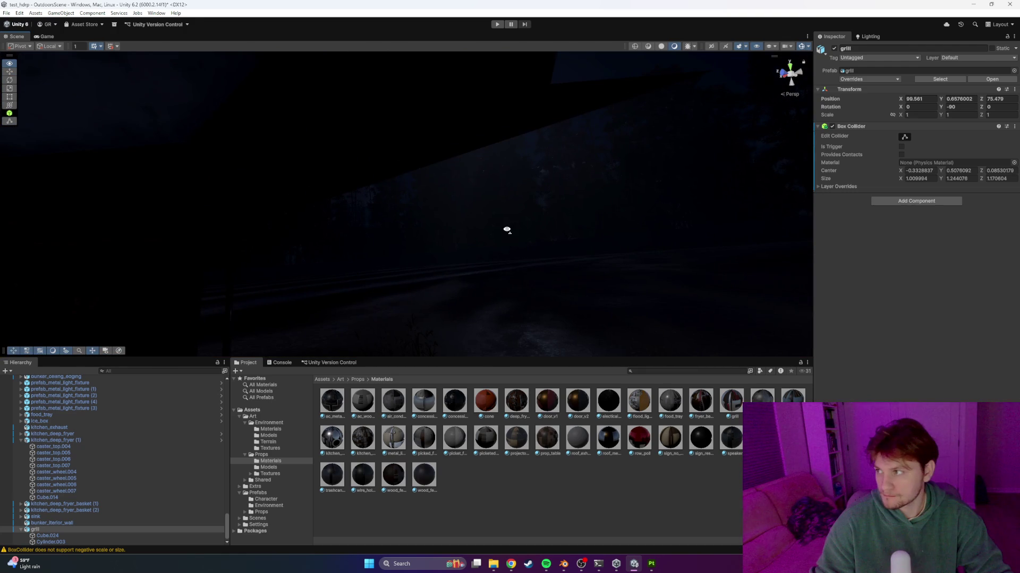
Deselect the grill, review the grill and fryers in the Scene view, and enter Play mode
click(492, 190)
mouse_move(423, 223)
right_down()
mouse_move(348, 293)
mouse_move(328, 294)
right_up()
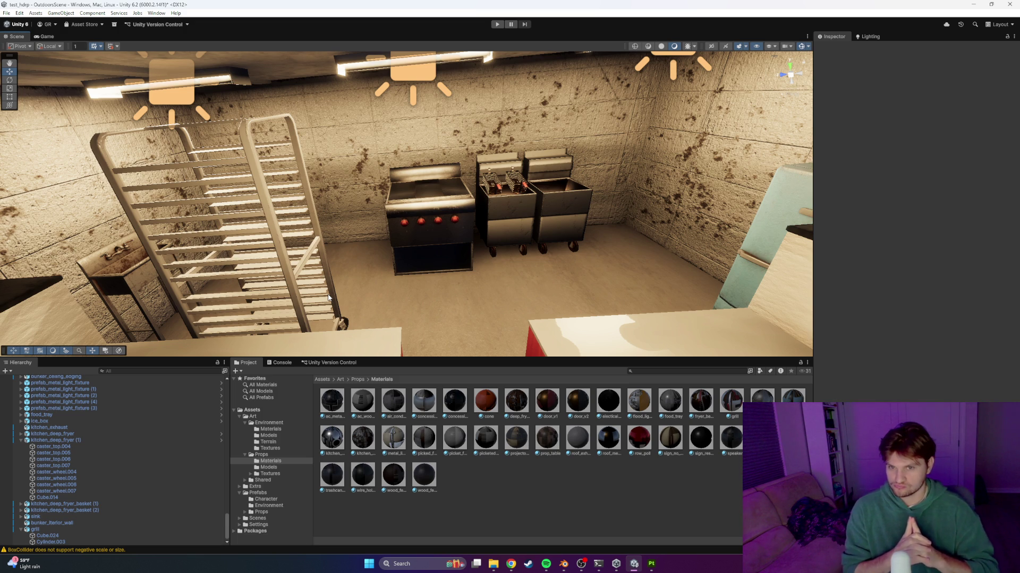
mouse_move(416, 225)
right_down()
mouse_move(411, 233)
mouse_move(406, 184)
mouse_move(435, 201)
mouse_move(512, 213)
mouse_move(460, 200)
mouse_move(557, 206)
mouse_move(507, 202)
right_up()
click(495, 24)
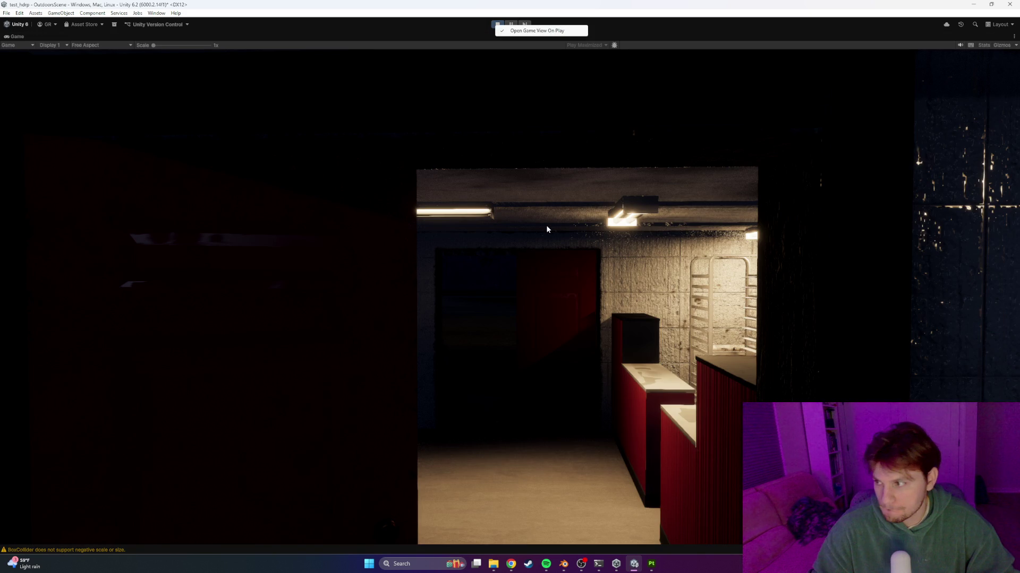
Walk around the griddle and fryers in play mode to inspect the textured grill
click(566, 254)
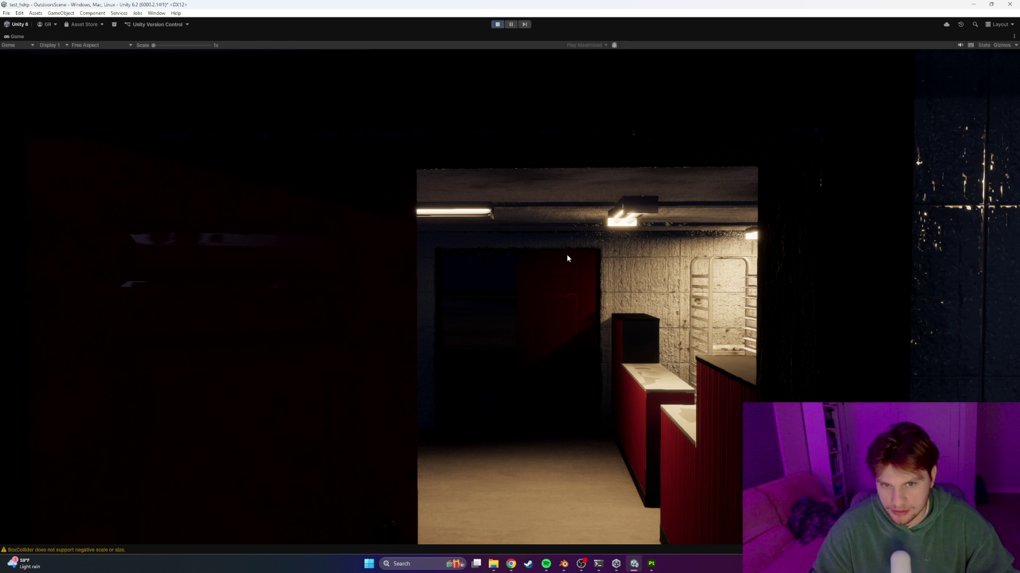
key(w)
key(w)
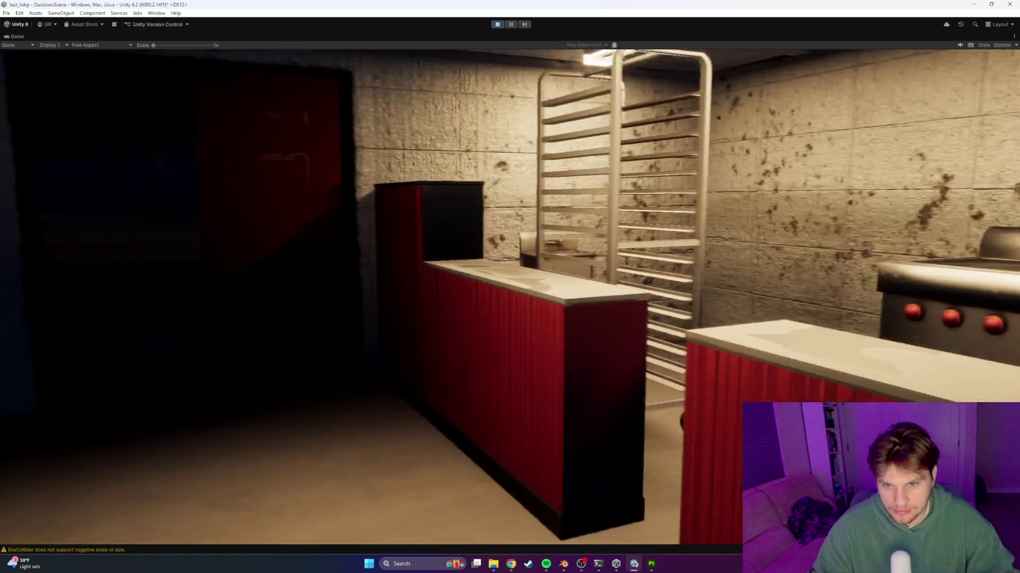
key(s)
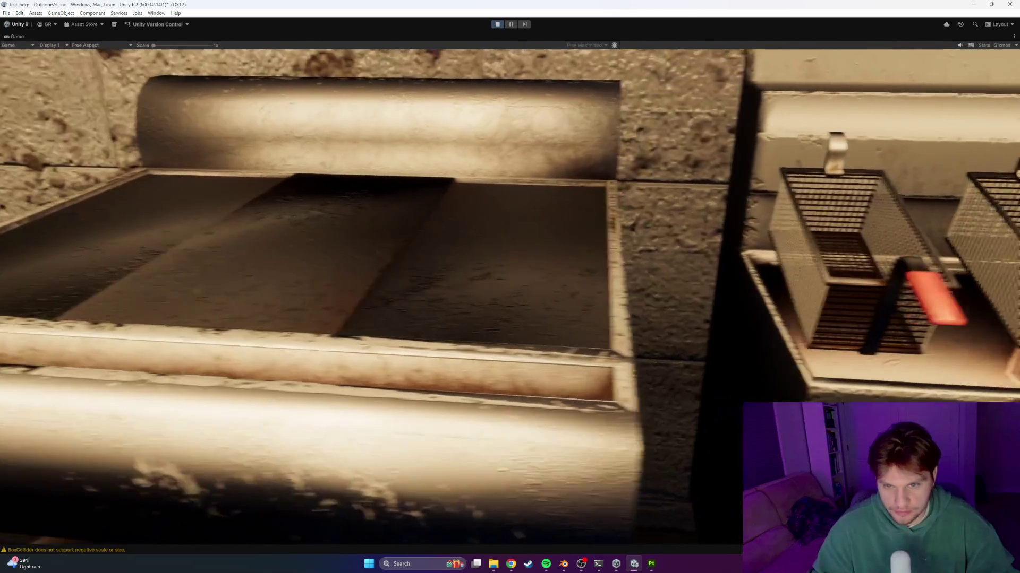
key(s)
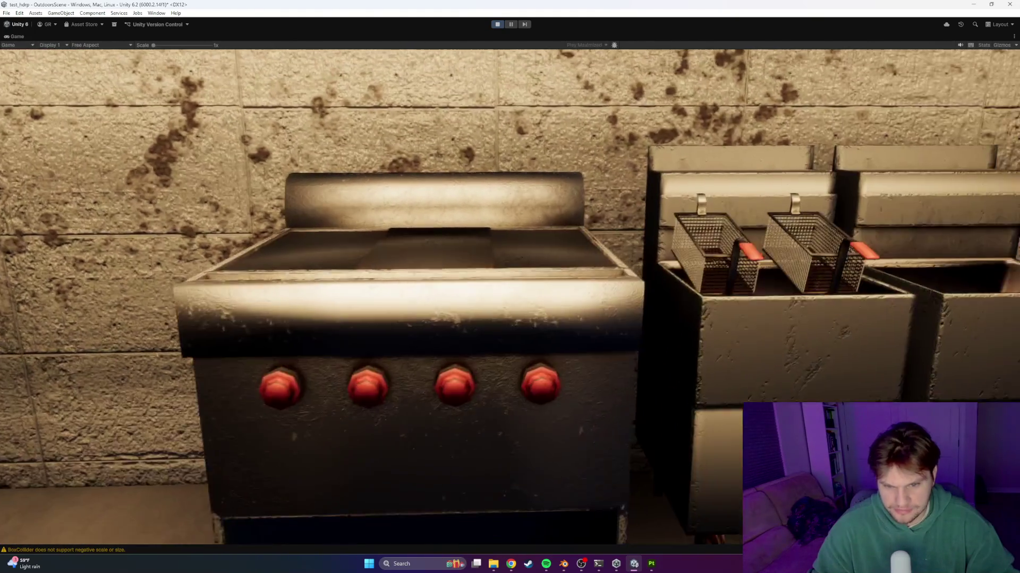
key(w)
key(s)
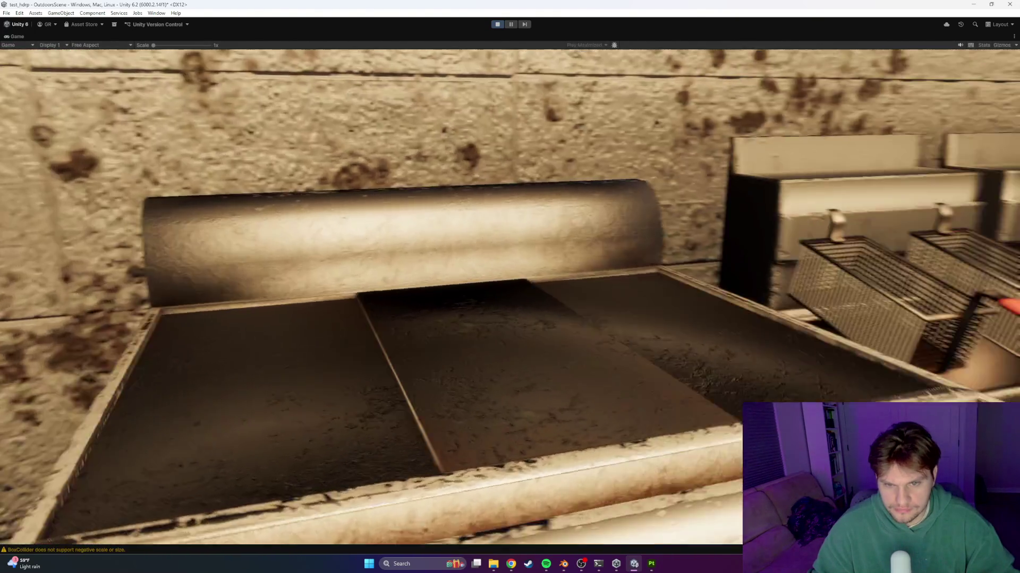
key(w)
key(w)
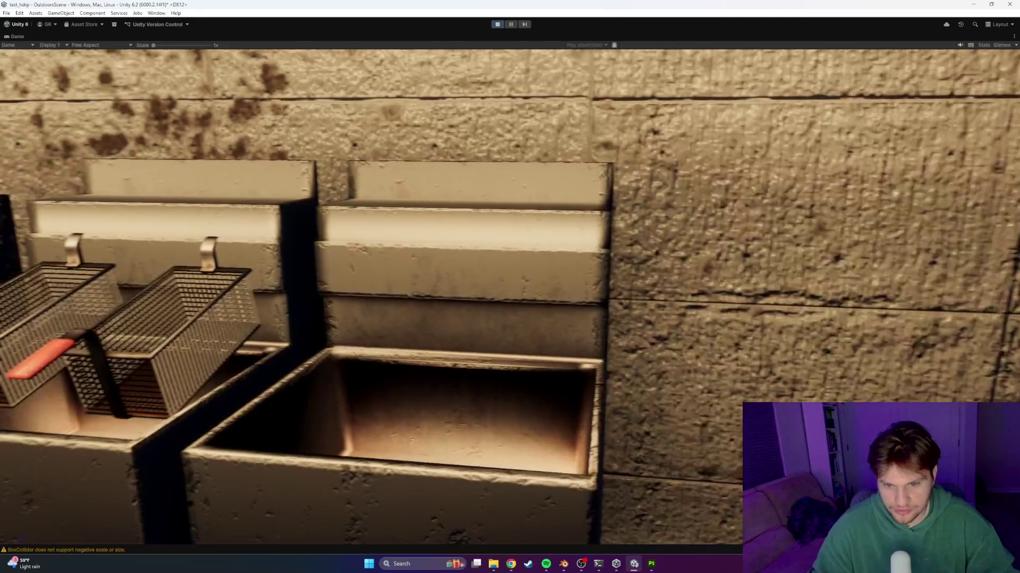
key(a)
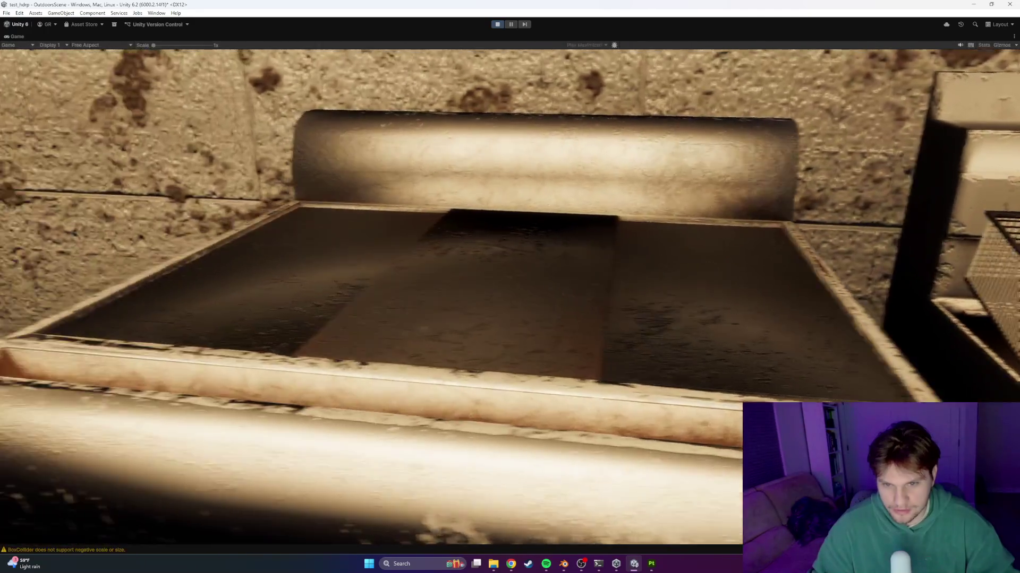
key(s)
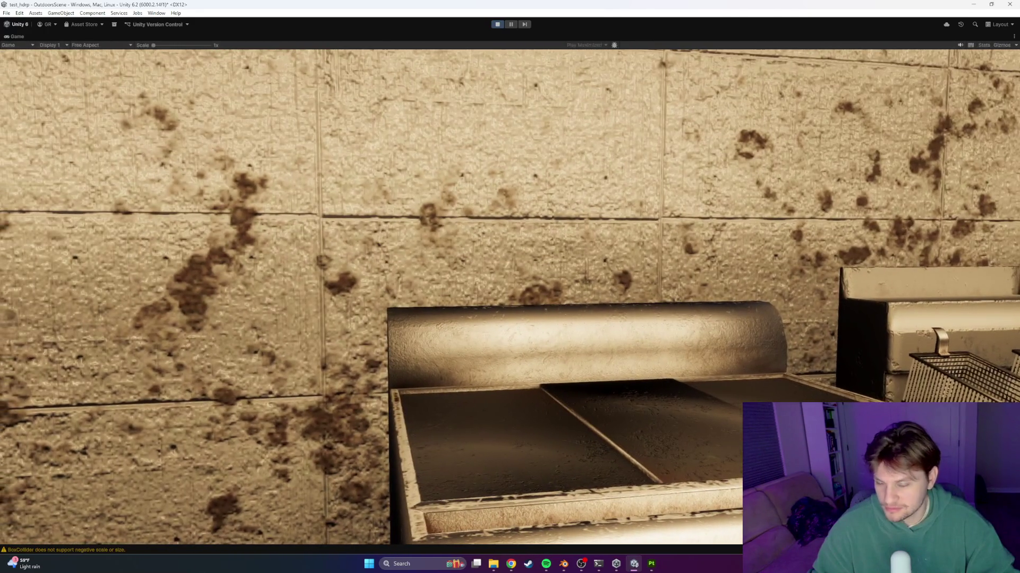
key(d)
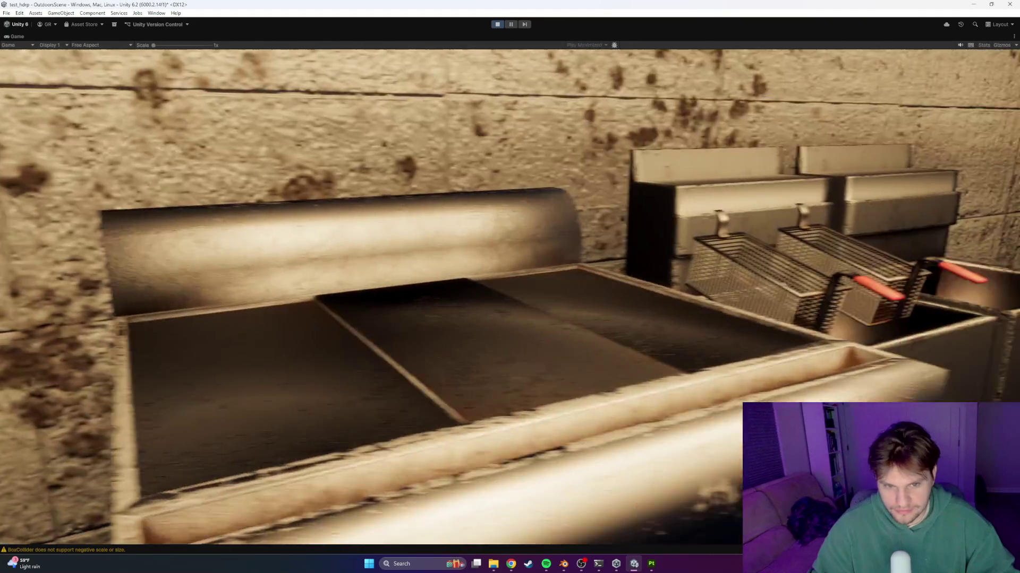
key(a)
Walk past the sink, stove knobs and counters, then stop play mode
key(s)
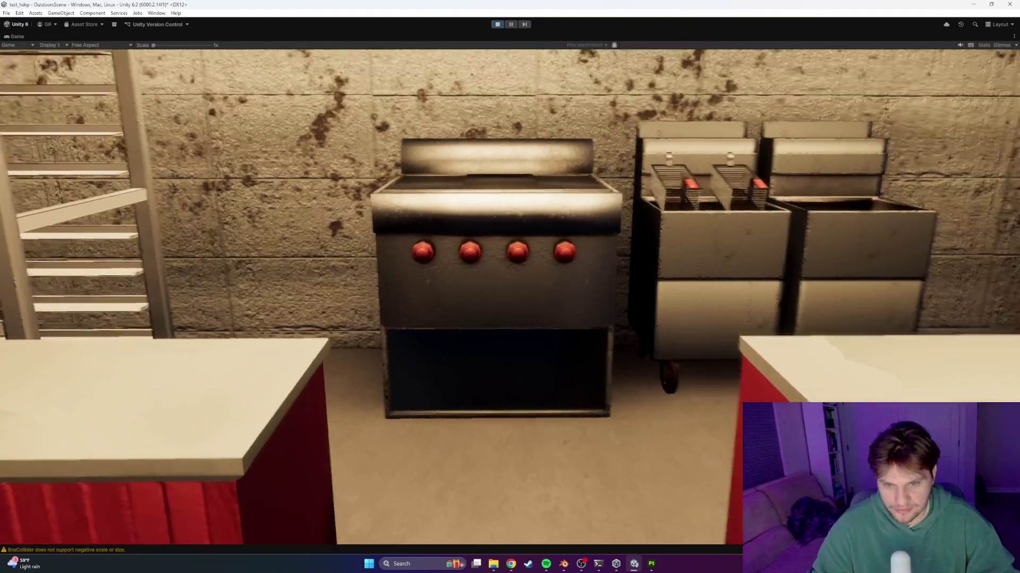
key(w)
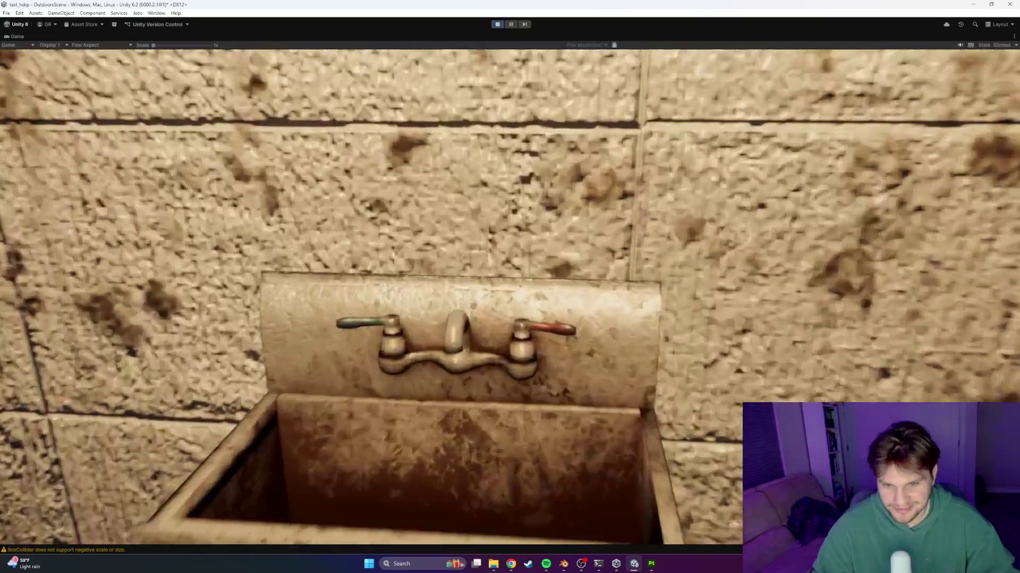
key(d)
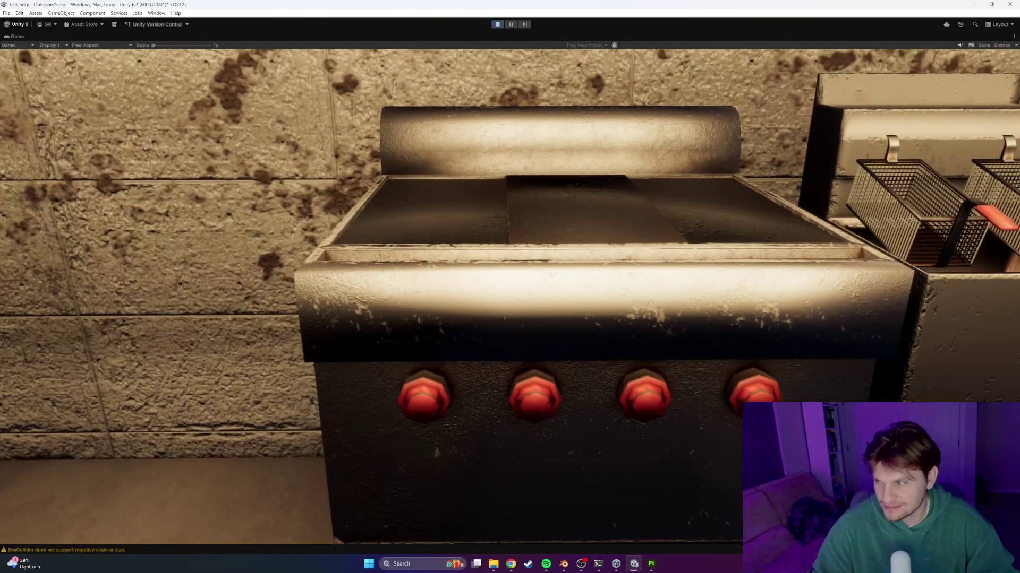
key(s)
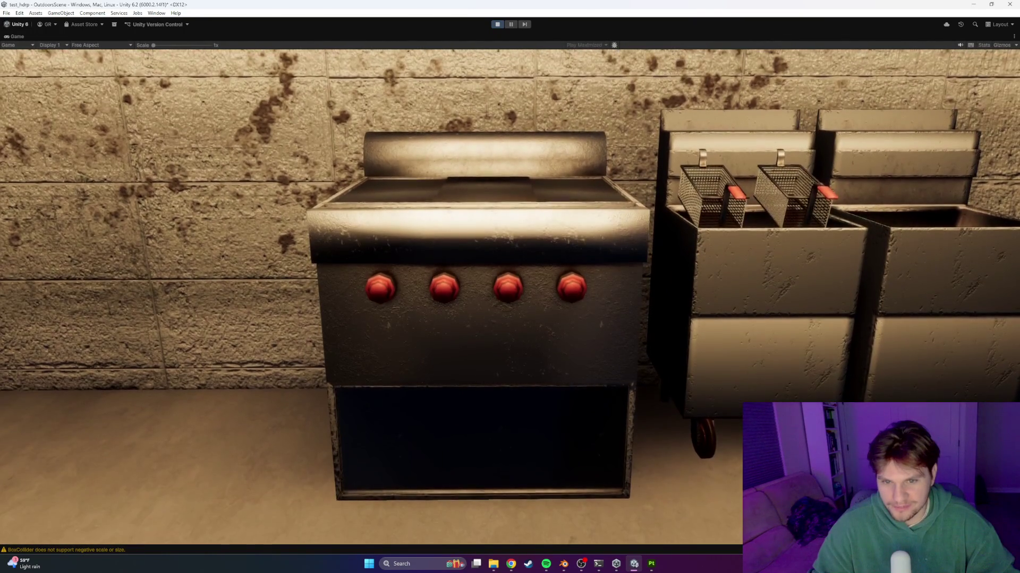
key(w)
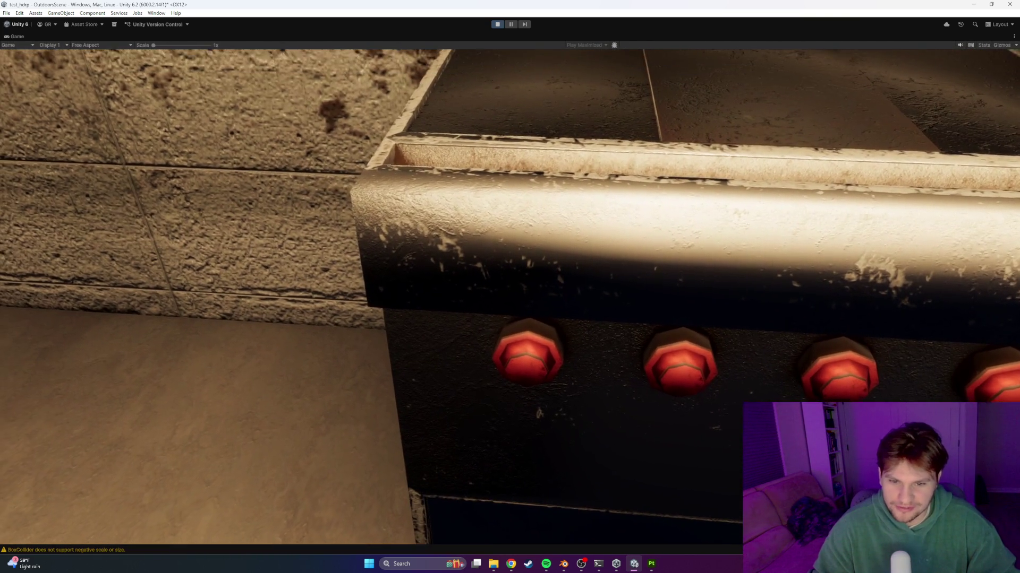
key(space)
key(s)
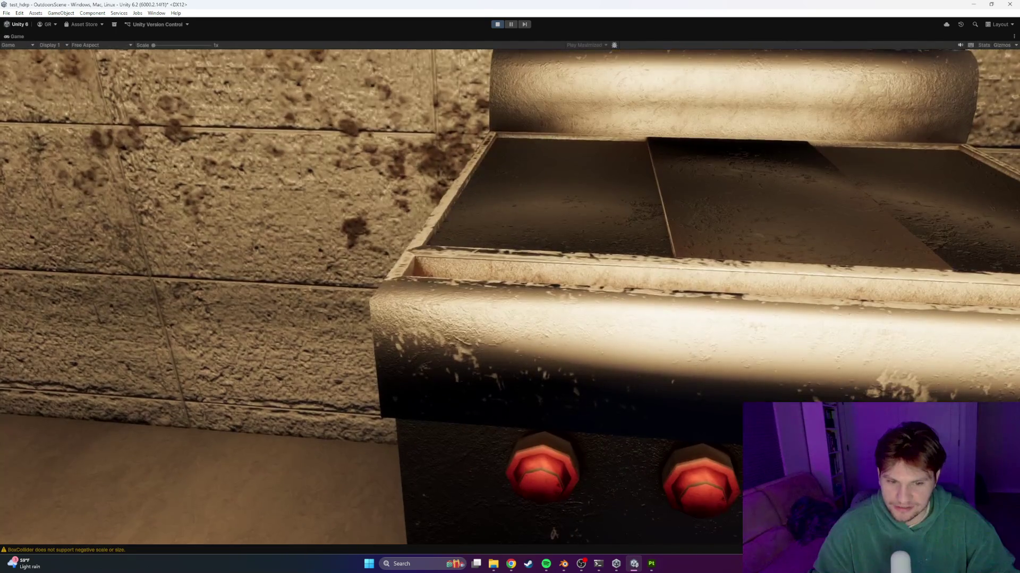
key(s)
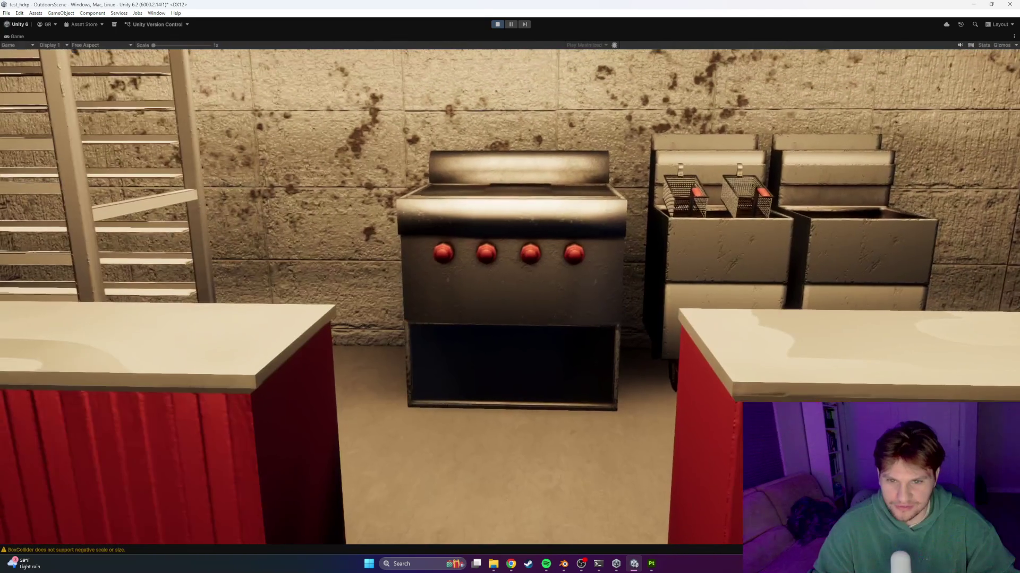
key(s)
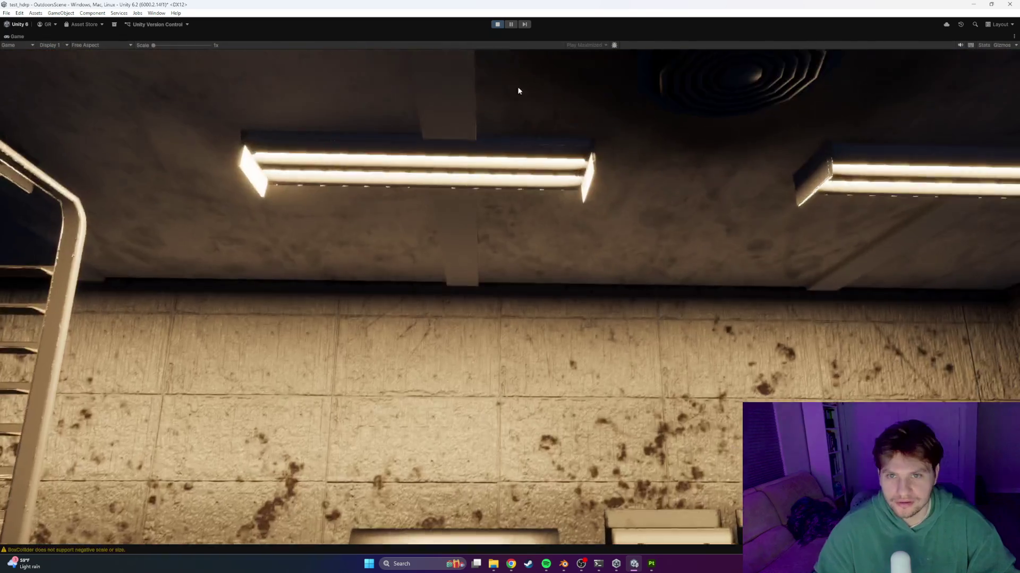
key(ctrl+p)
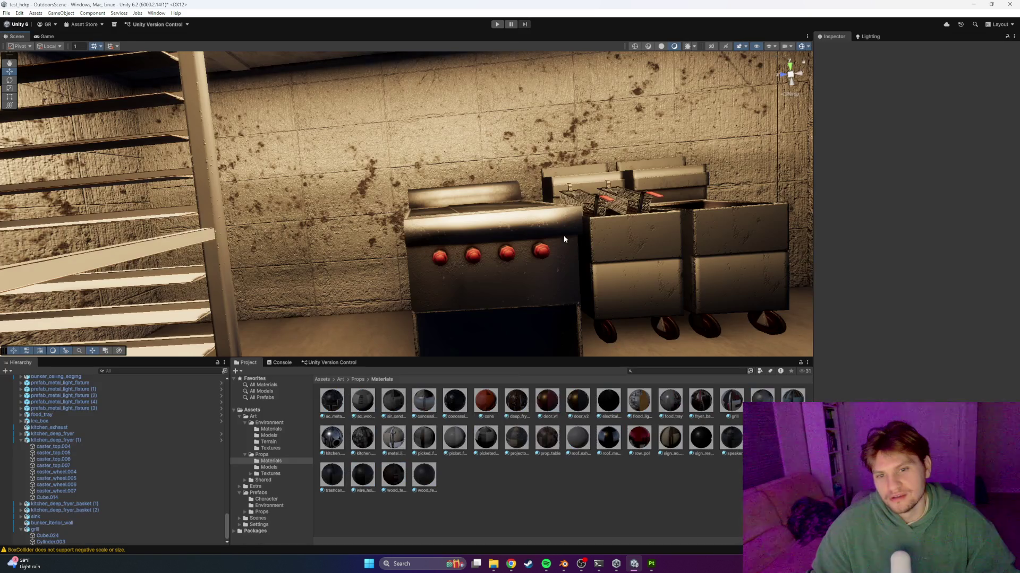
key(alt+Tab)
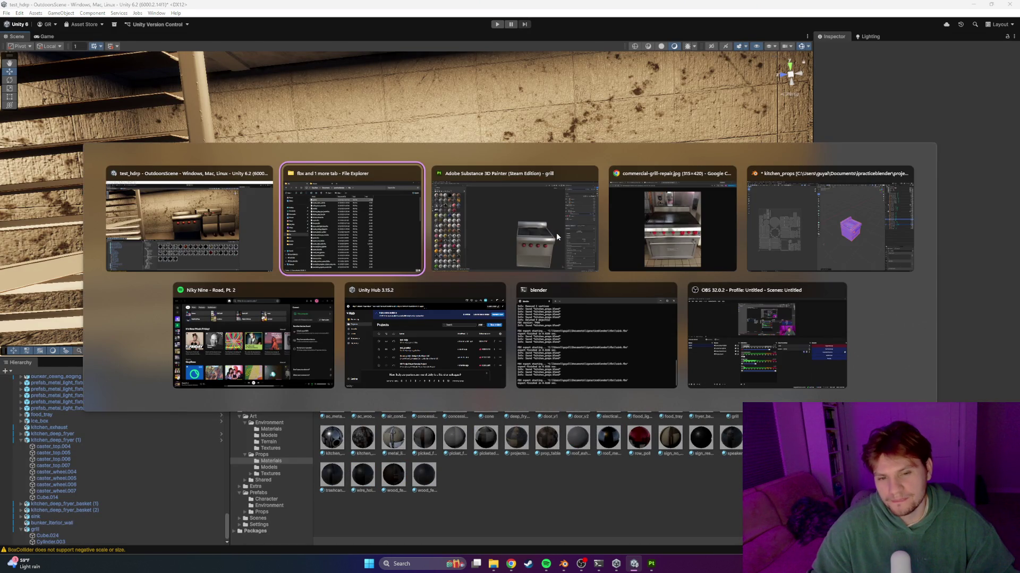
Check the commercial grill reference photo and bring the Blender kitchen props file forward
click(556, 233)
key(alt+Tab)
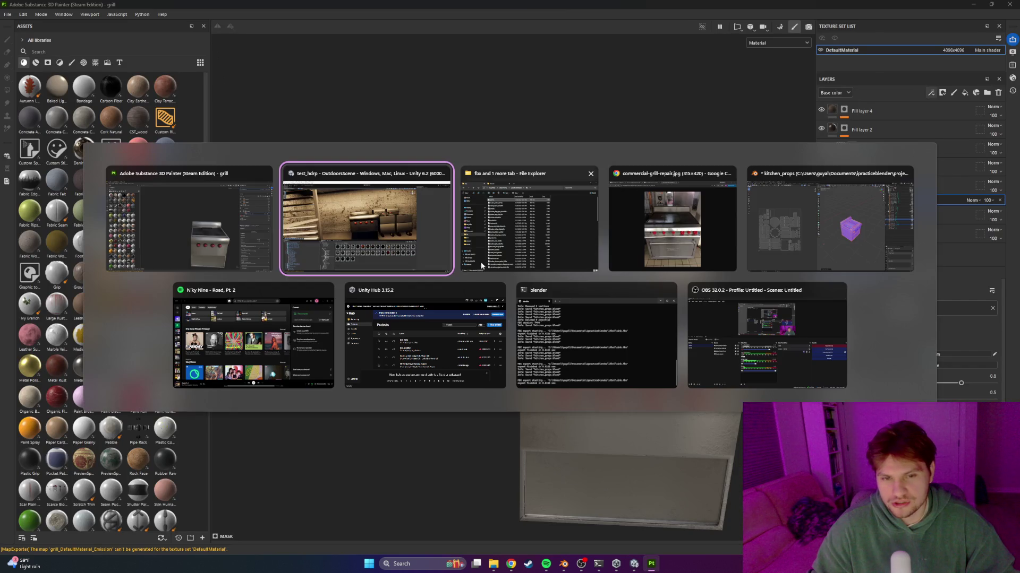
click(472, 265)
key(alt+Tab)
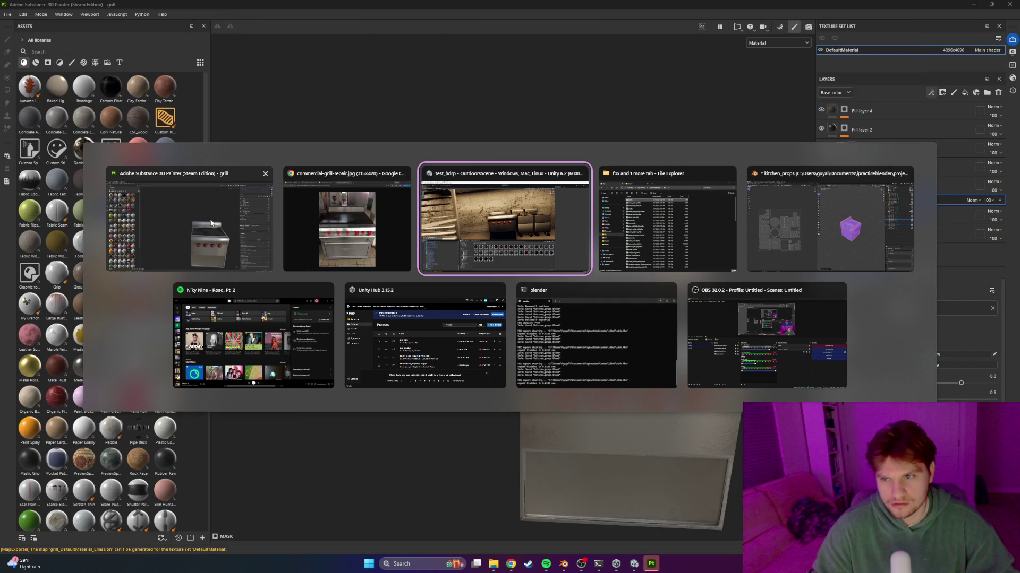
click(828, 223)
Slide the knob cylinders along X into three even positions and save kitchen_props.blend
middle_drag(632, 296, 586, 309)
key(Tab)
click(609, 144)
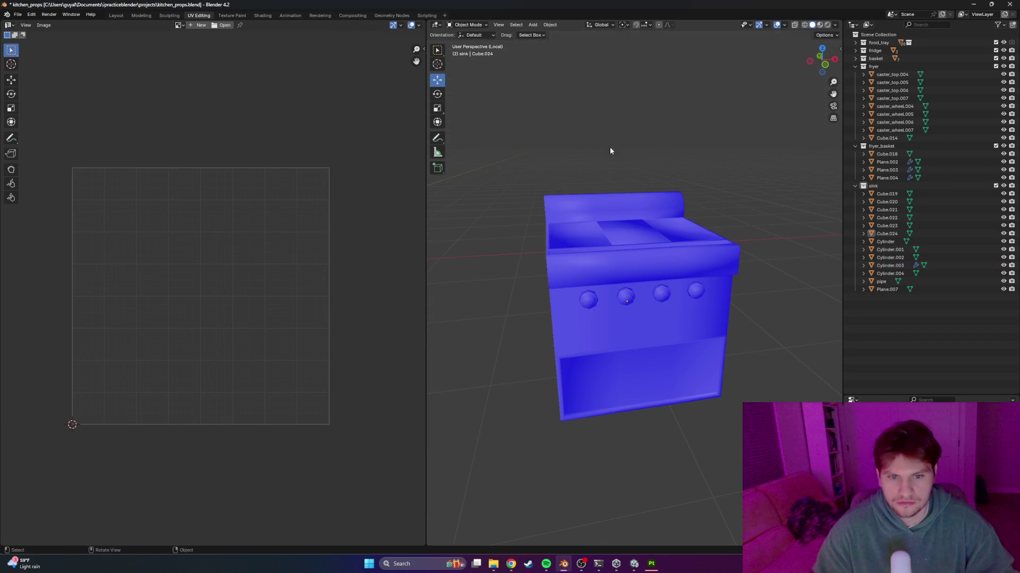
click(588, 297)
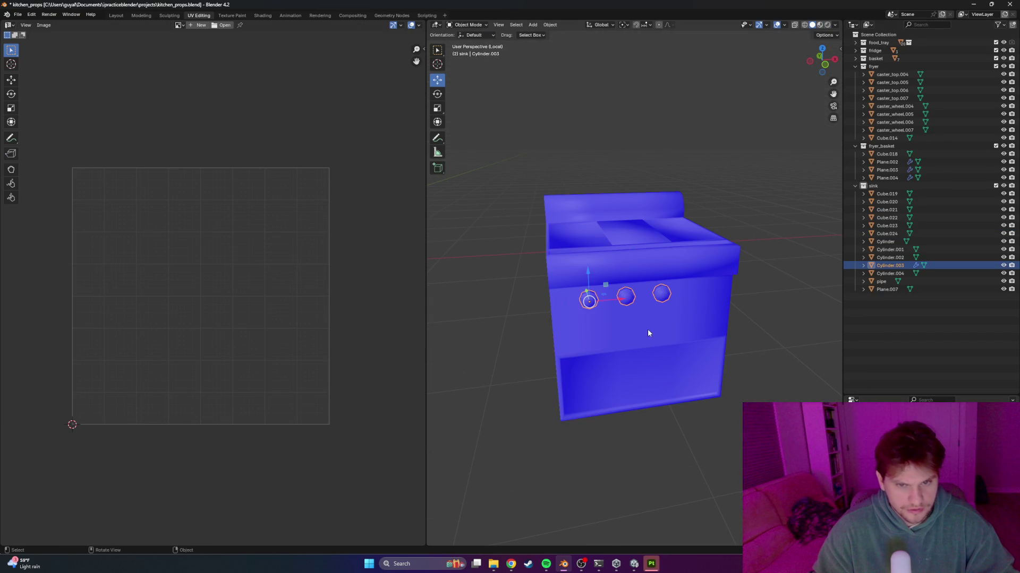
middle_drag(648, 330, 596, 315)
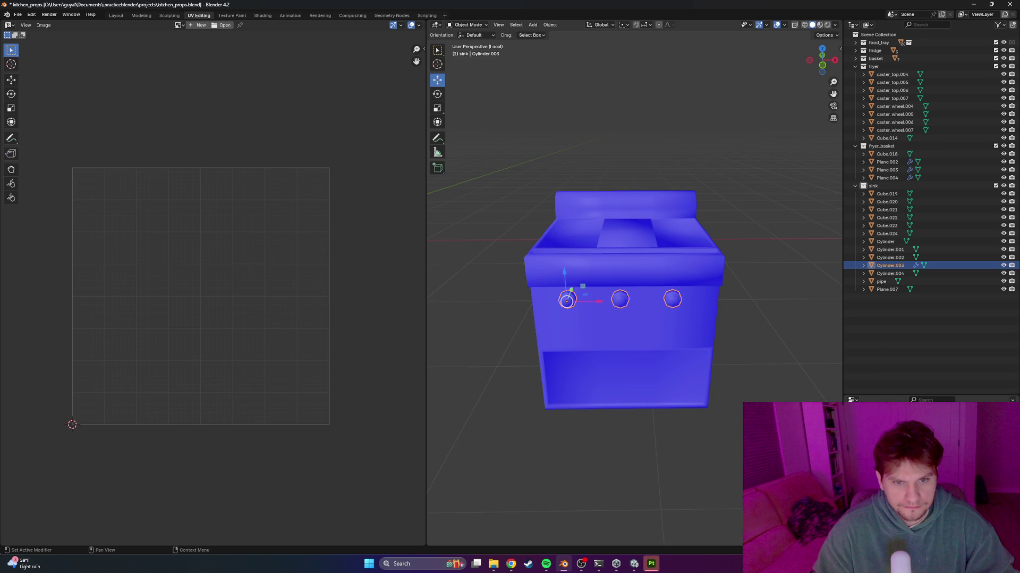
drag(599, 307, 597, 303)
mouse_move(766, 365)
middle_down()
mouse_move(744, 366)
mouse_move(773, 375)
mouse_move(716, 264)
mouse_move(578, 255)
middle_up()
key(ctrl+s)
Select the grill body with its knobs and export them as an FBX file
key(alt+a)
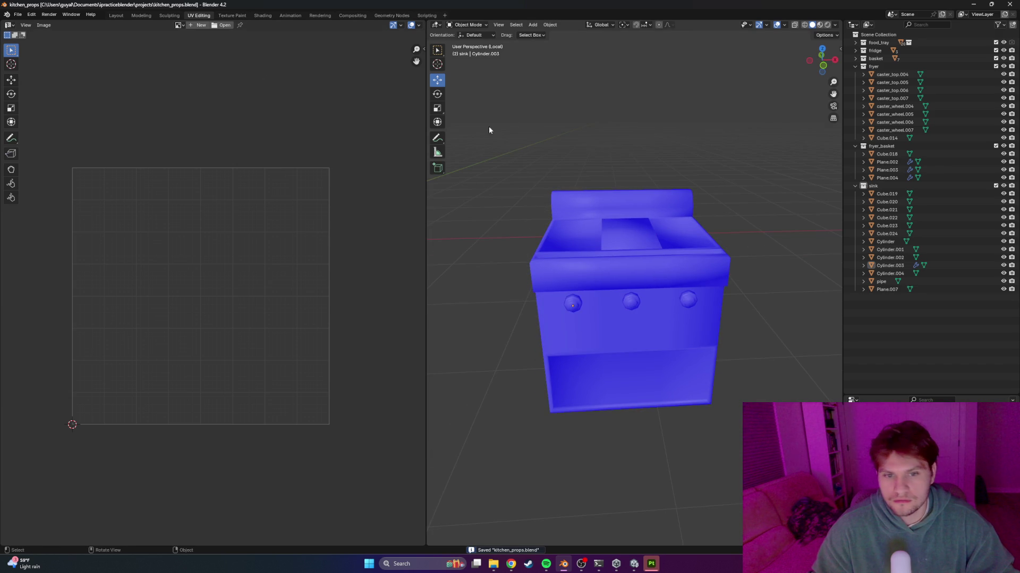
drag(487, 126, 707, 405)
middle_drag(598, 301, 605, 295)
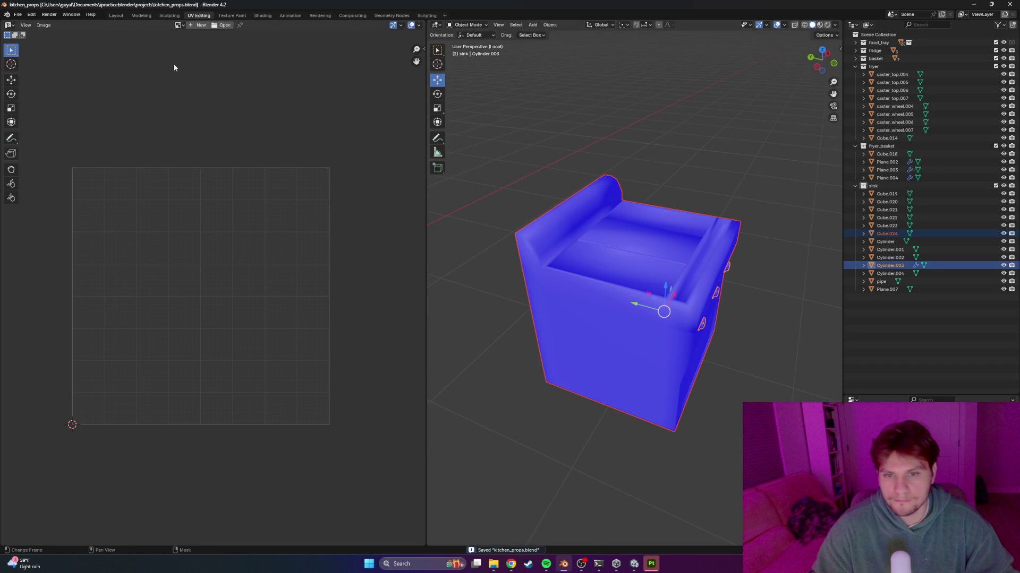
click(24, 15)
mouse_move(41, 134)
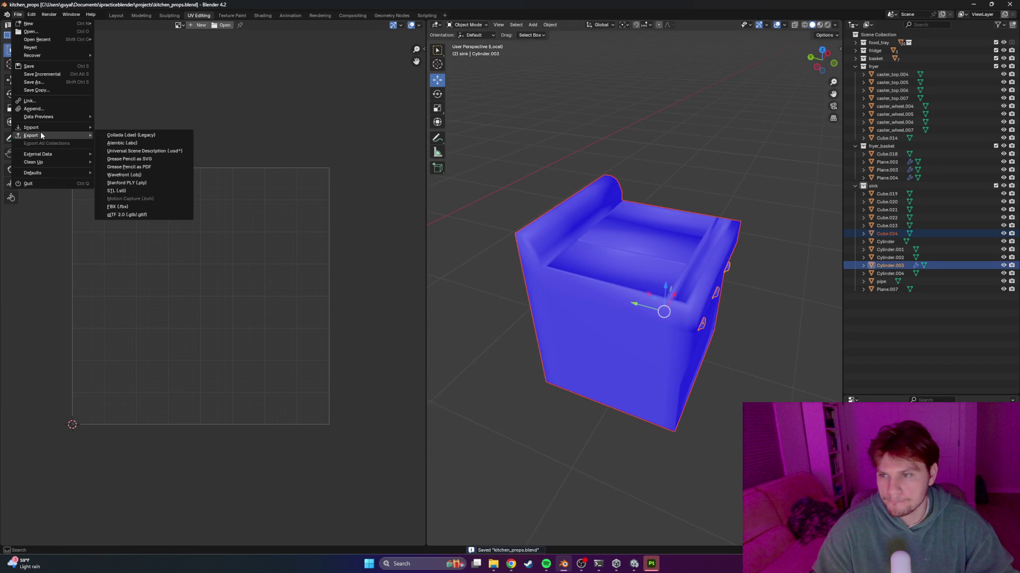
click(121, 207)
click(685, 415)
key(alt+Tab)
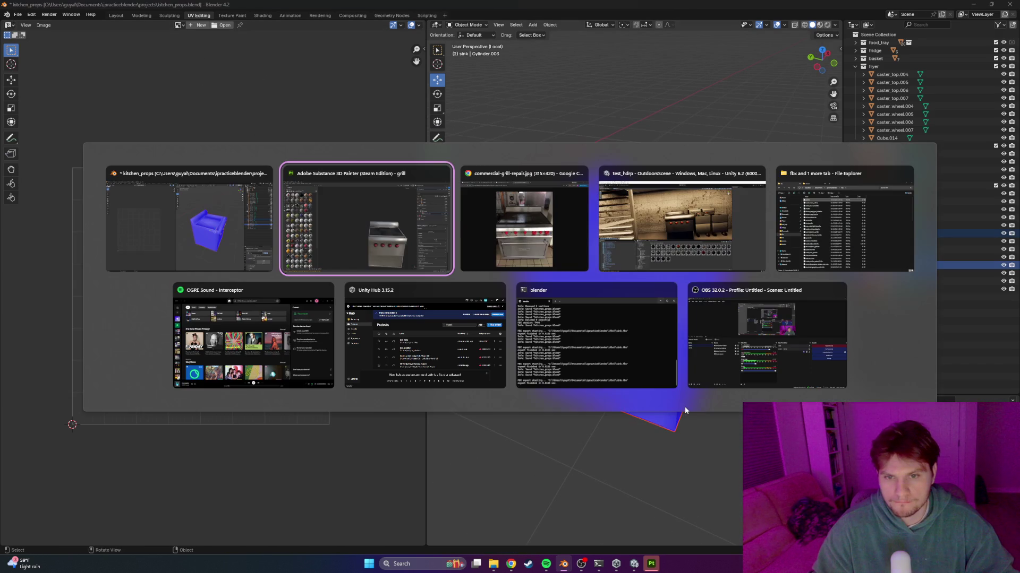
key(Tab)
key(Tab)
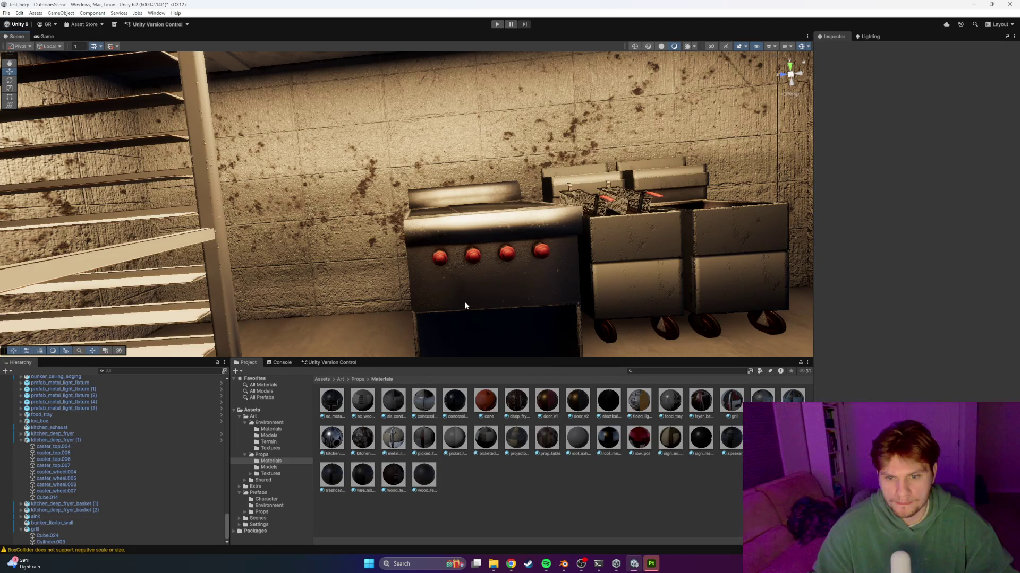
Delete the old grill model from Assets > Art > Props > Models
click(333, 381)
click(341, 380)
double_click(363, 410)
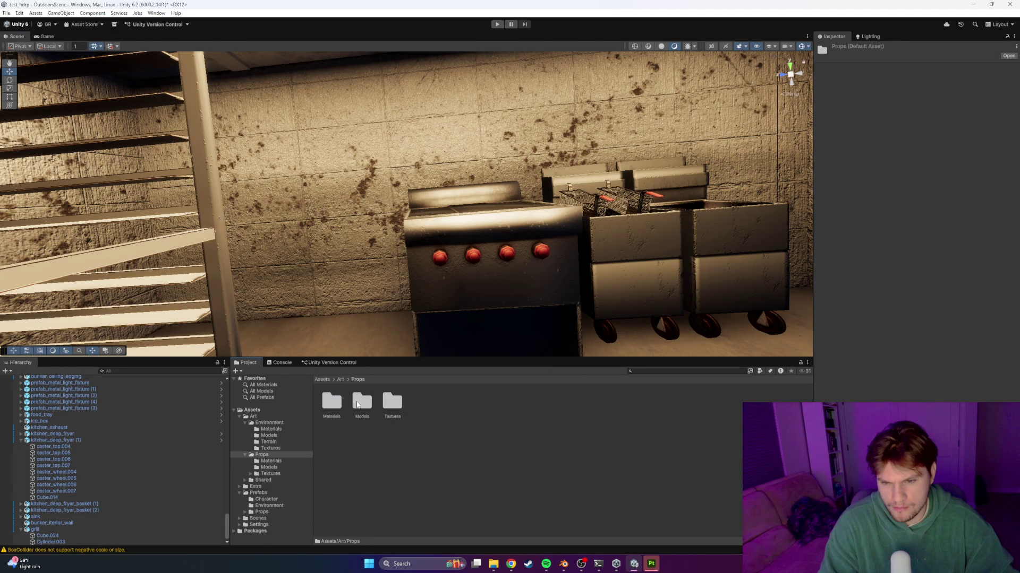
double_click(357, 406)
click(332, 438)
key(Delete)
key(Return)
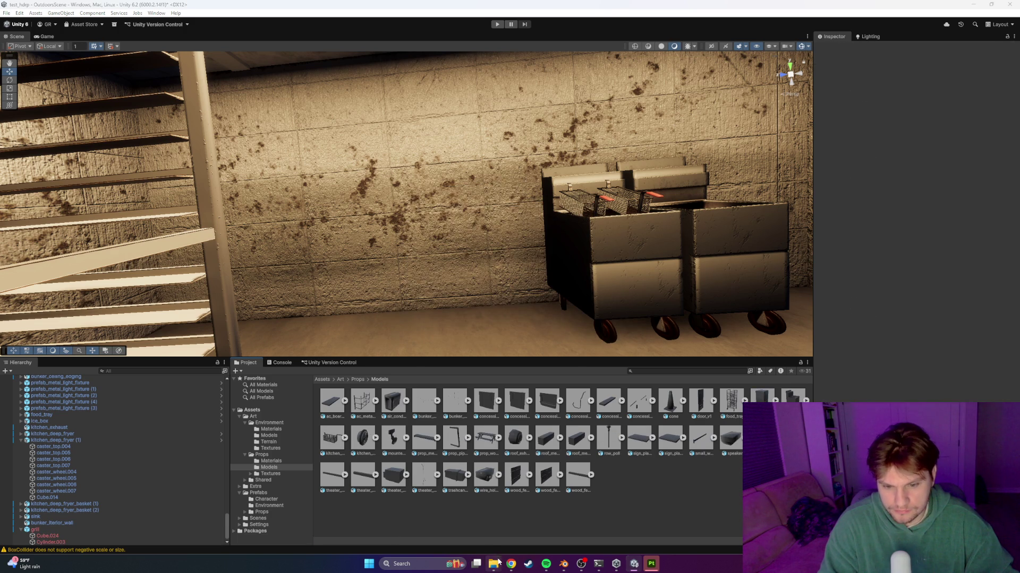
Check the fbx export folder and move the scene view closer to the stove
click(498, 562)
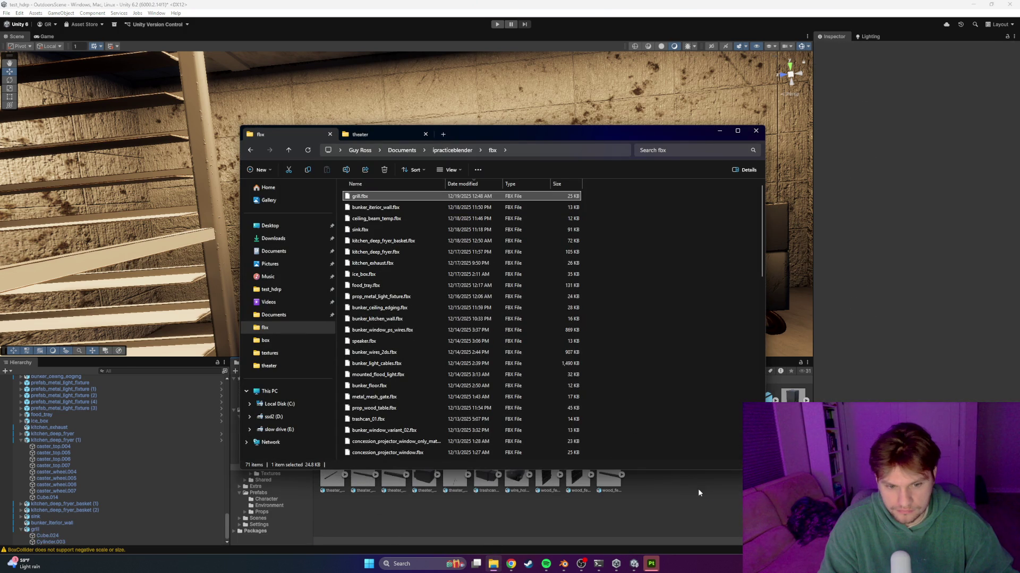
click(719, 131)
mouse_move(563, 246)
right_down()
mouse_move(593, 264)
mouse_move(564, 282)
right_up()
key(alt+Tab)
key(alt+Tab)
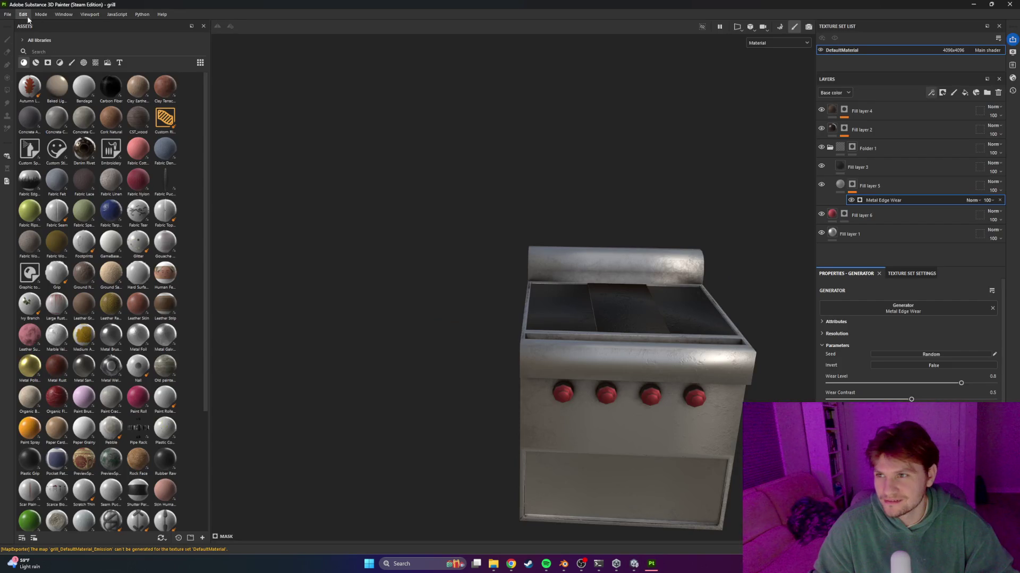
click(27, 18)
Re-bake the grill's mesh maps with Bake selected textures, then return to painting
click(48, 55)
scroll(575, 347, up, 5)
scroll(624, 333, down, 2)
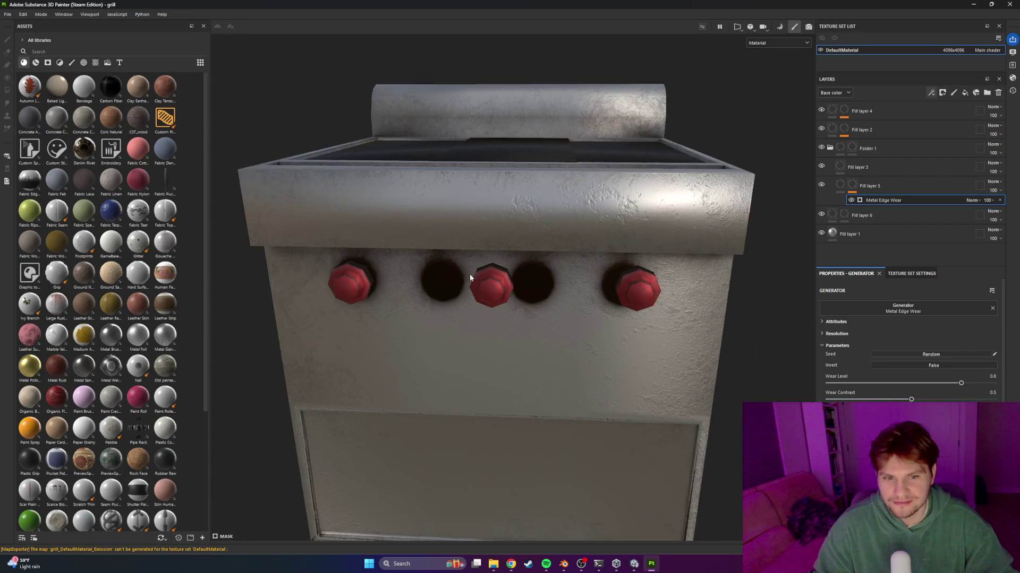
key(ctrl+shift+b)
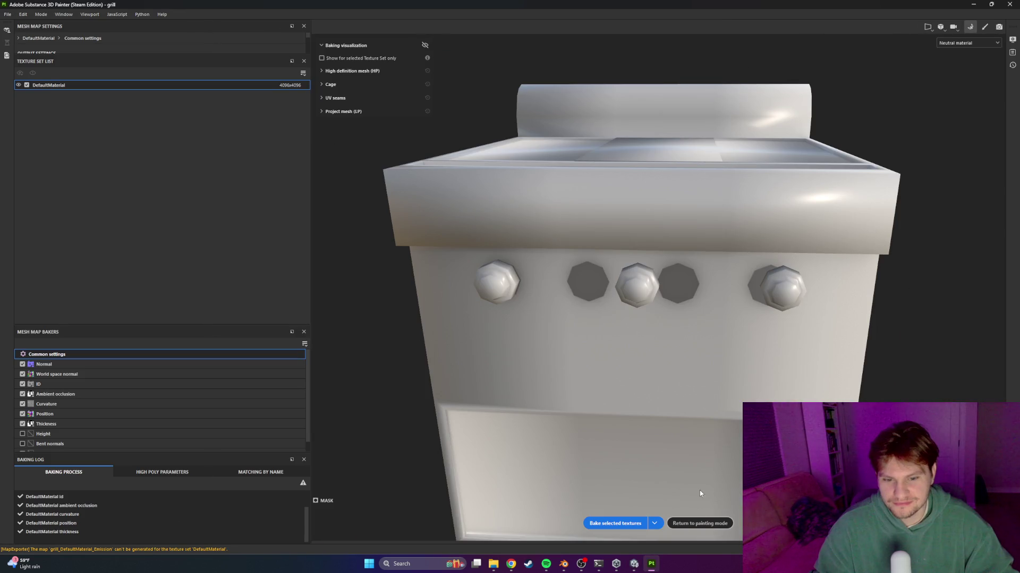
click(614, 524)
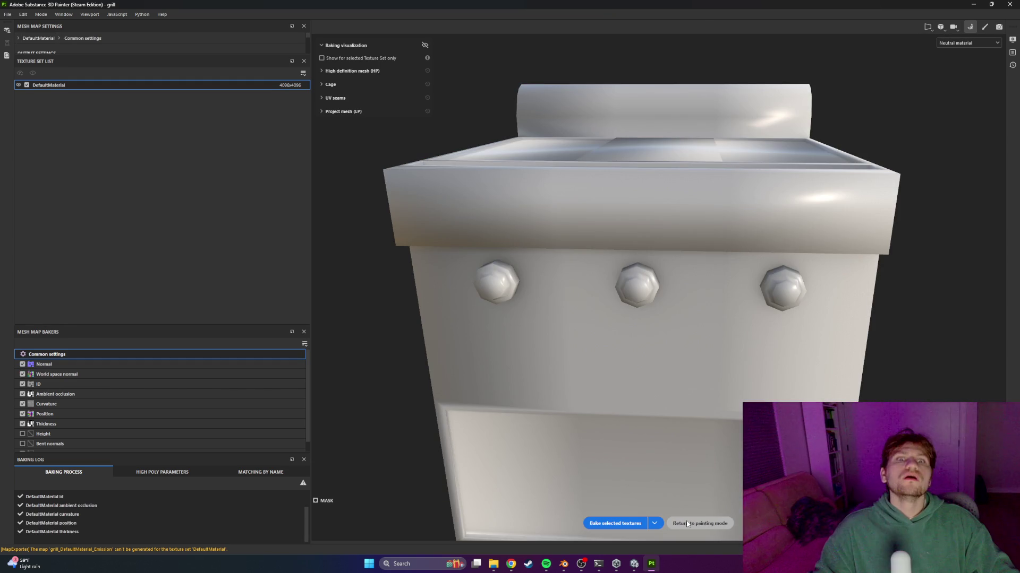
click(700, 524)
alt+drag(531, 464, 486, 245)
Select Fill layer 6 and export the grill textures through File > Export Textures
key(f)
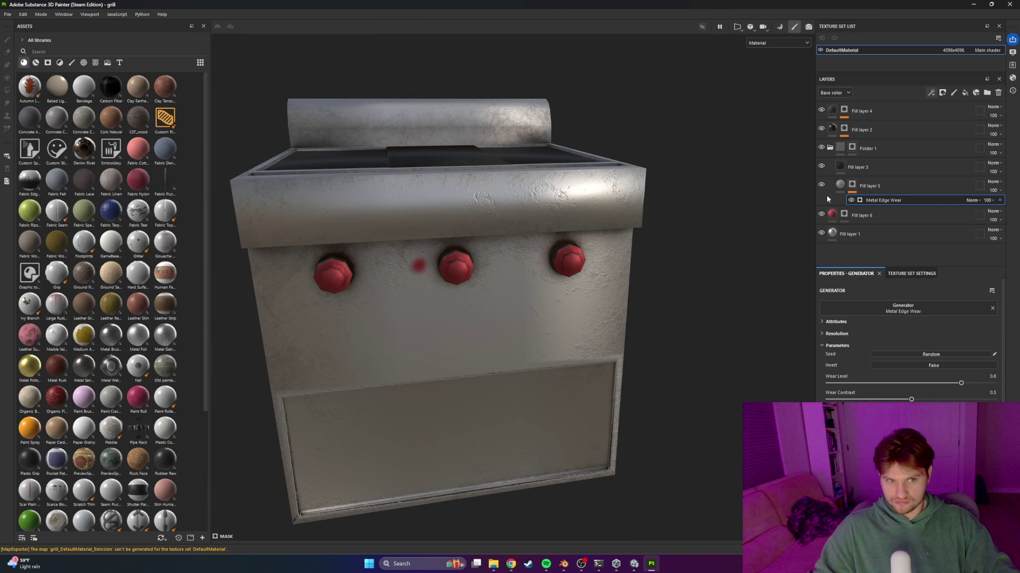
click(839, 215)
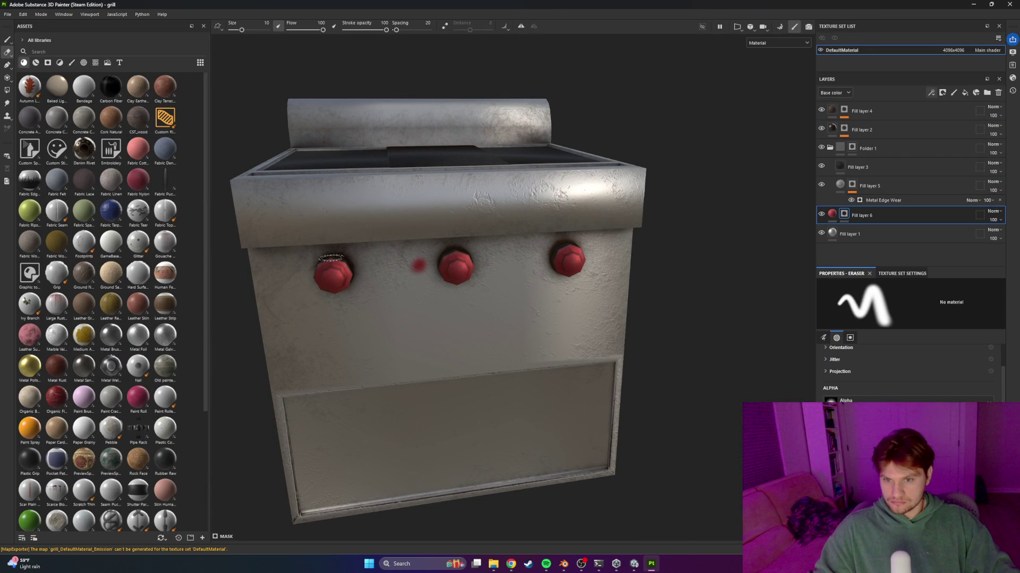
alt+drag(408, 262, 345, 226)
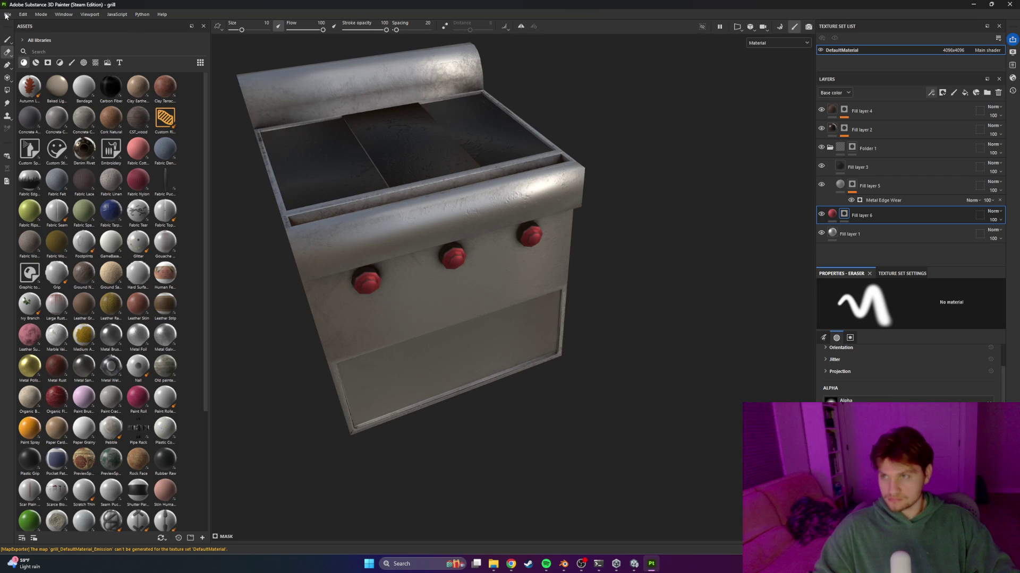
key(ctrl)
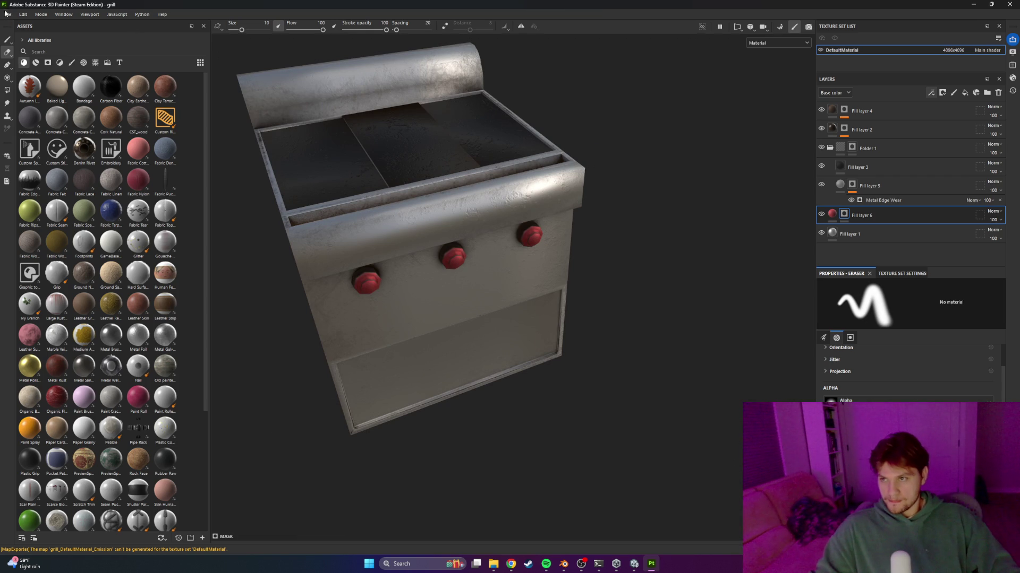
click(8, 16)
click(30, 134)
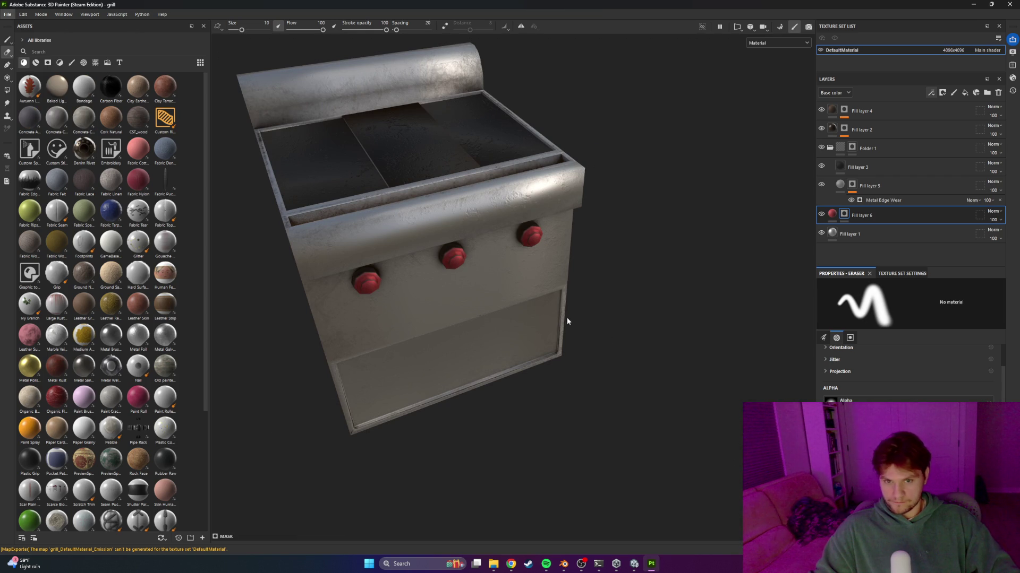
click(712, 421)
key(alt+Tab)
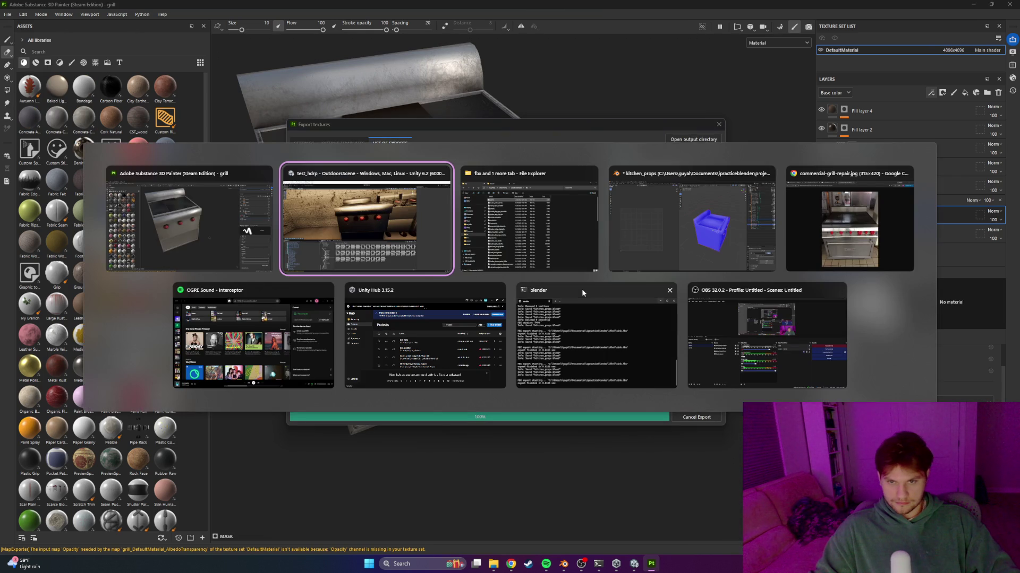